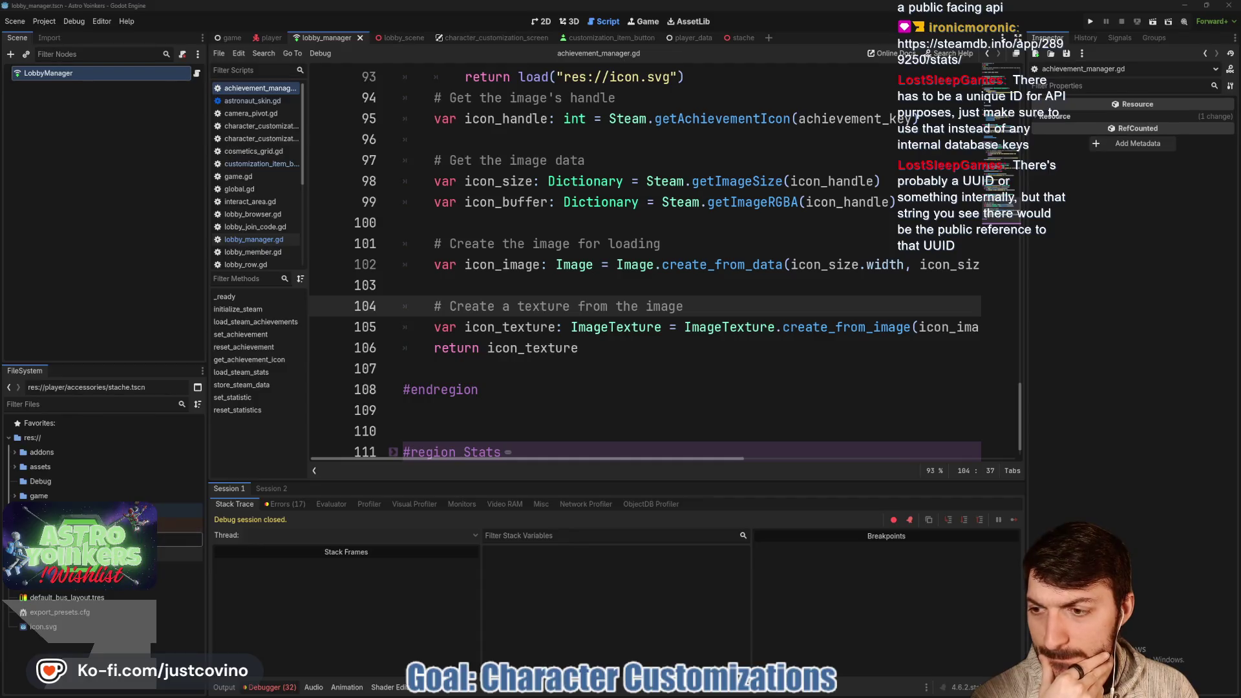
Expand the assets folder in FileSystem and start a new folder inside it.
left_click(34, 467)
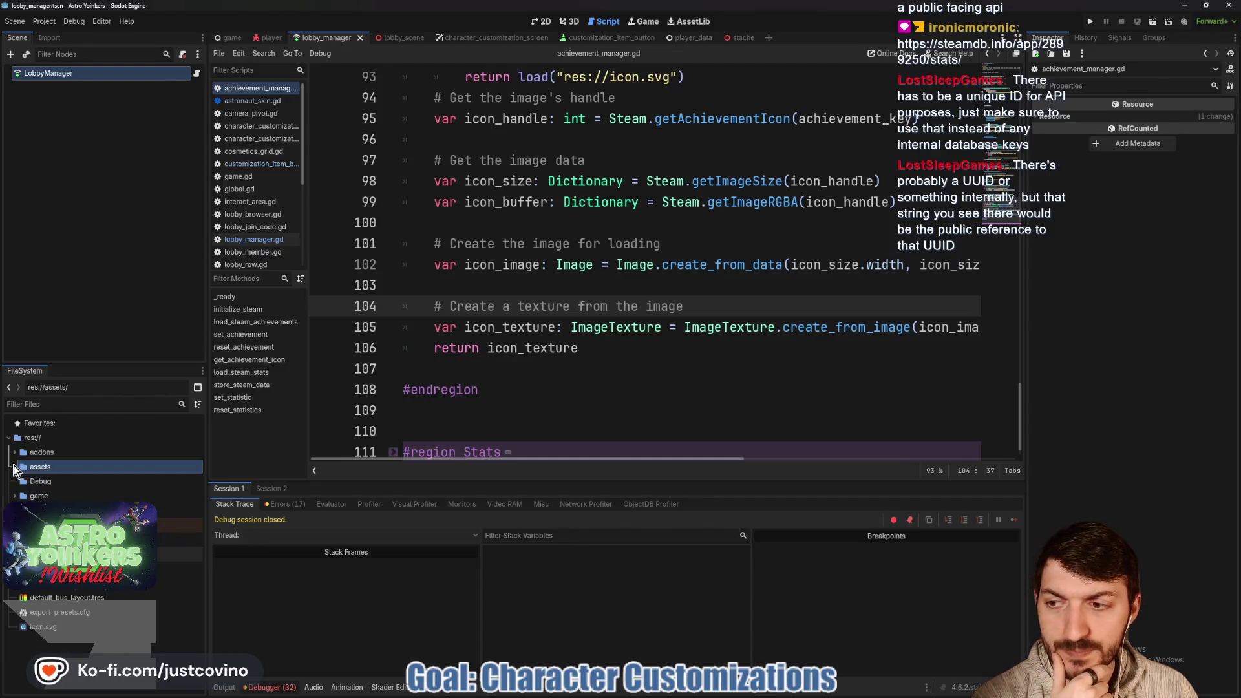
double_click(22, 467)
right_click(53, 469)
mouse_move(76, 475)
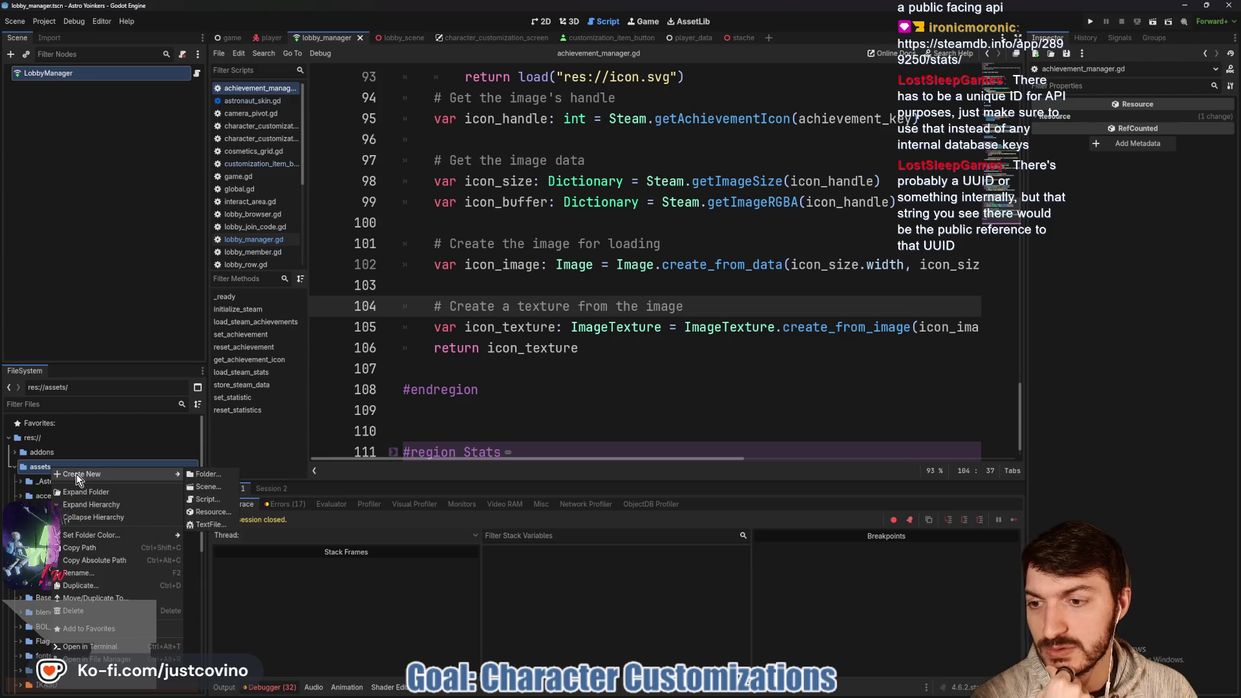
left_click(213, 477)
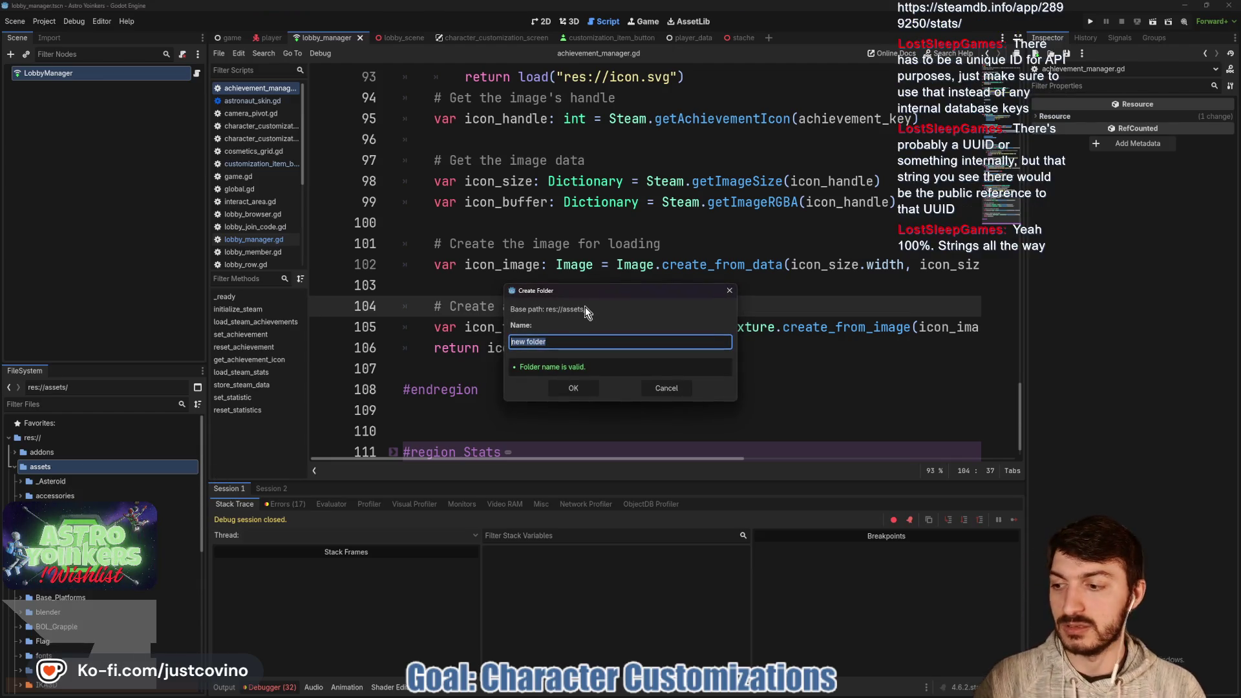
Name the new folder customization_icons, replacing the mistyped 'achievement_icons' start.
type("achievement_icons")
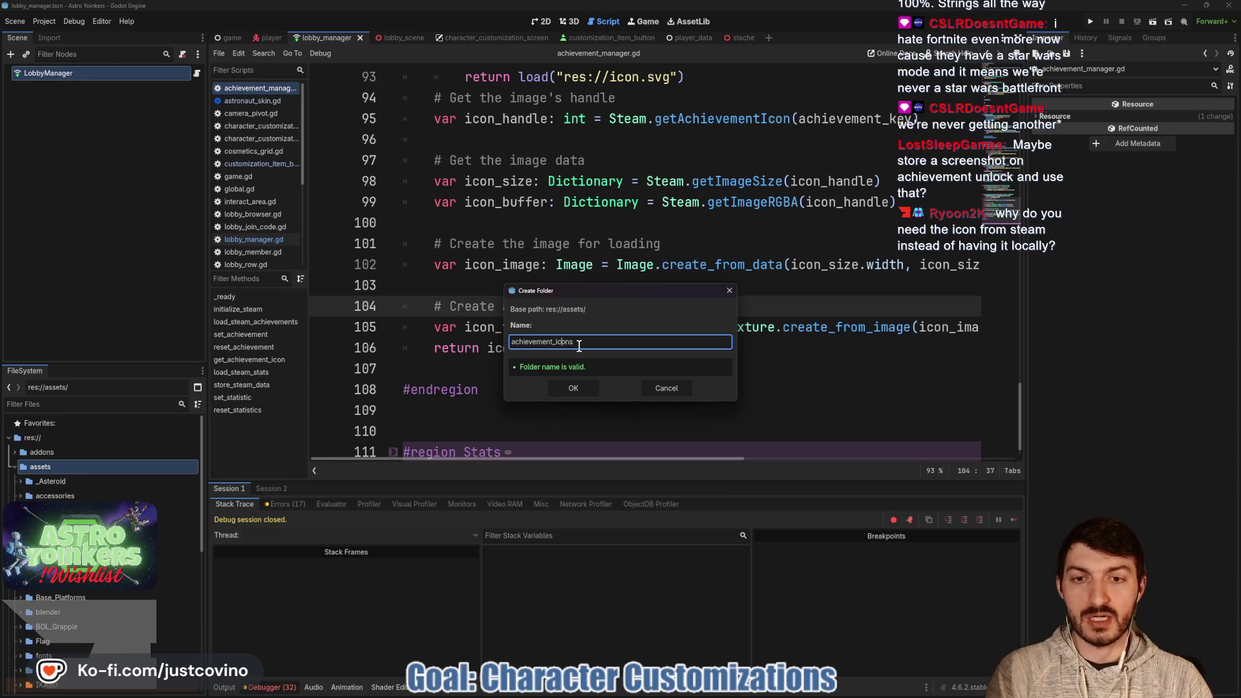
key("Left")
key("Left")
key("Left")
key("BackSpace")
key("BackSpace")
key("BackSpace")
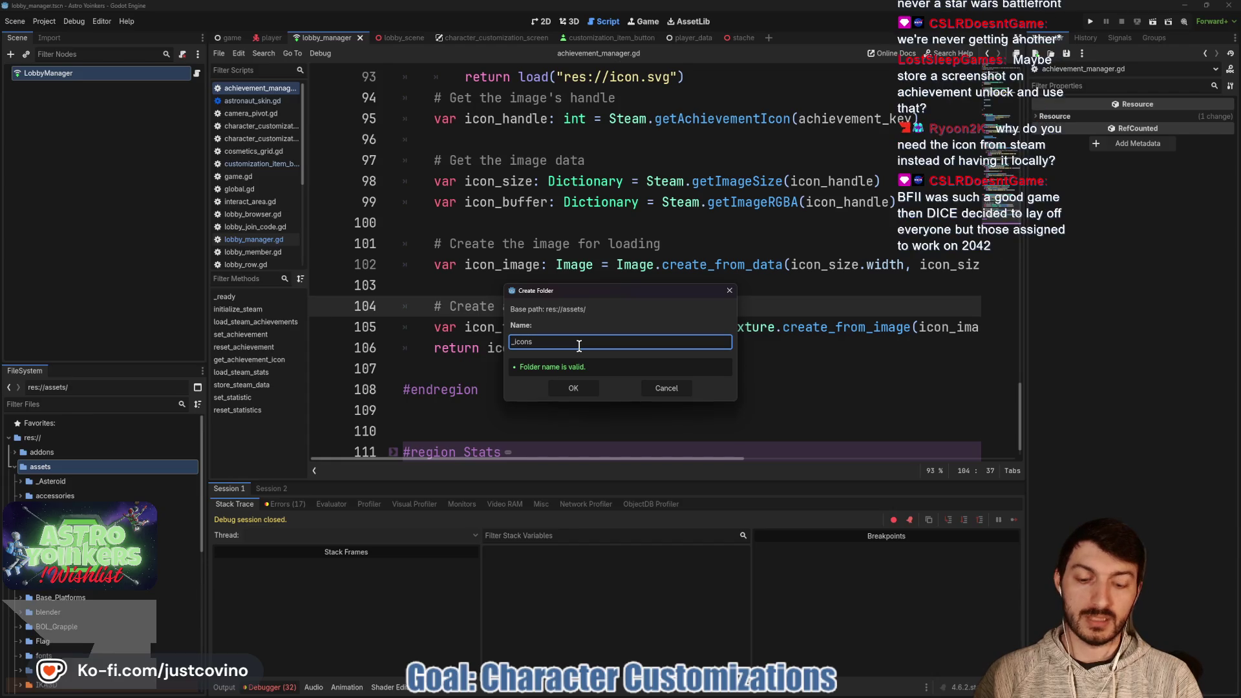
type("customization")
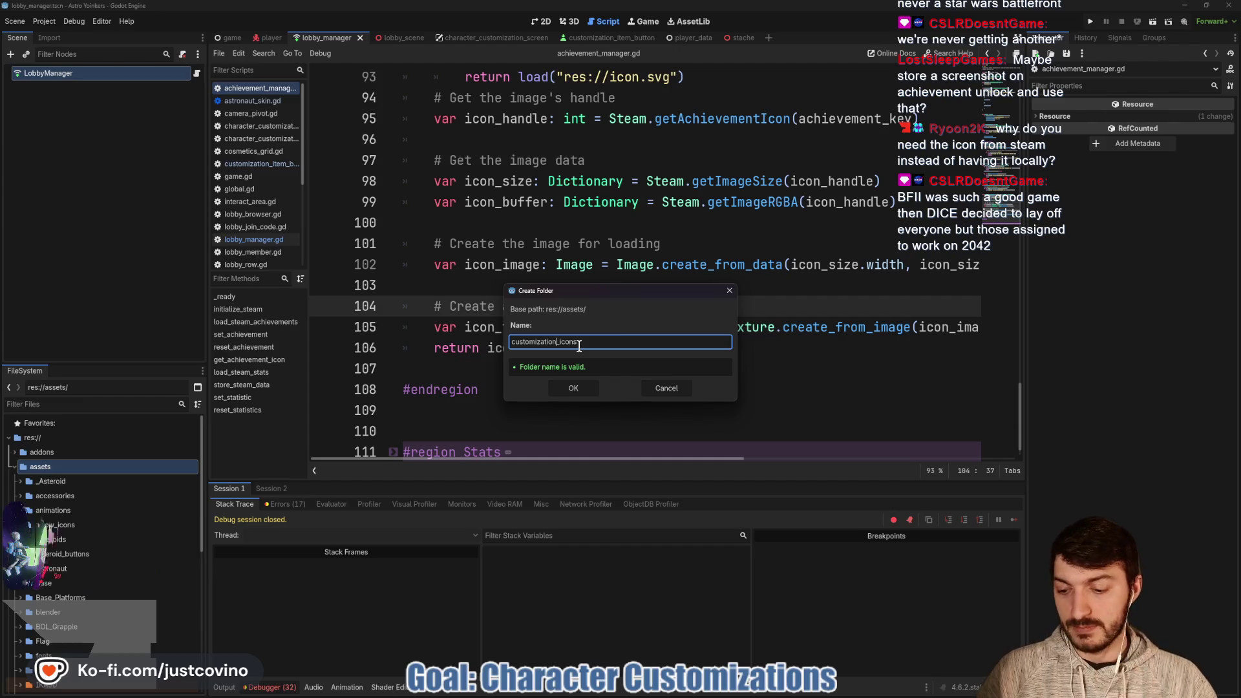
left_click_drag(318, 117, 511, 390)
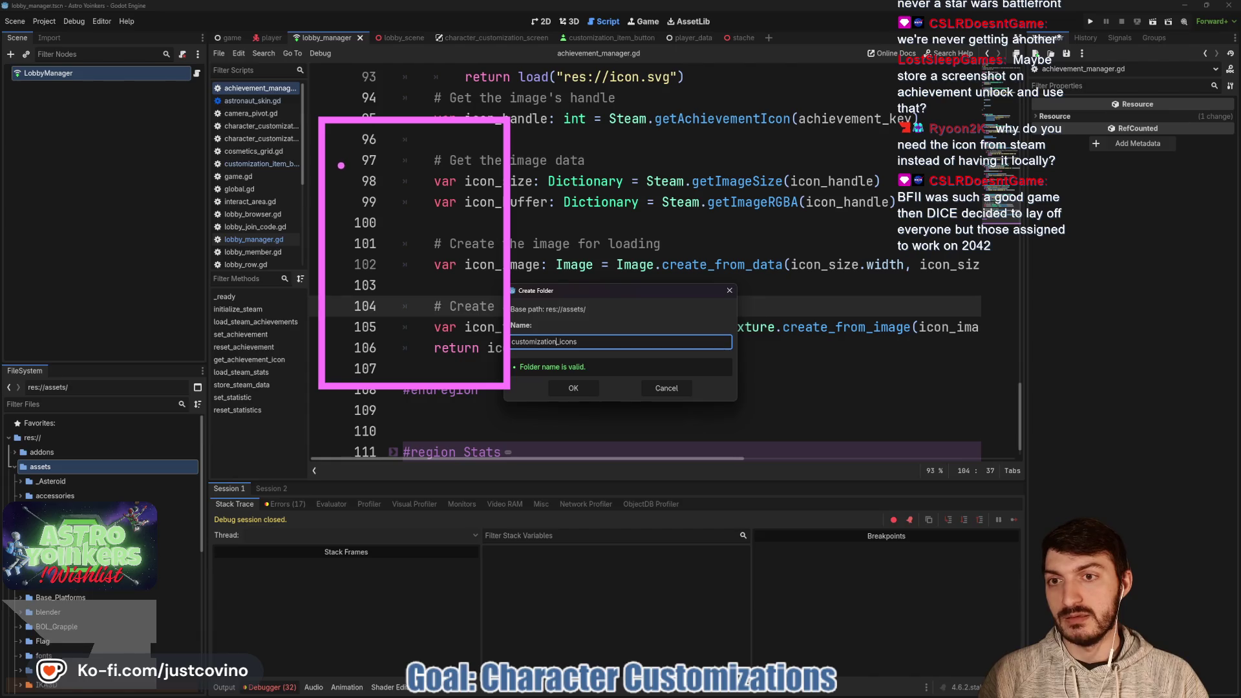
mouse_move(406, 193)
left_mouse_down()
mouse_move(346, 268)
mouse_move(408, 197)
mouse_move(413, 257)
mouse_move(381, 265)
mouse_move(448, 304)
left_mouse_up()
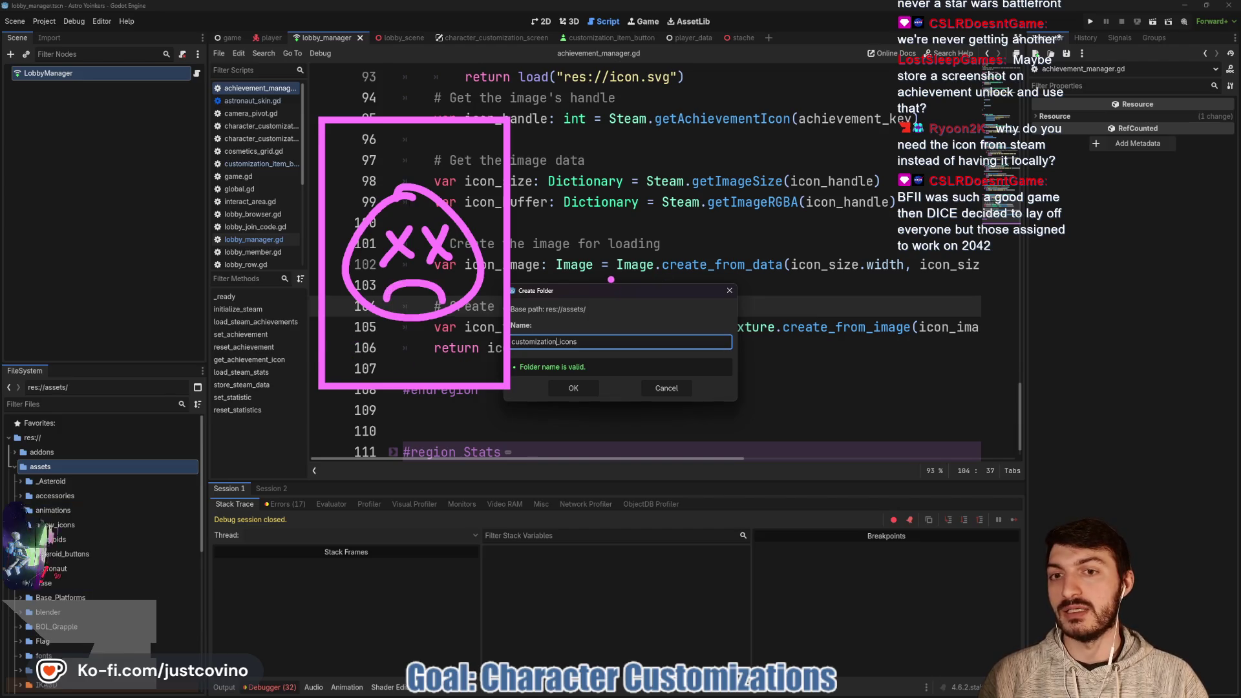
left_click_drag(647, 266, 716, 257)
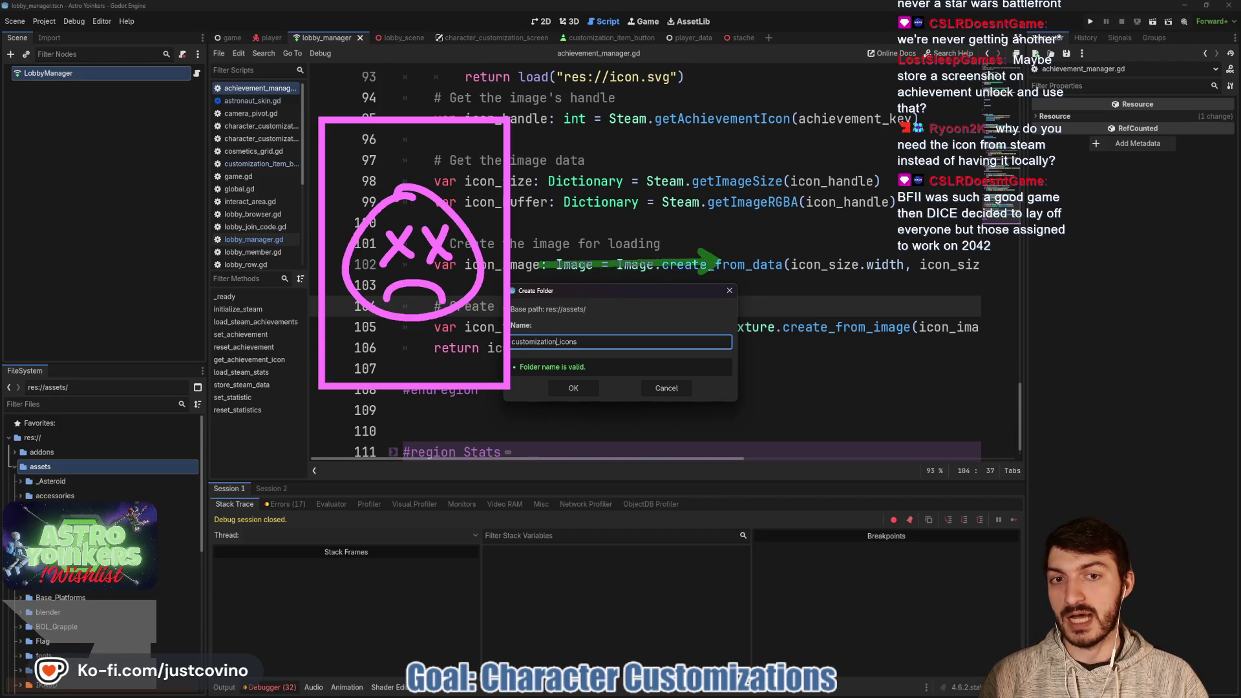
mouse_move(735, 137)
left_mouse_down()
mouse_move(913, 398)
mouse_move(939, 403)
left_mouse_up()
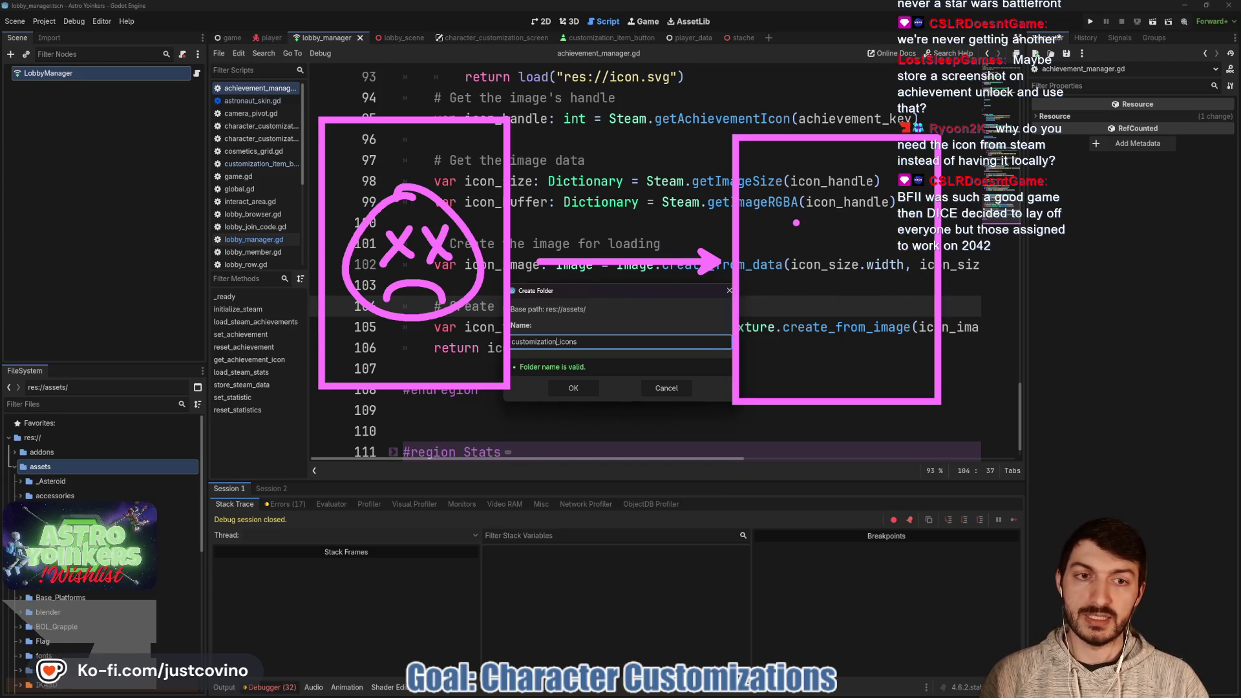
mouse_move(781, 244)
left_mouse_down()
mouse_move(805, 207)
mouse_move(775, 247)
left_mouse_up()
mouse_move(853, 244)
left_mouse_down()
mouse_move(888, 228)
mouse_move(855, 245)
left_mouse_up()
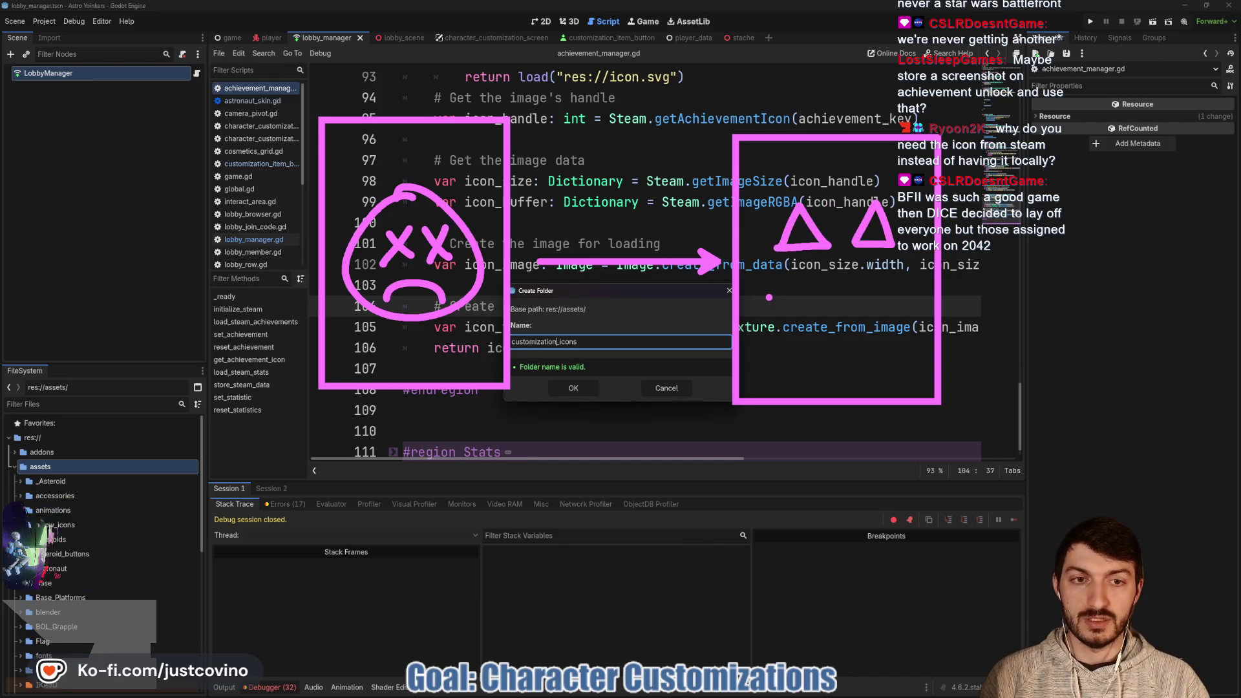
mouse_move(769, 273)
left_mouse_down()
mouse_move(793, 294)
mouse_move(898, 278)
mouse_move(885, 323)
mouse_move(792, 326)
mouse_move(758, 299)
left_mouse_up()
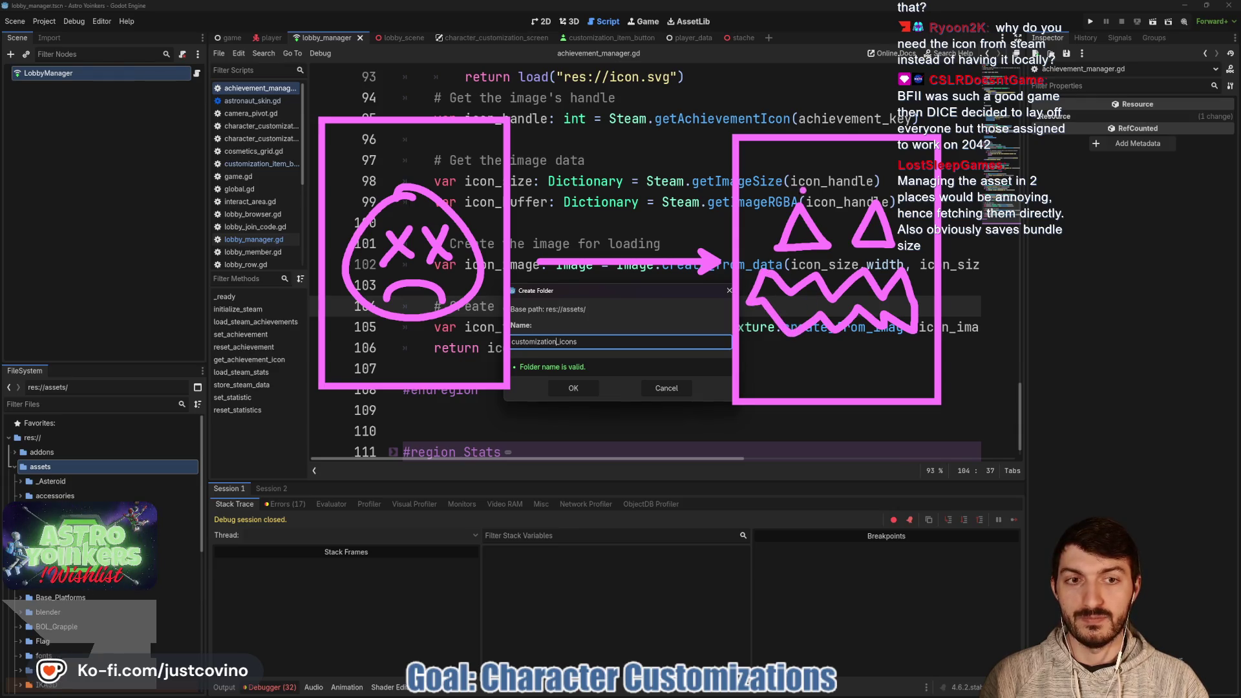
mouse_move(806, 190)
left_mouse_down()
mouse_move(743, 302)
mouse_move(889, 359)
mouse_move(931, 267)
mouse_move(801, 187)
left_mouse_up()
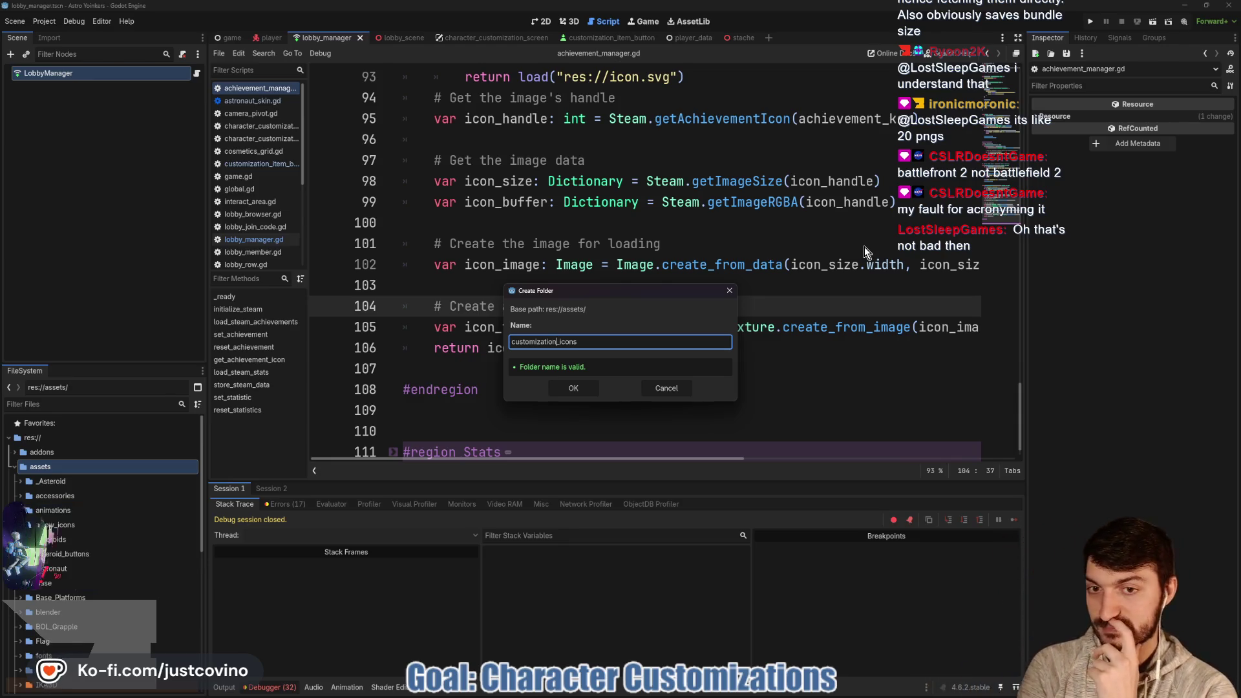
left_click(556, 395)
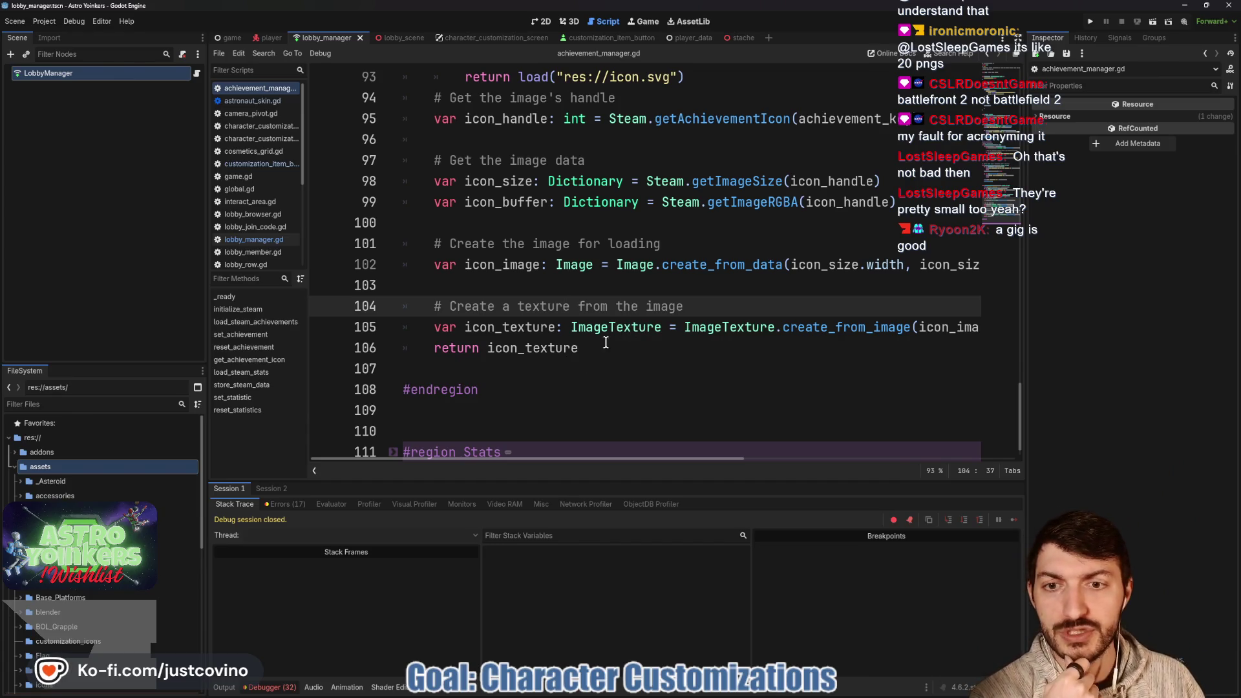
Select the get_achievement_icon function name on line 91 of achievement_manager.gd.
scroll(629, 362, "up", 3)
scroll(629, 360, "down", 1)
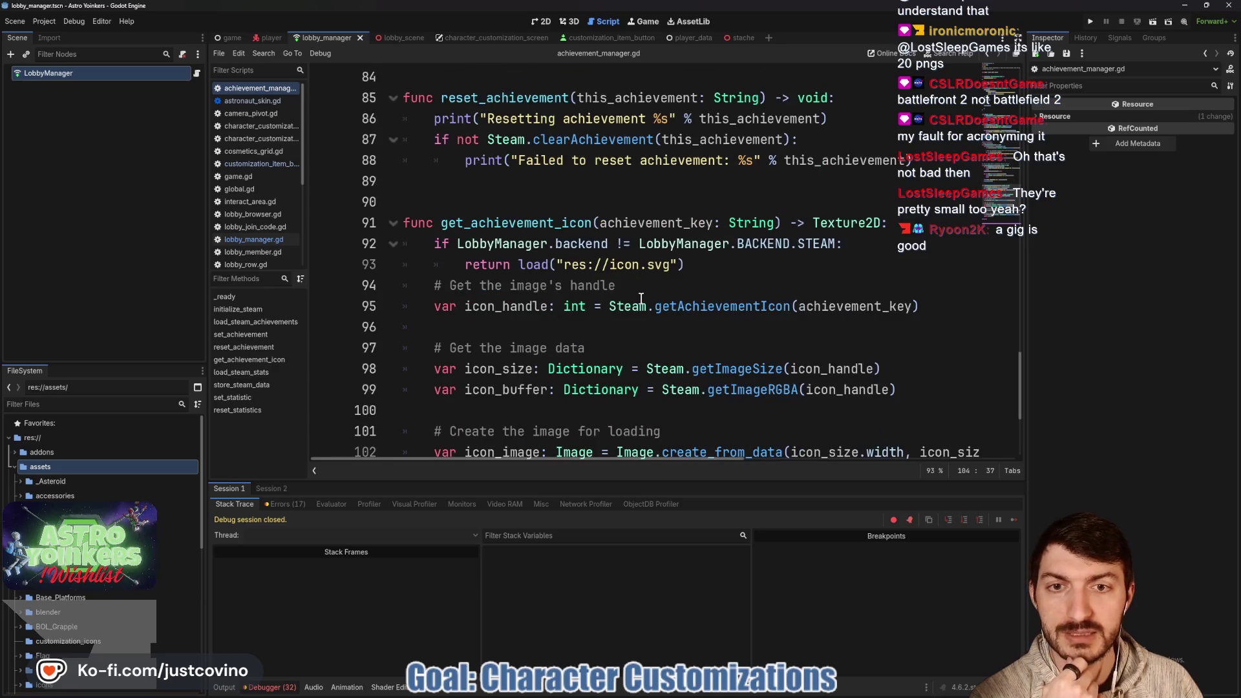
left_click(510, 224)
double_click(510, 224)
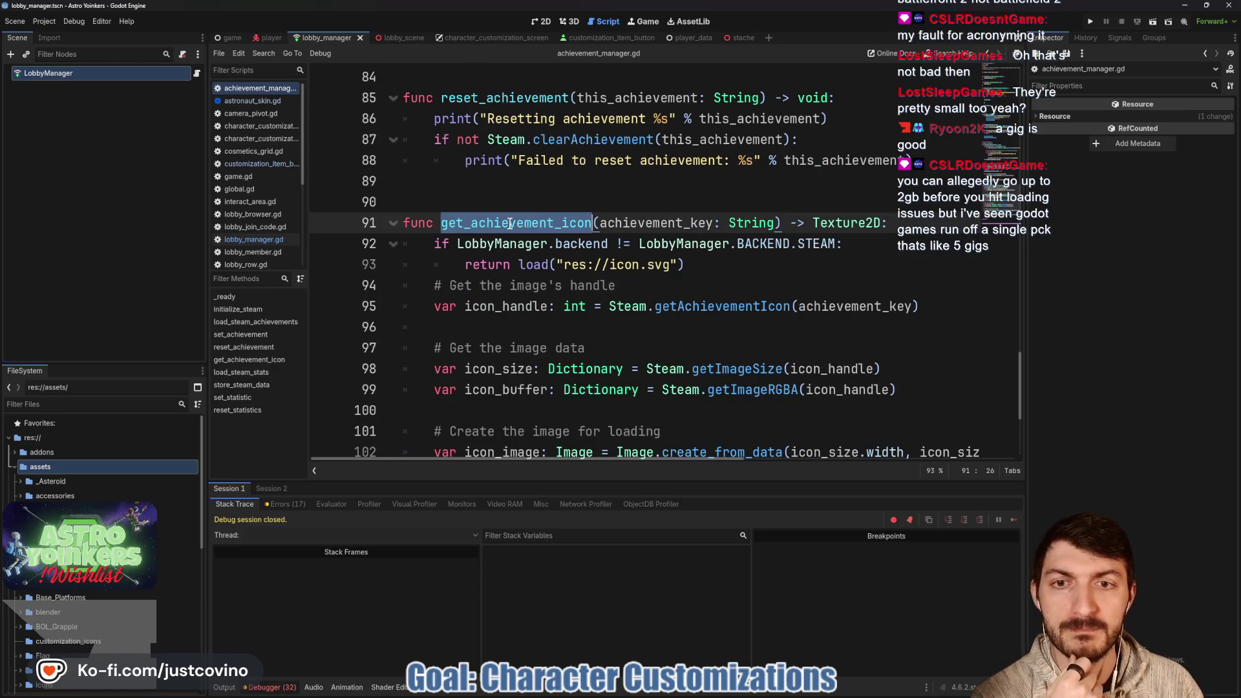
Search all project files for get_achievement_icon and open the customization_item_button.gd result.
key("ctrl+shift+f")
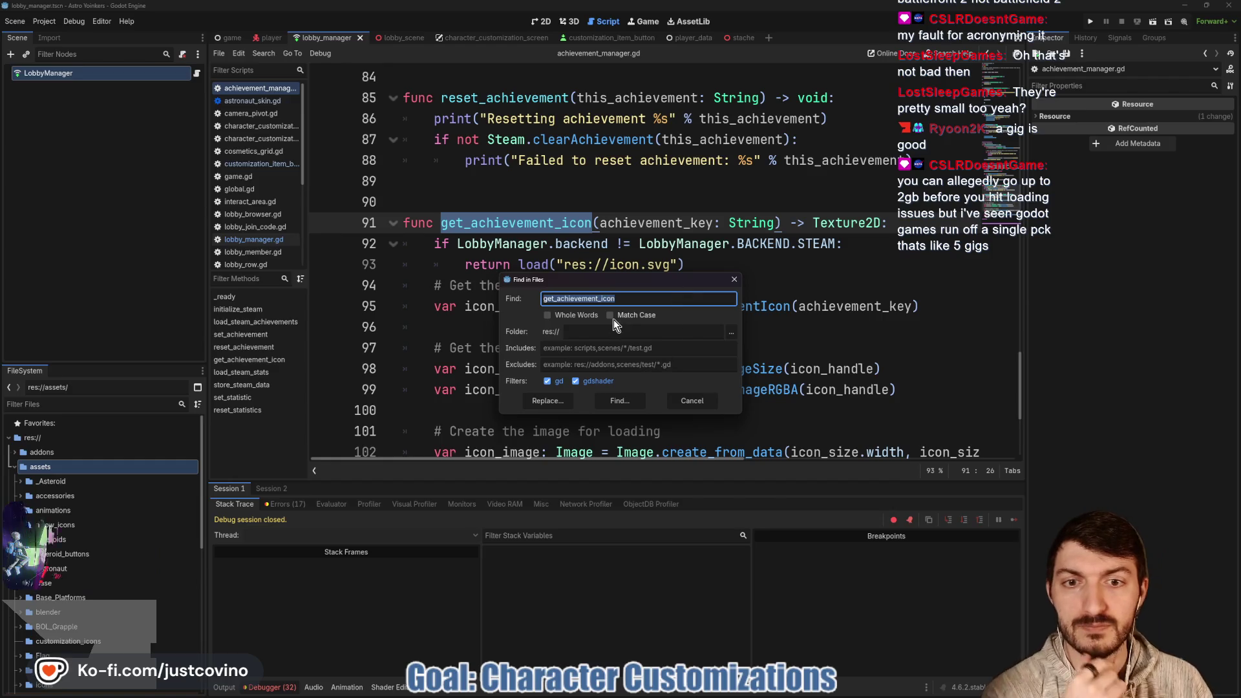
left_click(623, 404)
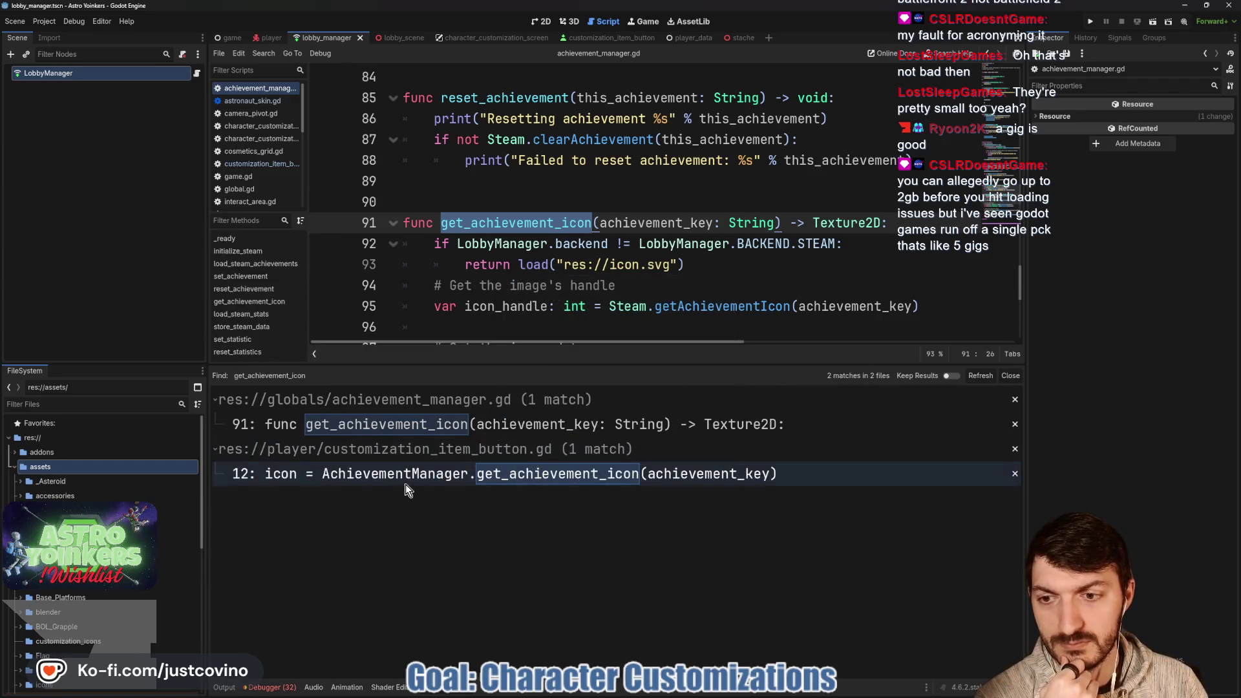
left_click(454, 483)
Inspect line 12's get_achievement_icon call with more room for code, then close the results.
left_click(571, 307)
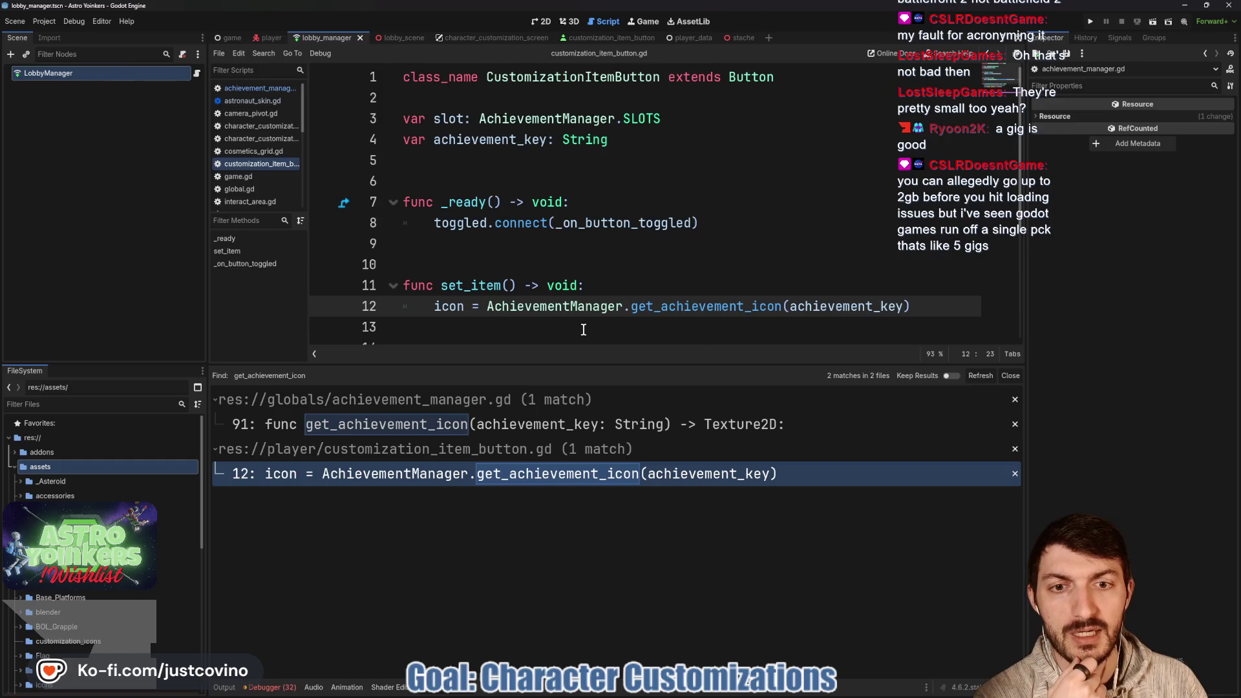
scroll(589, 336, "down", 1)
left_click_drag(598, 364, 598, 511)
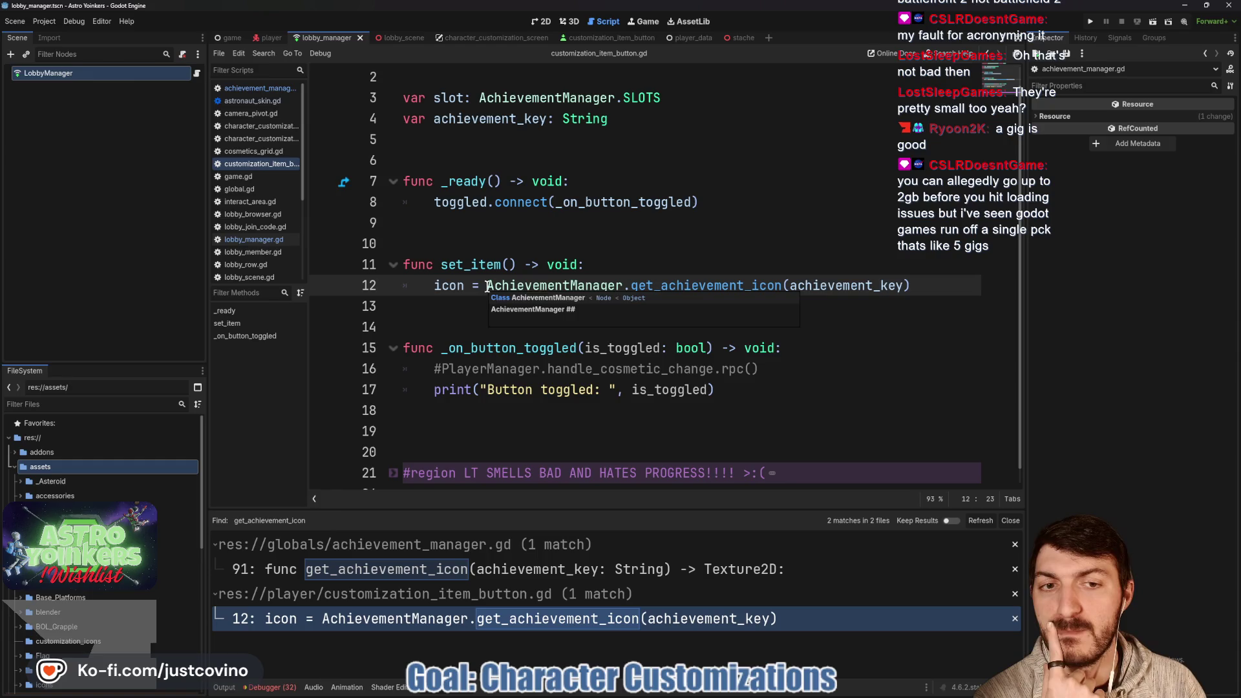
mouse_move(487, 288)
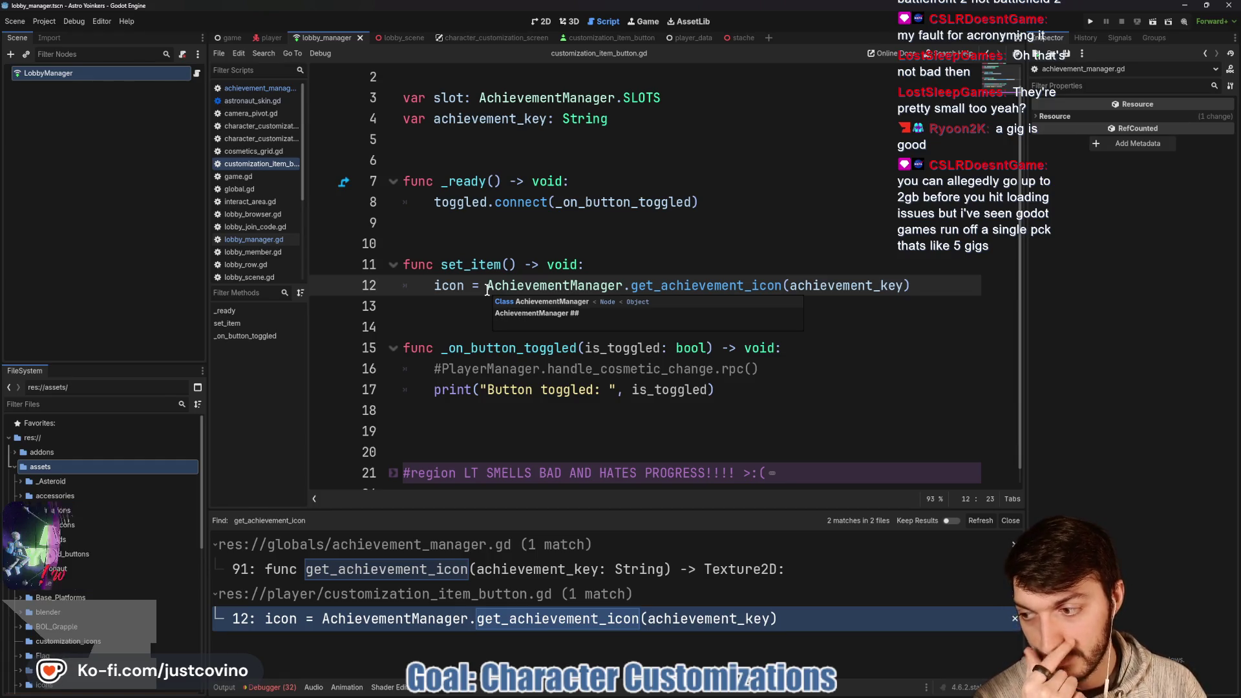
left_click(489, 286)
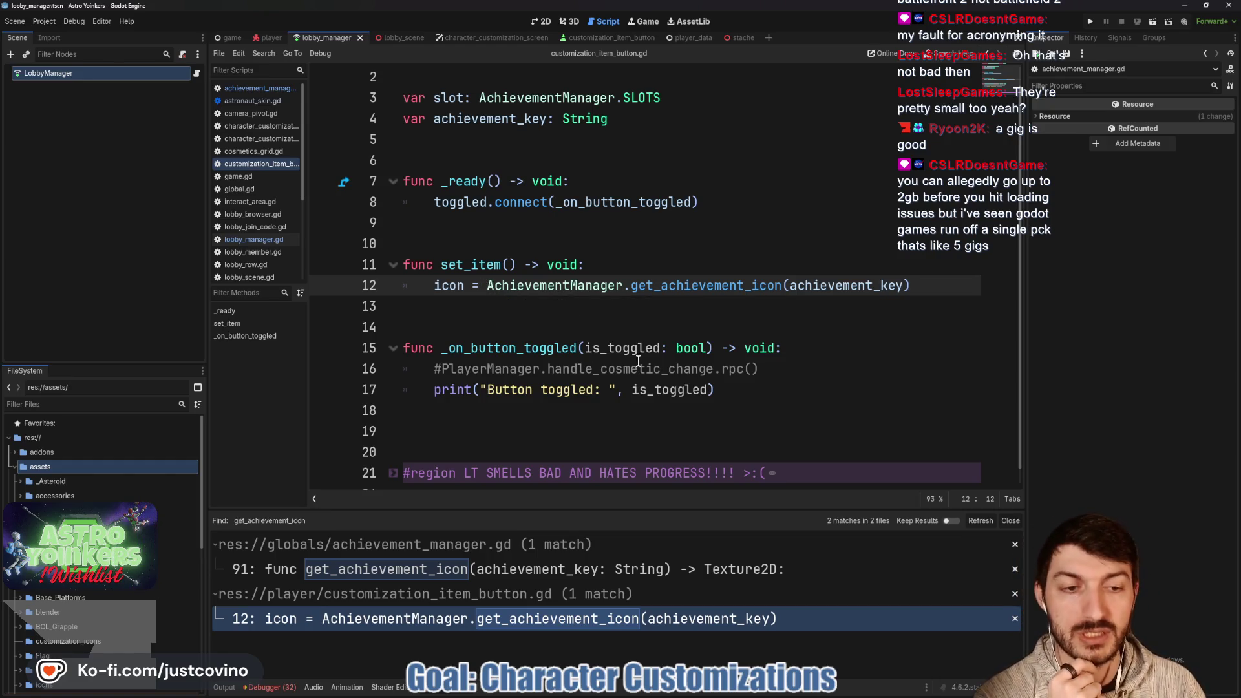
left_click(1011, 521)
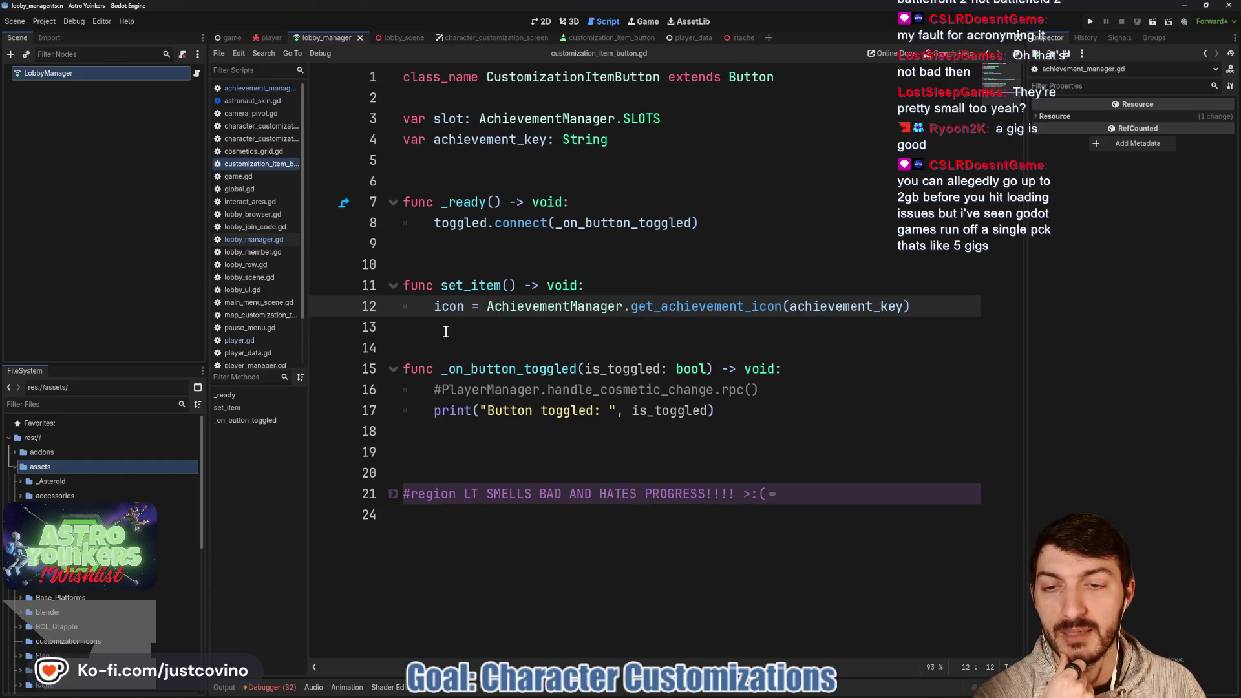
Put the caret on empty line 13 of customization_item_button.gd.
left_click(447, 327)
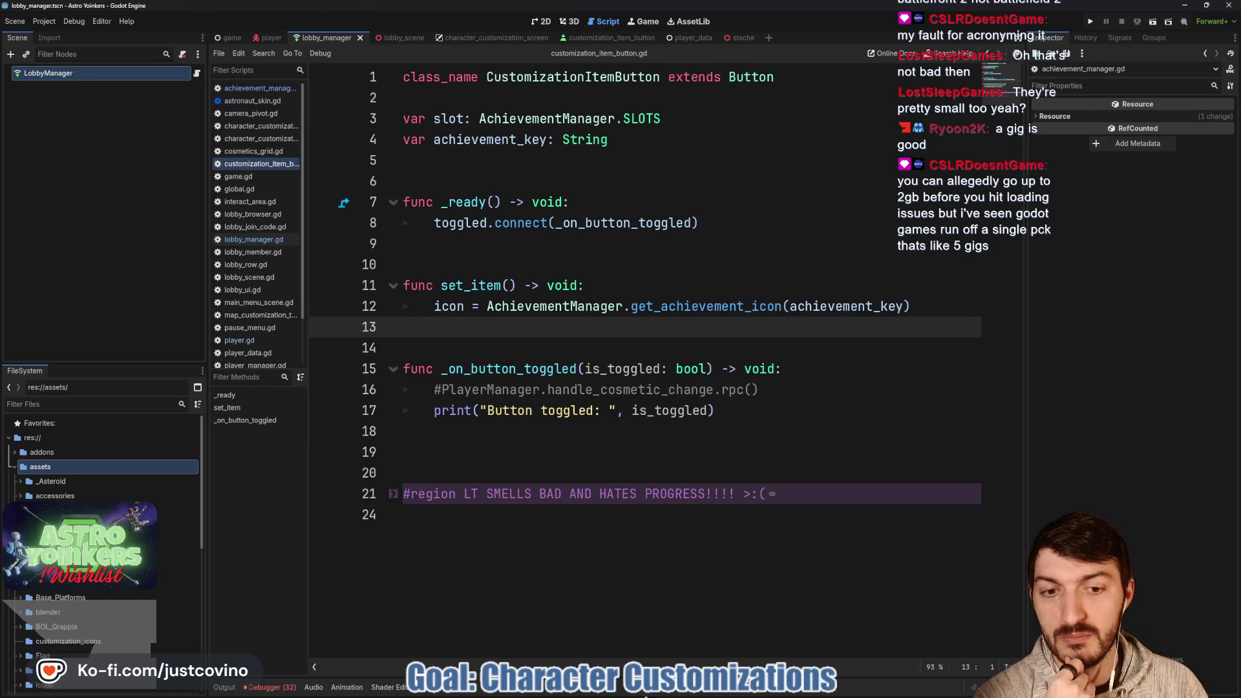
mouse_move(679, 695)
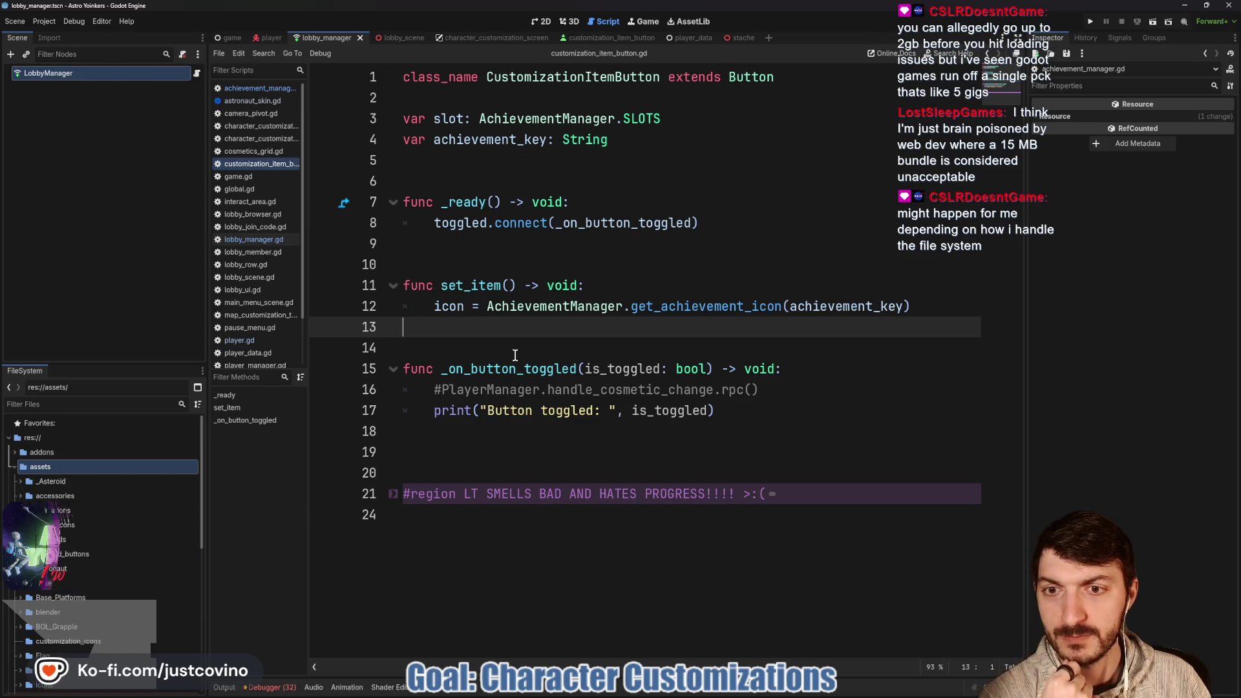
Collapse the battery asset folders and delete the UI_Battery folder.
scroll(78, 486, "down", 10)
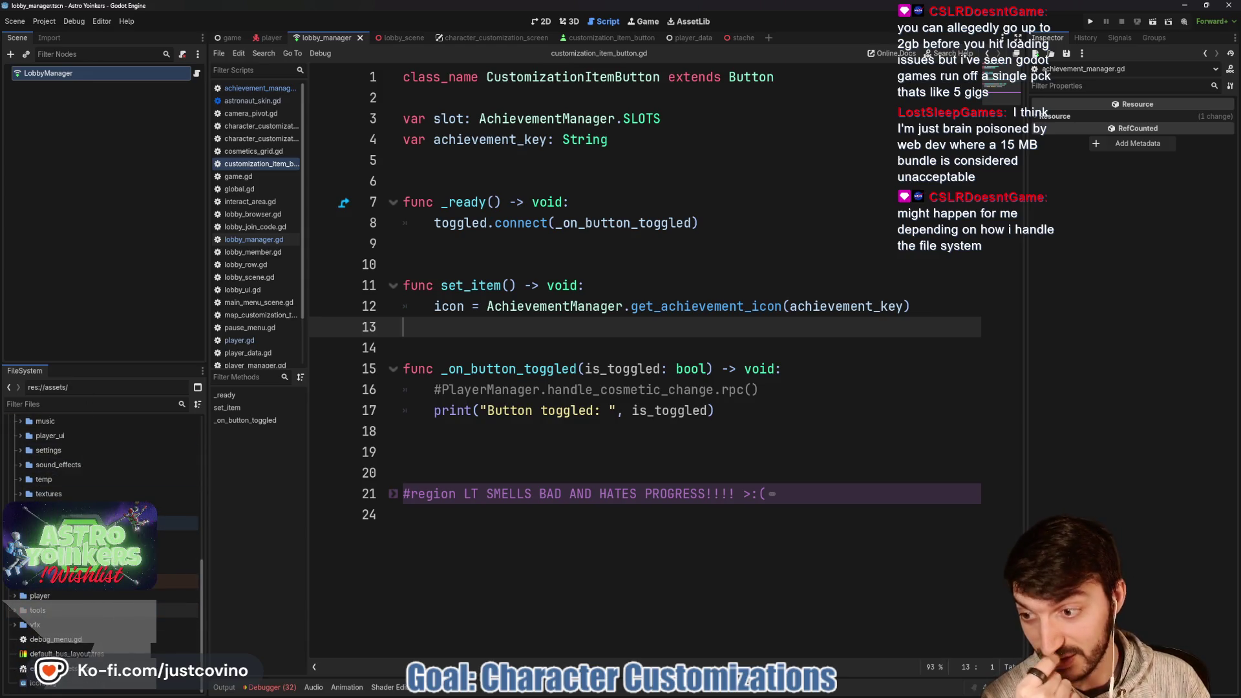
scroll(84, 614, "up", 2)
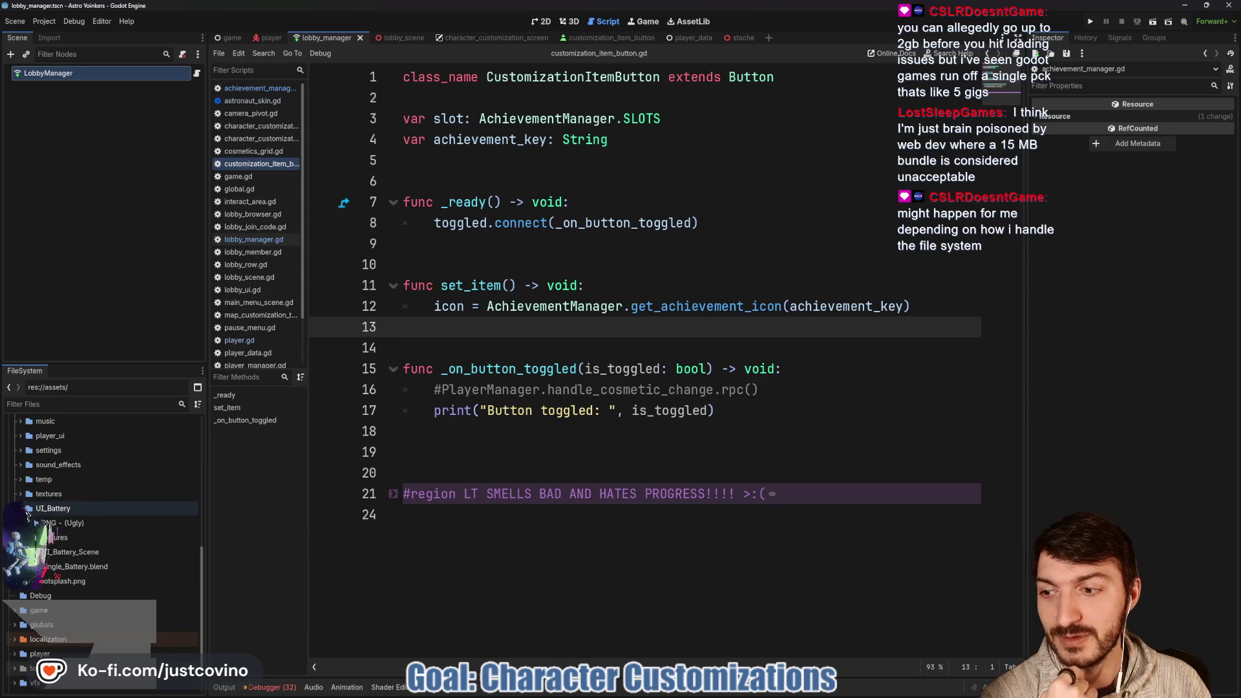
scroll(84, 614, "up", 2)
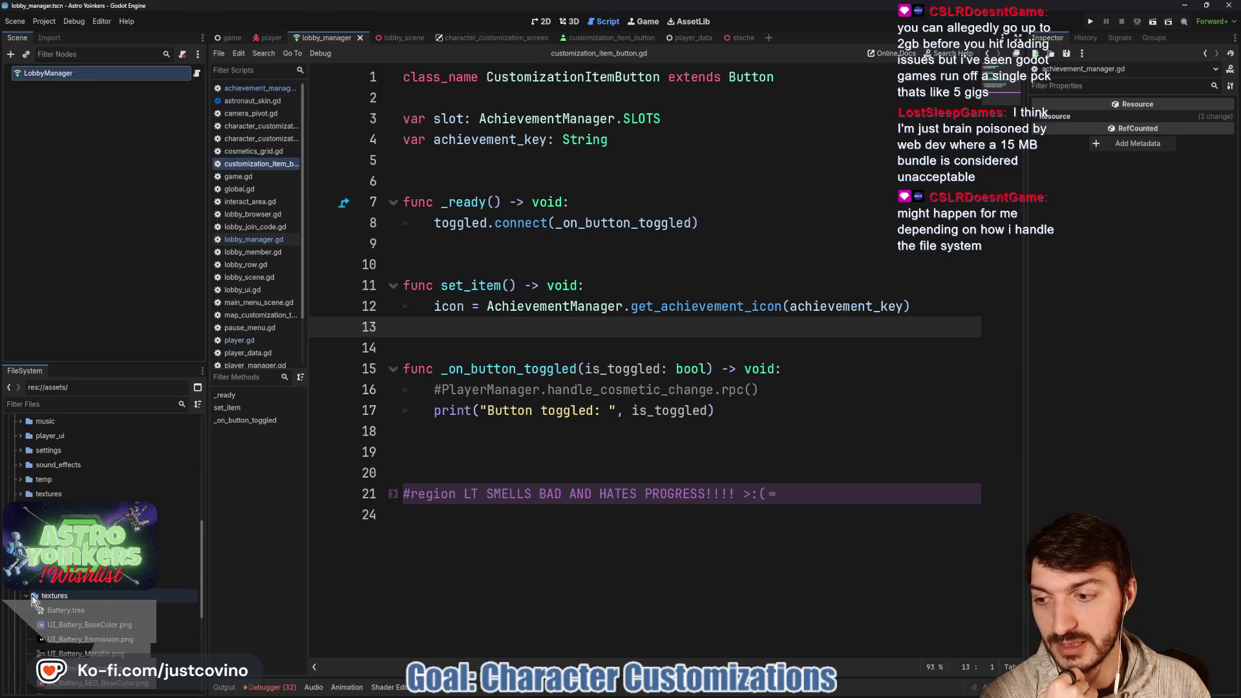
scroll(99, 604, "down", 2)
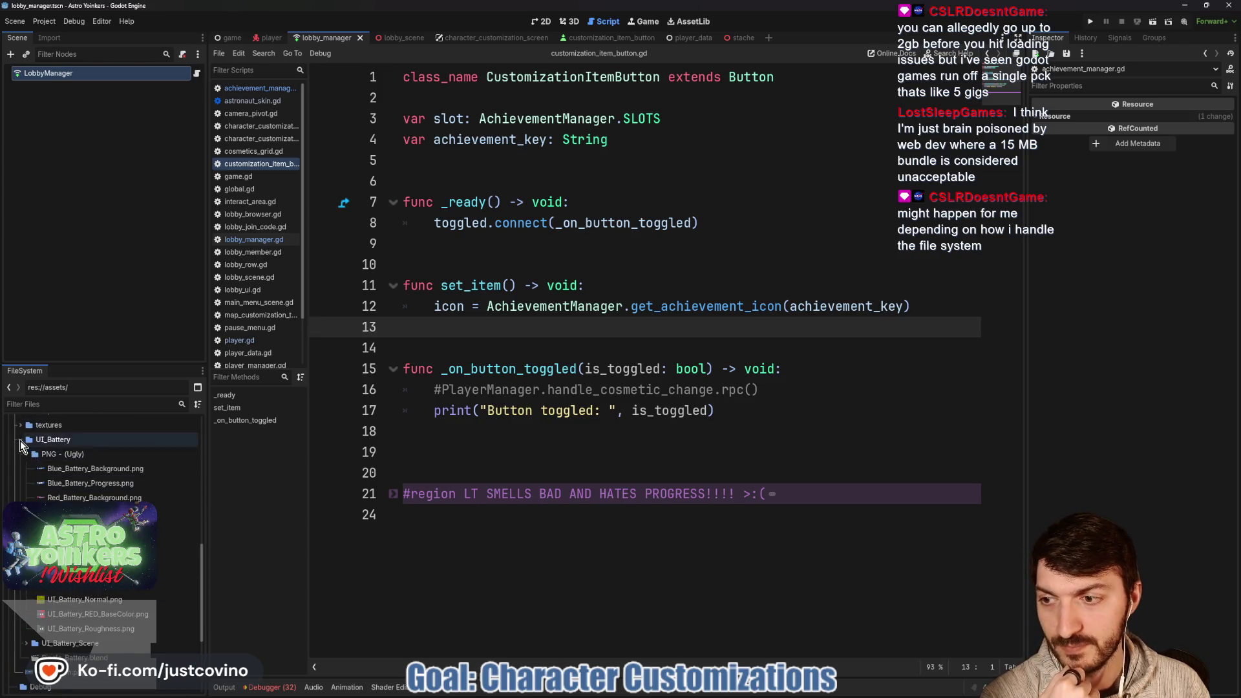
left_click(21, 440)
left_click(97, 508)
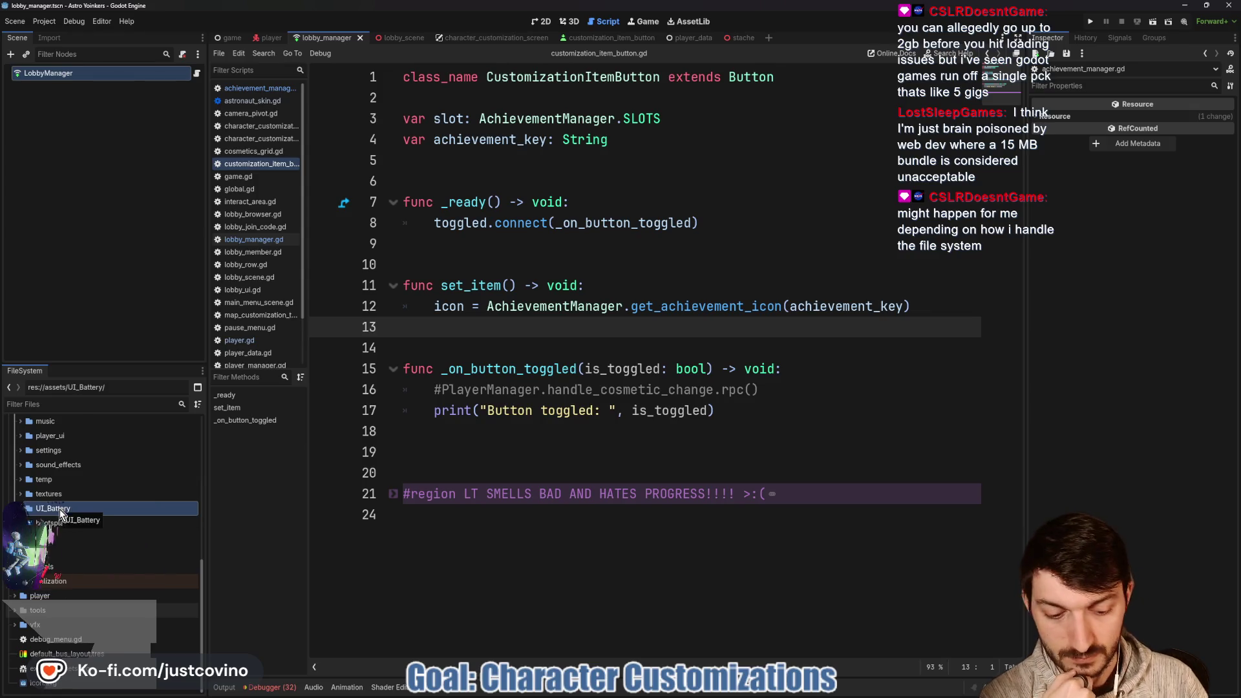
key("Delete")
left_click(547, 395)
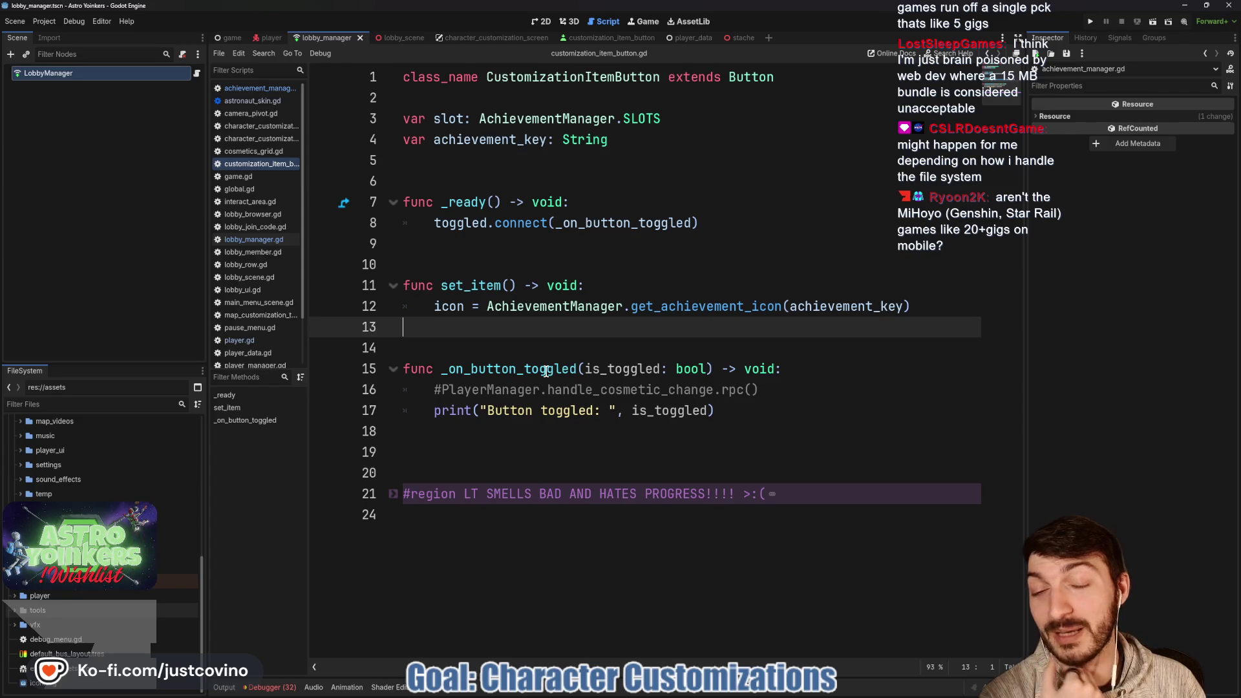
left_click(558, 344)
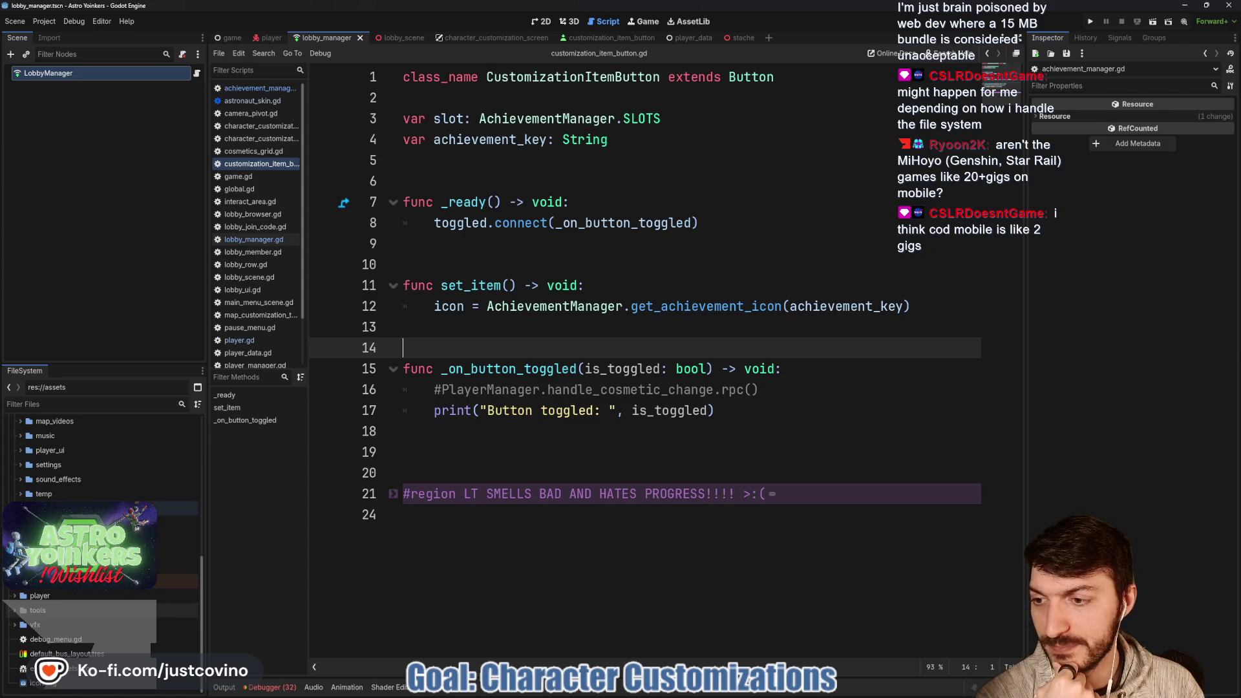
Expand the icons folder and select game_icon.png.
scroll(104, 504, "up", 3)
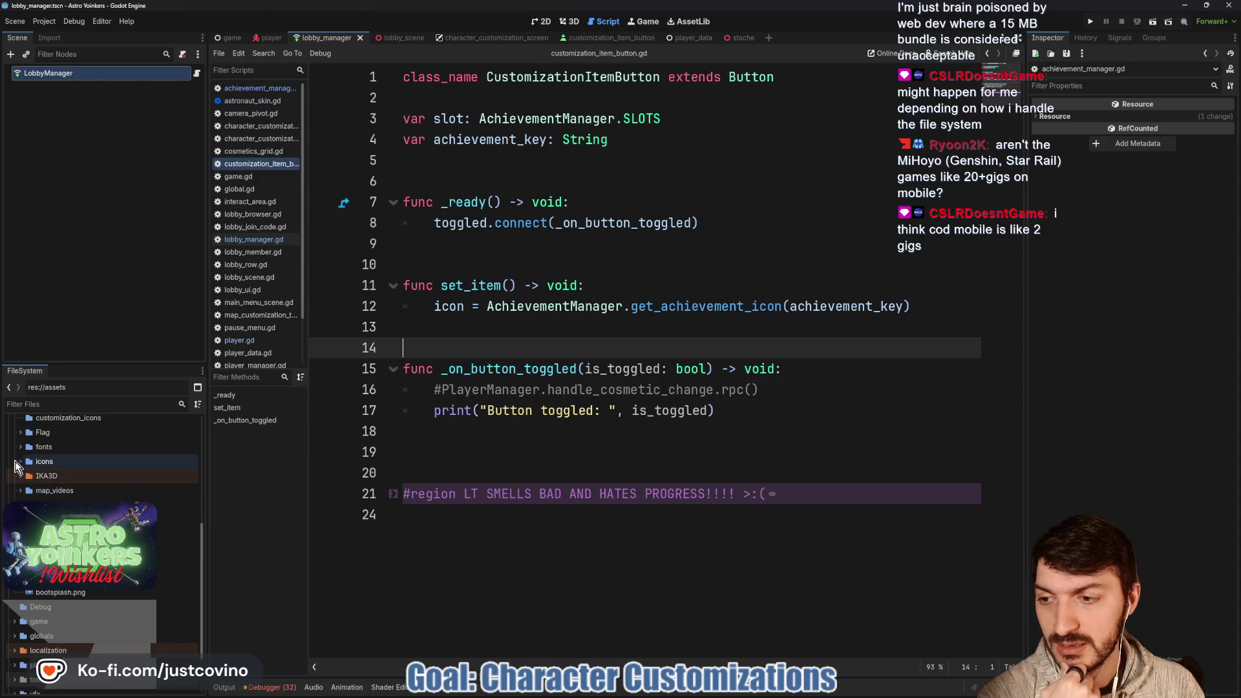
scroll(103, 504, "up", 4)
left_click(97, 521)
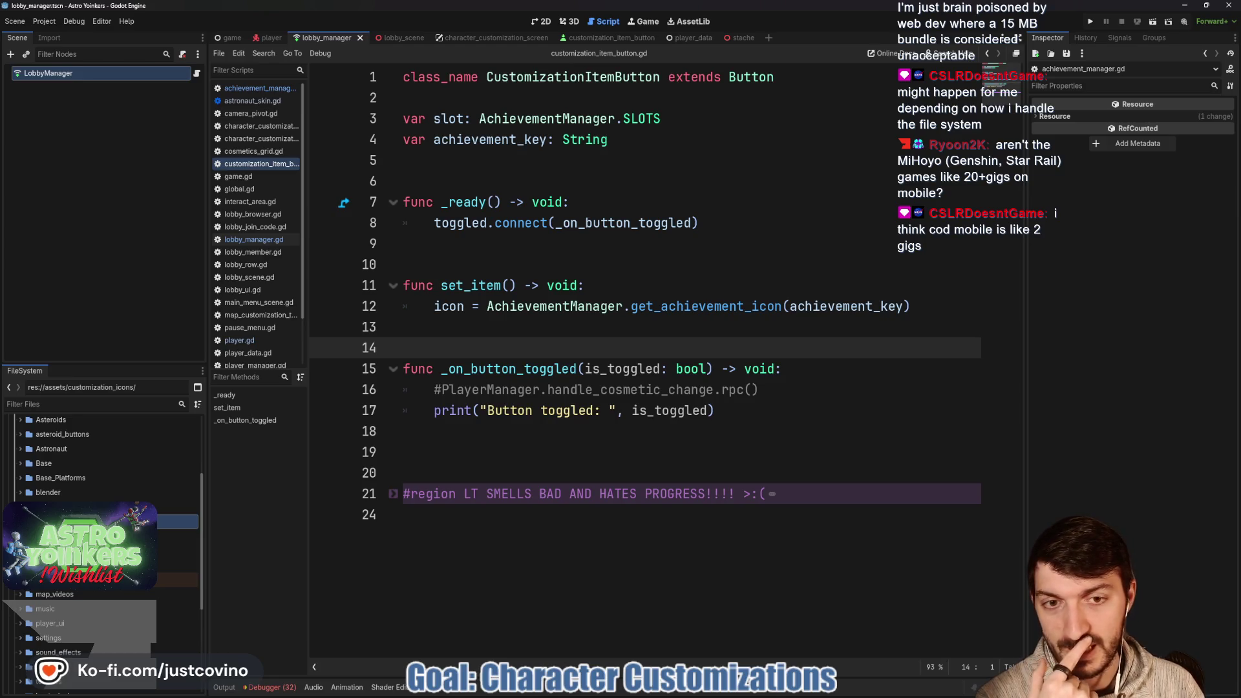
key("Right")
scroll(103, 505, "down", 3)
left_click(104, 534)
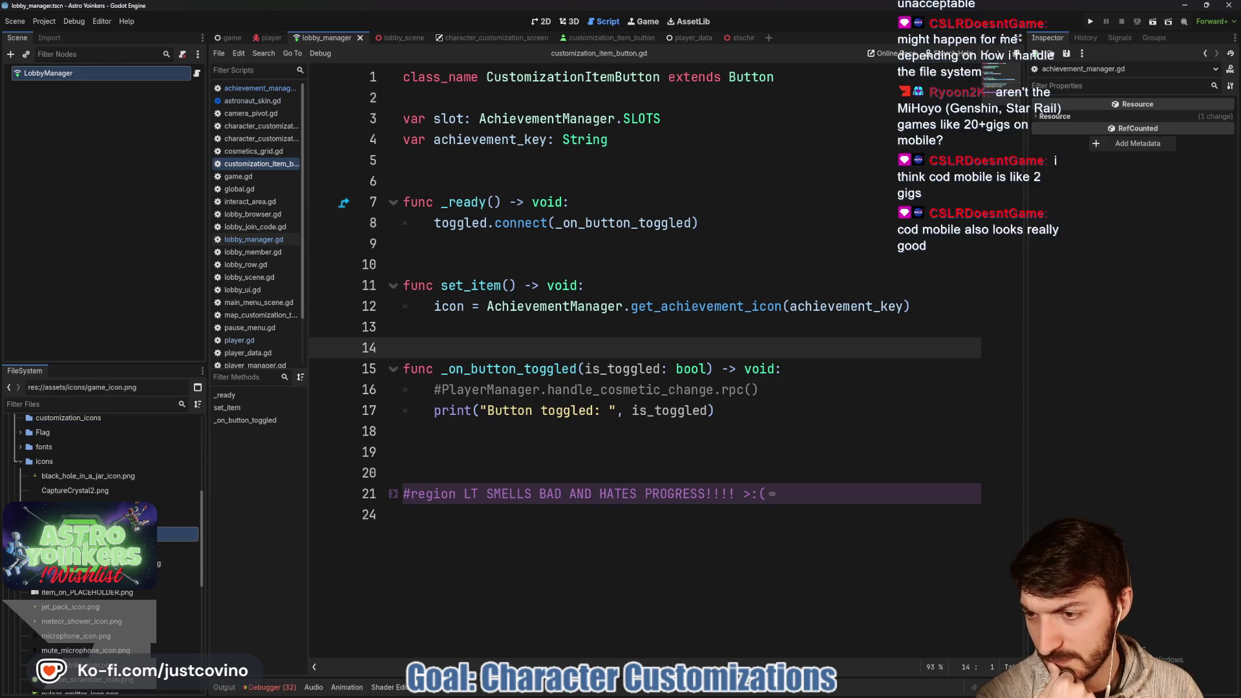
mouse_move(97, 534)
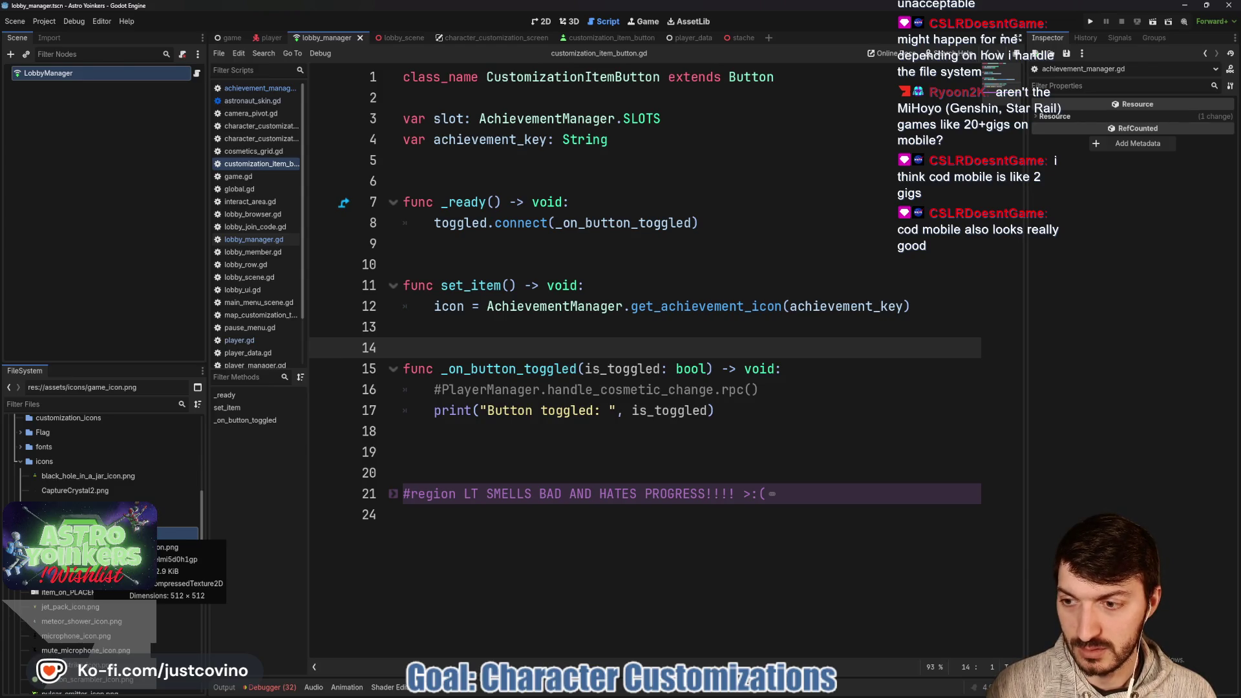
Duplicate game_icon.png as TEST_ACHIEVEMENT.png.
key("ctrl+d")
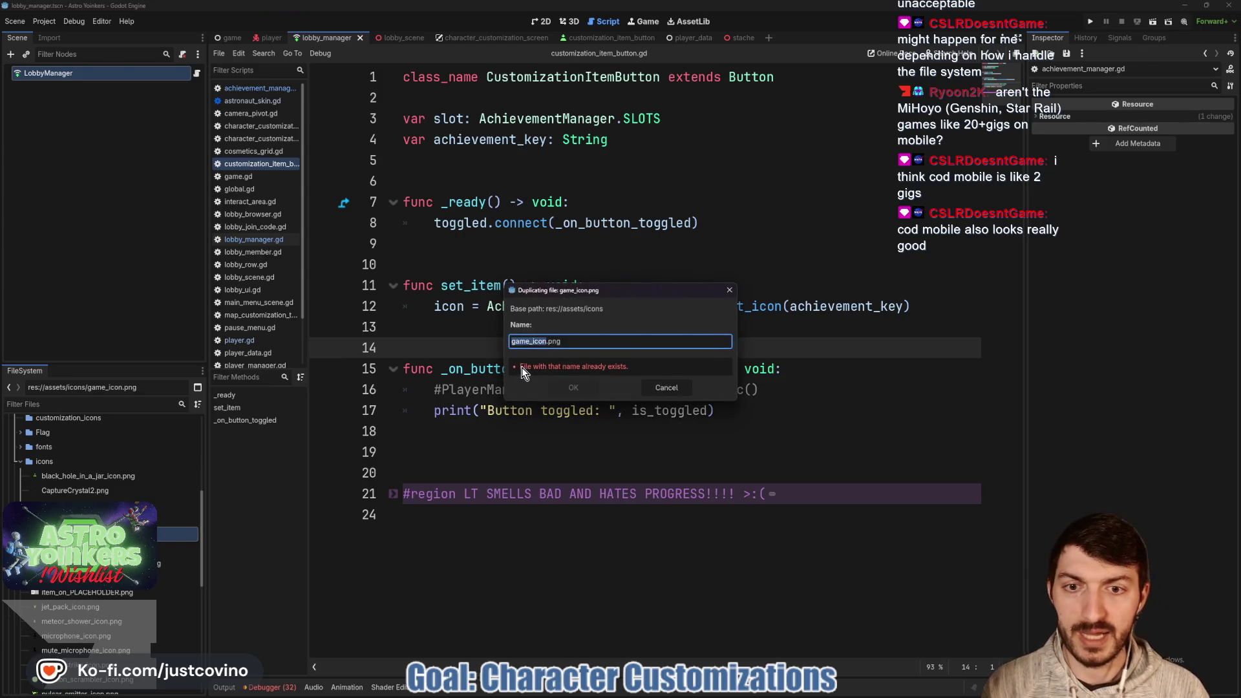
type("TEST_AC")
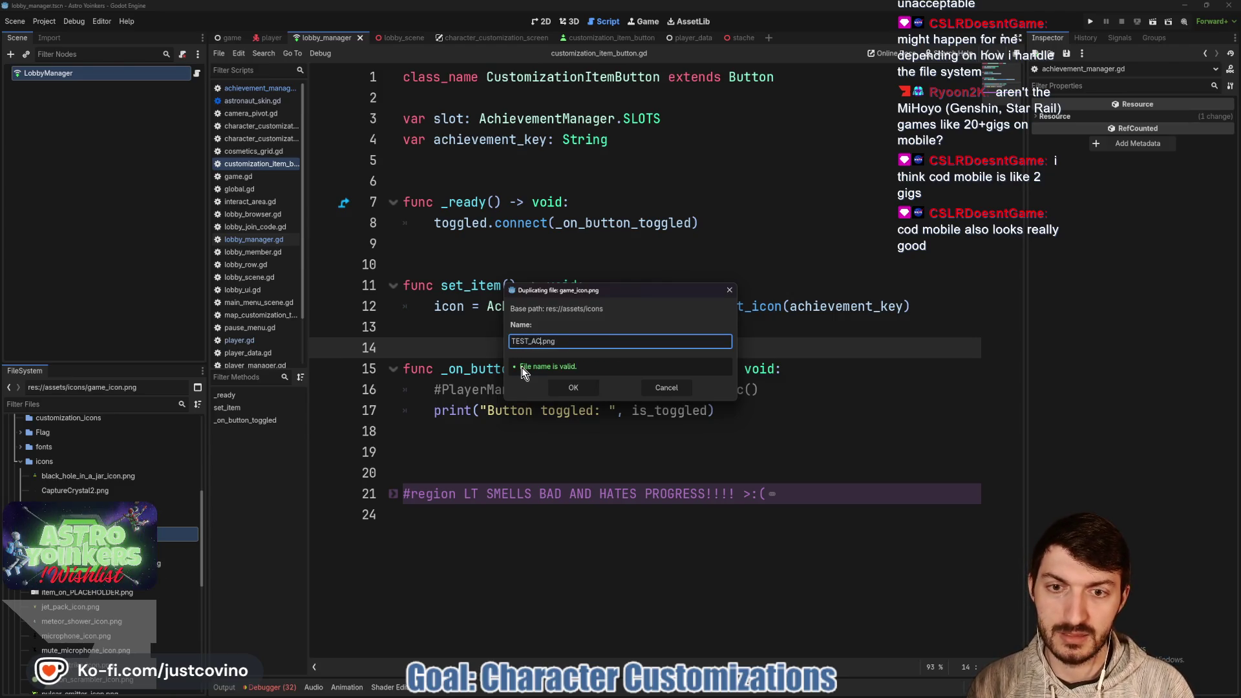
type("HIEVE")
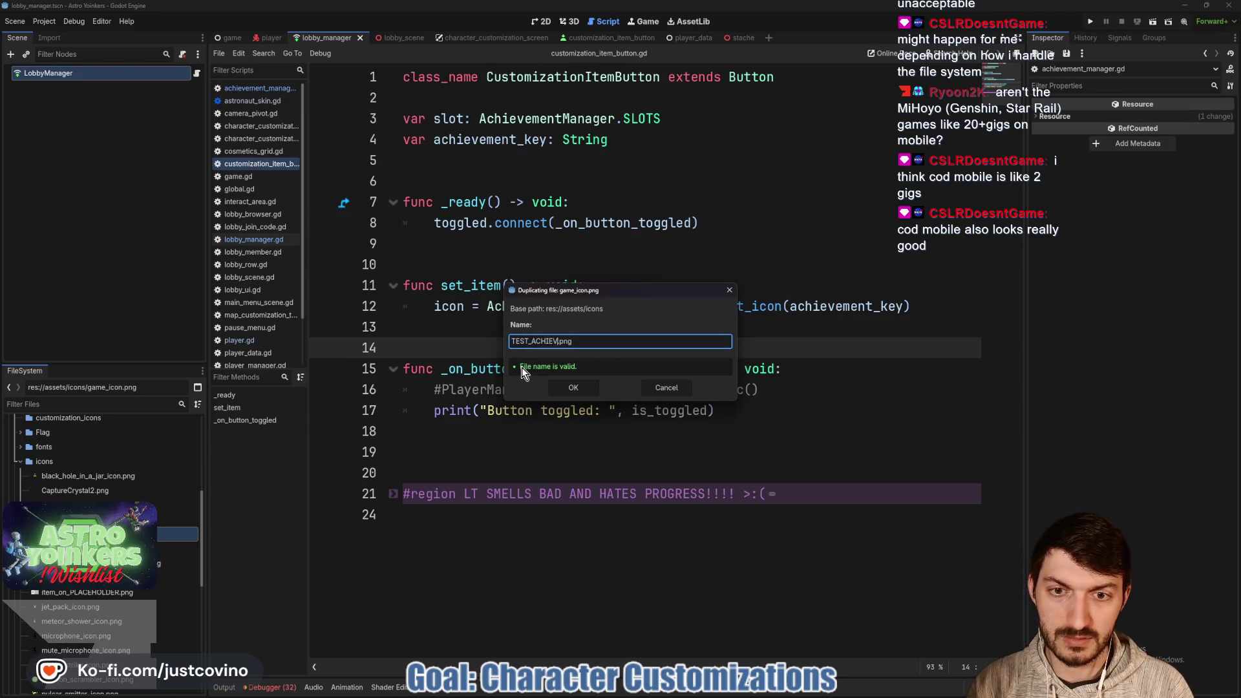
type("MENT")
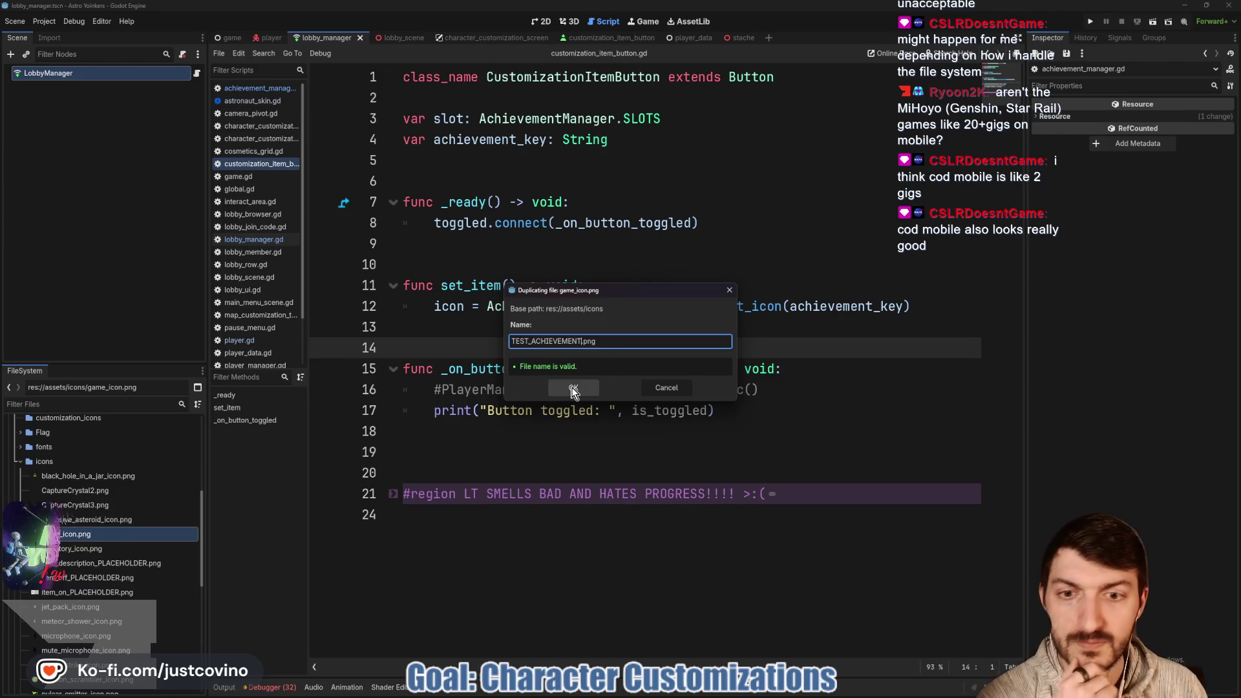
left_click(571, 388)
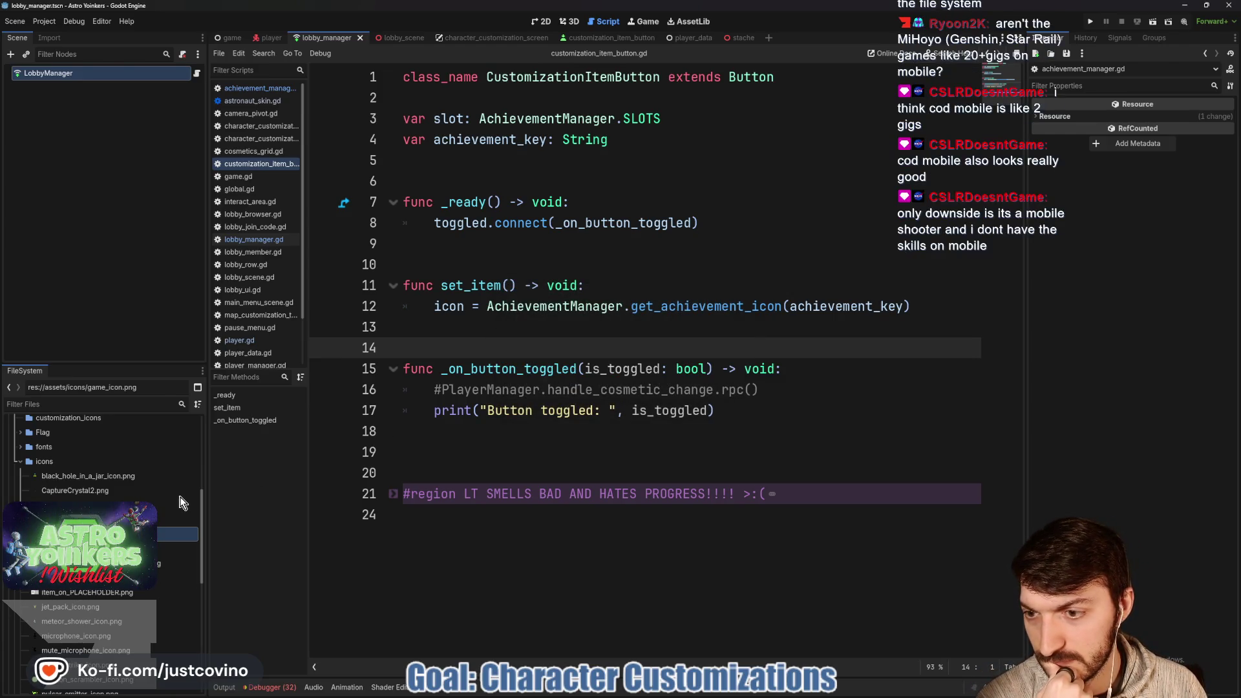
Move TEST_ACHIEVEMENT.png into customization_icons and select it there.
scroll(65, 593, "down", 3)
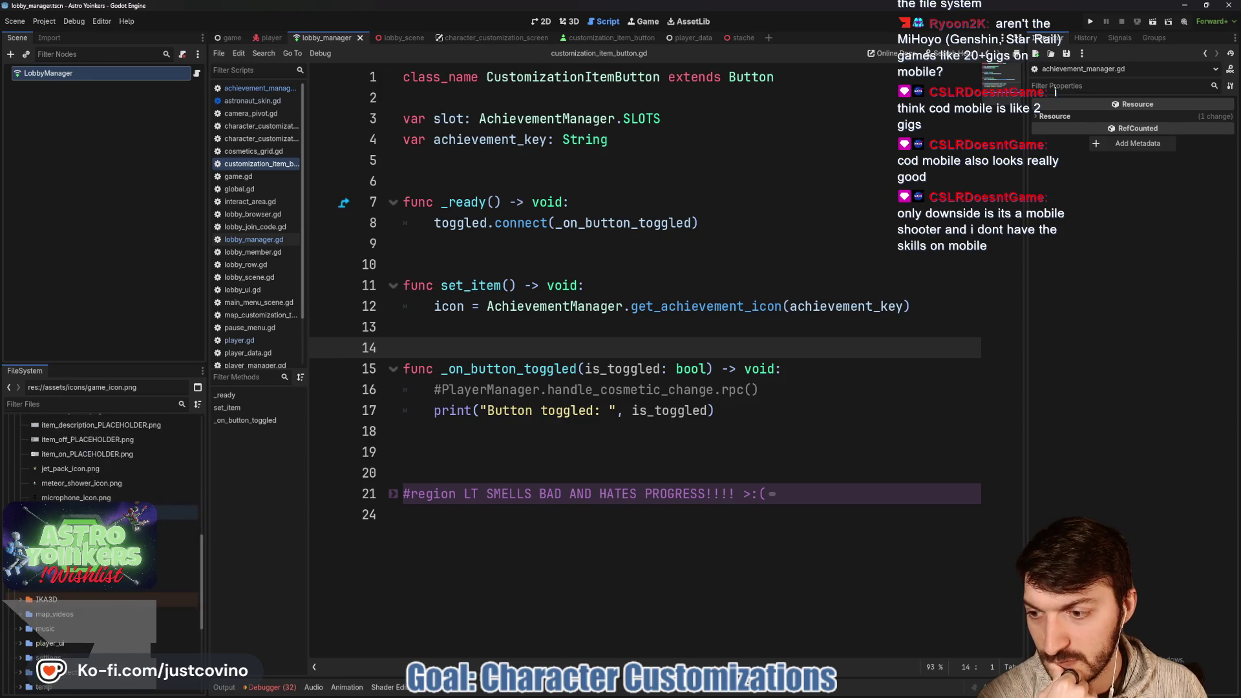
mouse_move(64, 593)
left_mouse_down()
mouse_move(81, 481)
mouse_move(70, 451)
left_mouse_up()
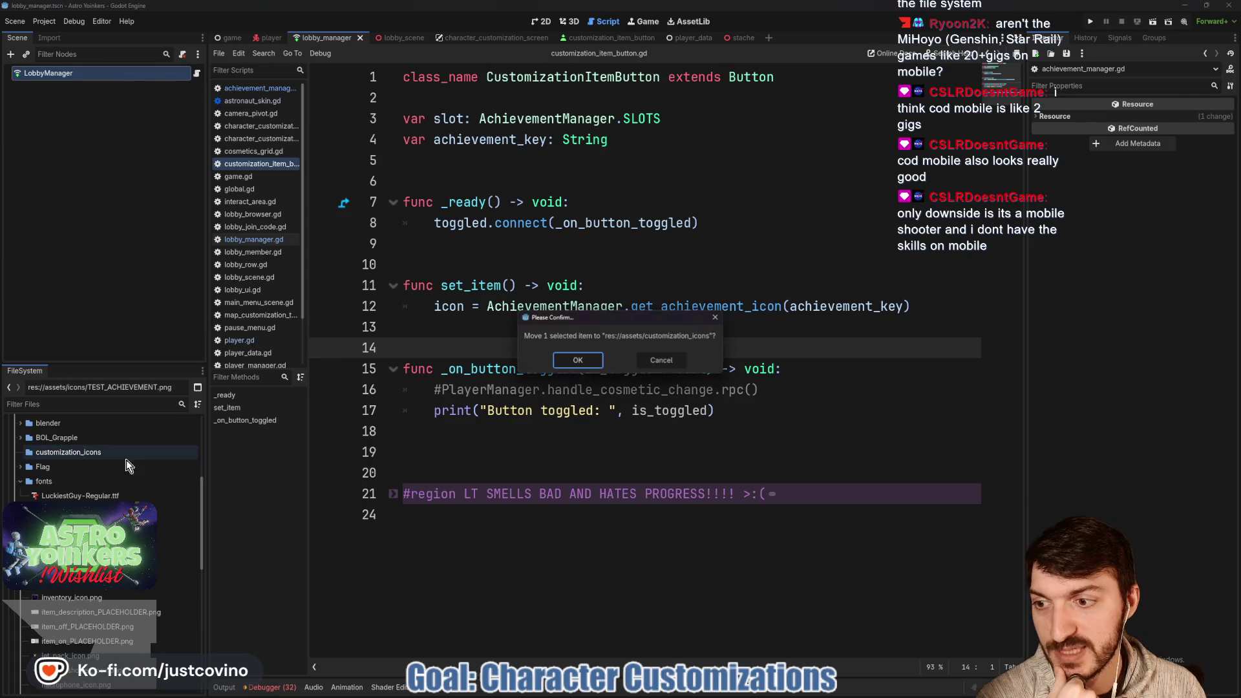
left_click(577, 360)
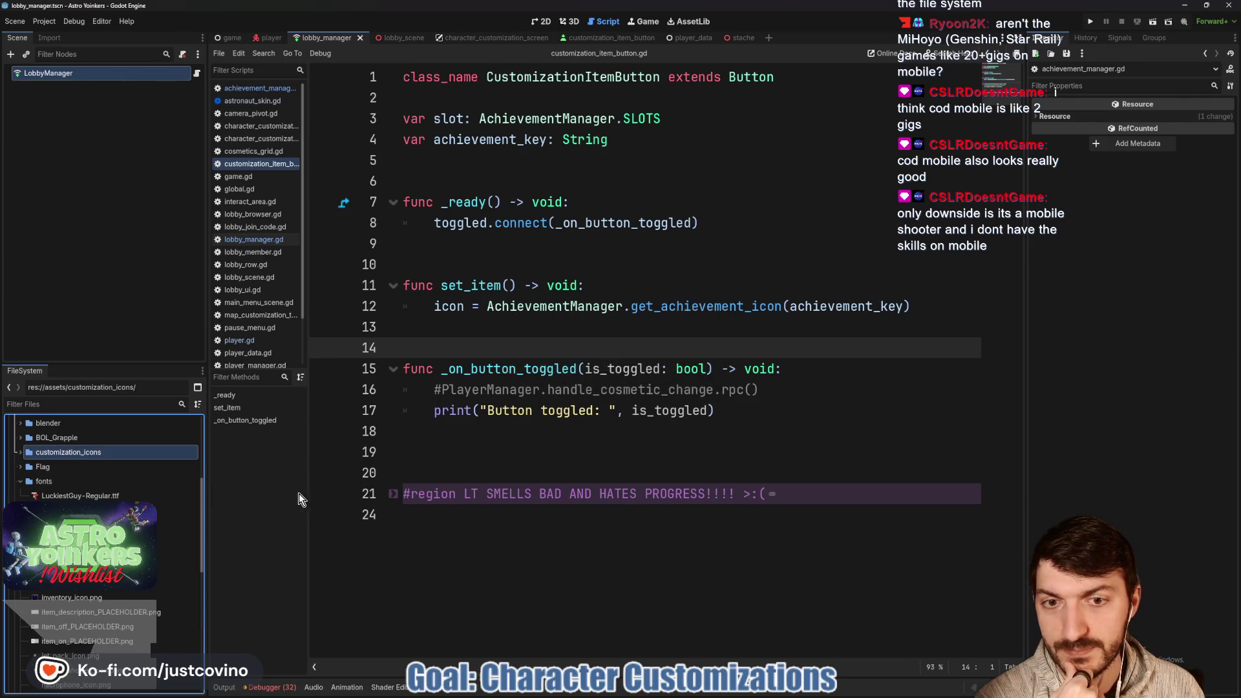
left_click(20, 454)
left_click(38, 466)
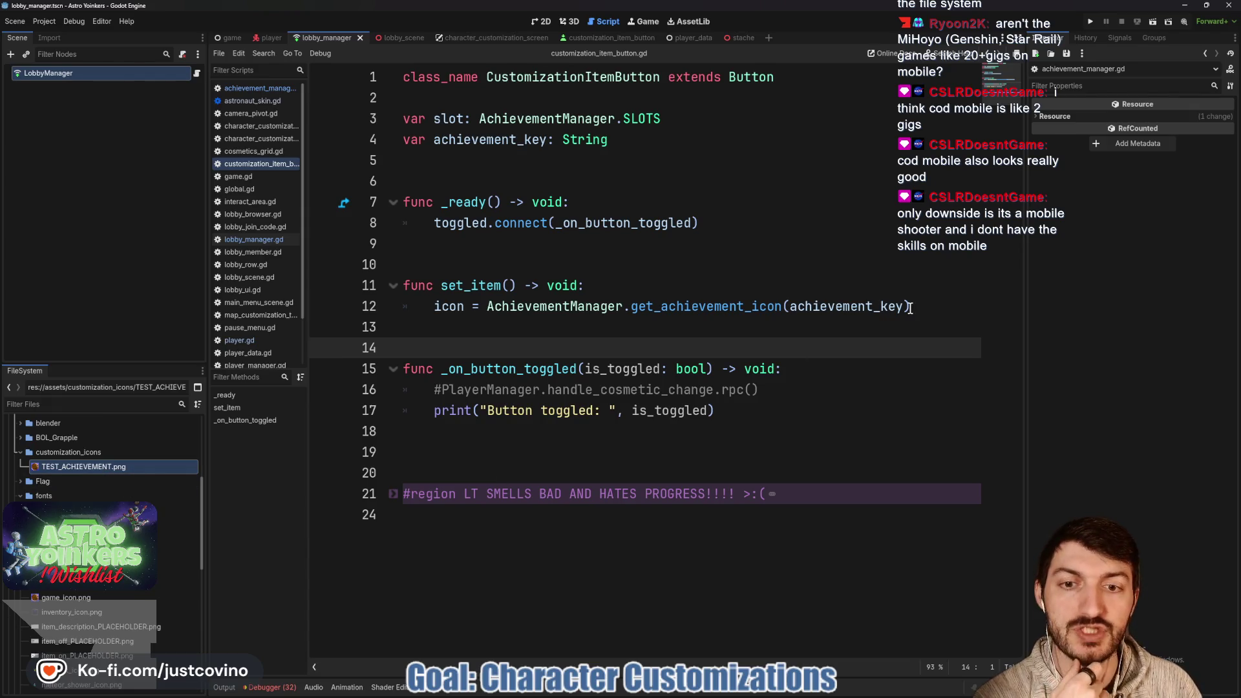
left_click(592, 306)
Replace line 12's get_achievement_icon call with load() of a res://assets/customization_icons/ path.
left_click_drag(928, 306, 480, 310)
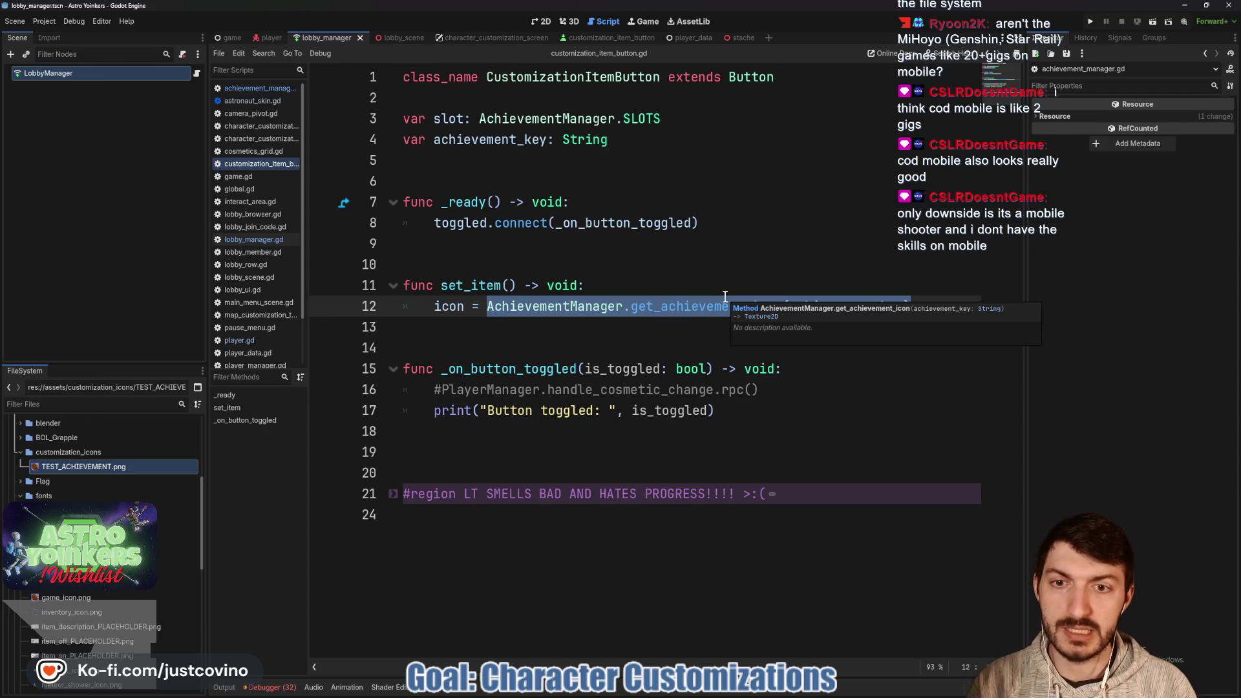
type("load")
key("Return")
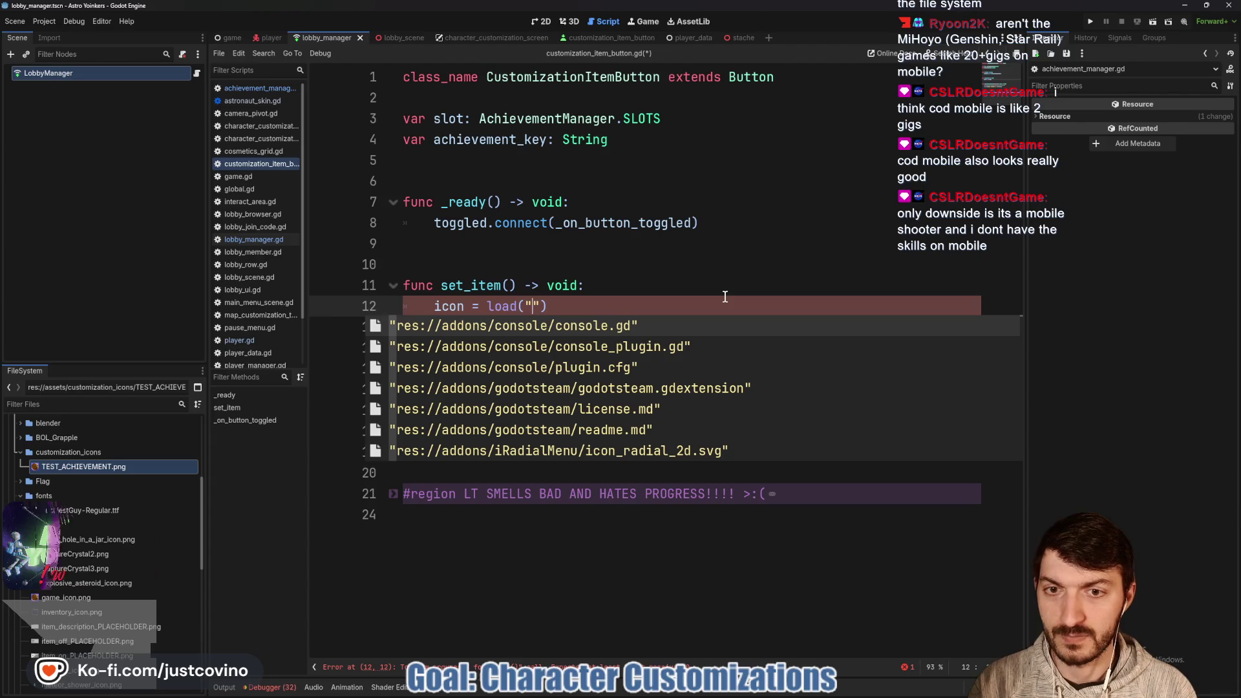
type("\"res://")
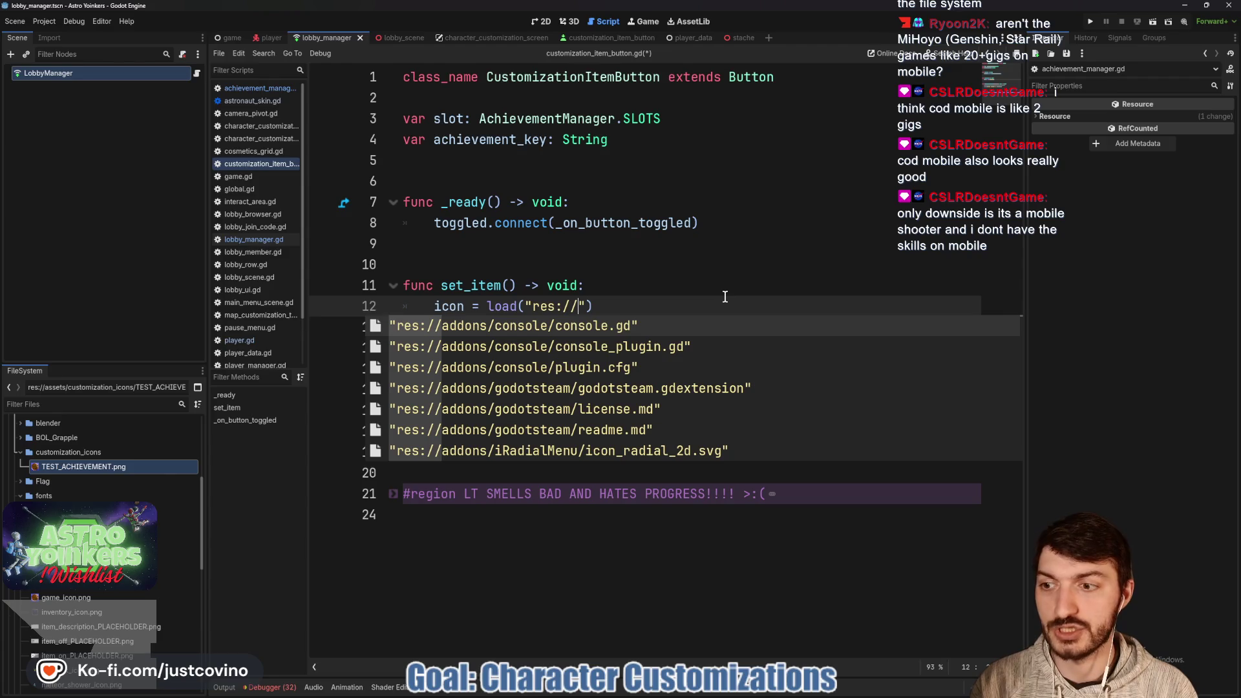
type("asse")
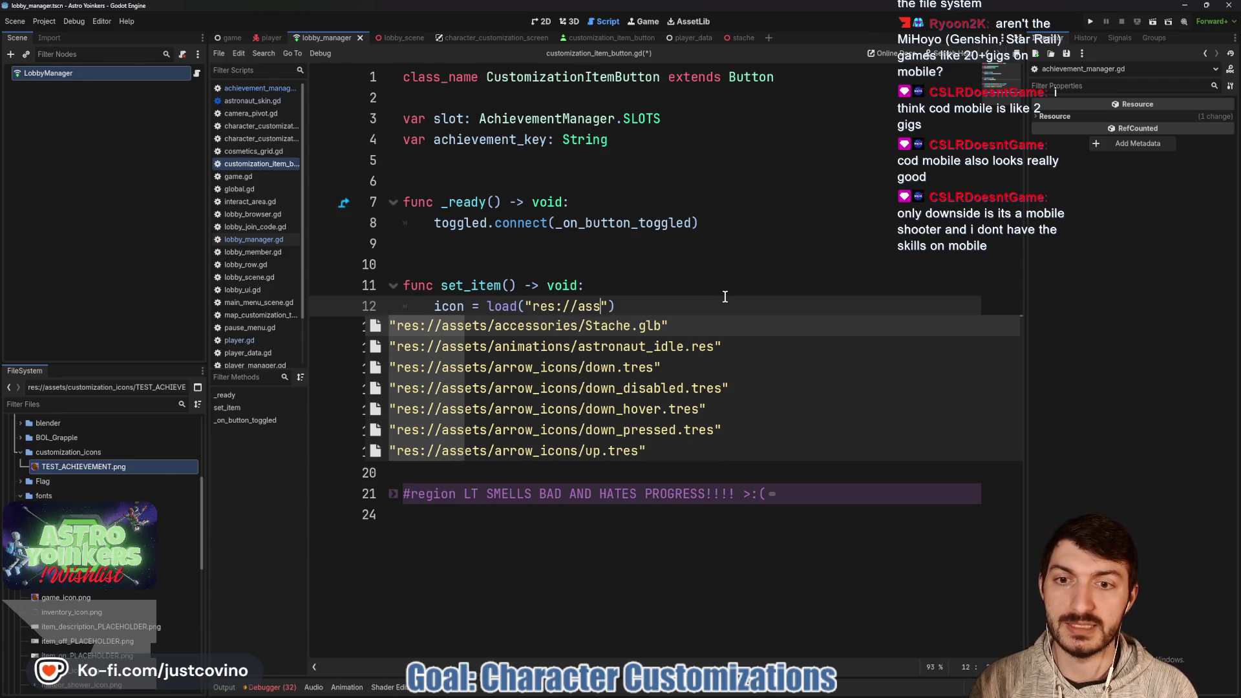
type("ts/custom")
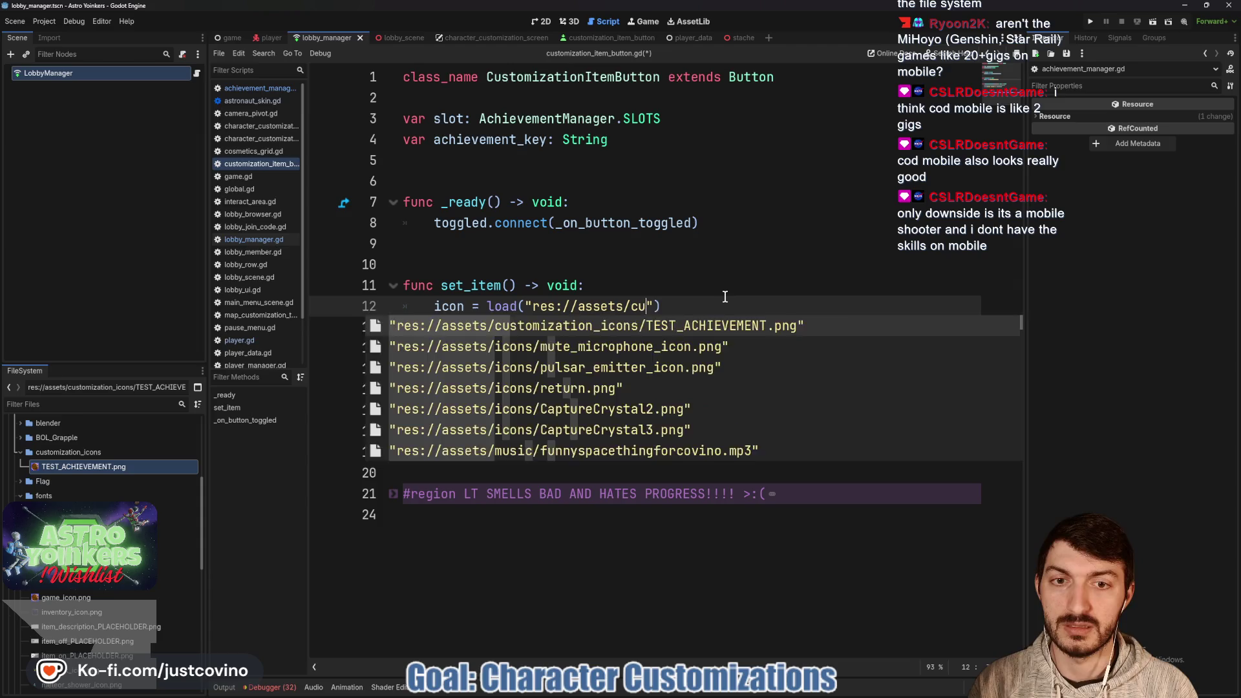
key("Return")
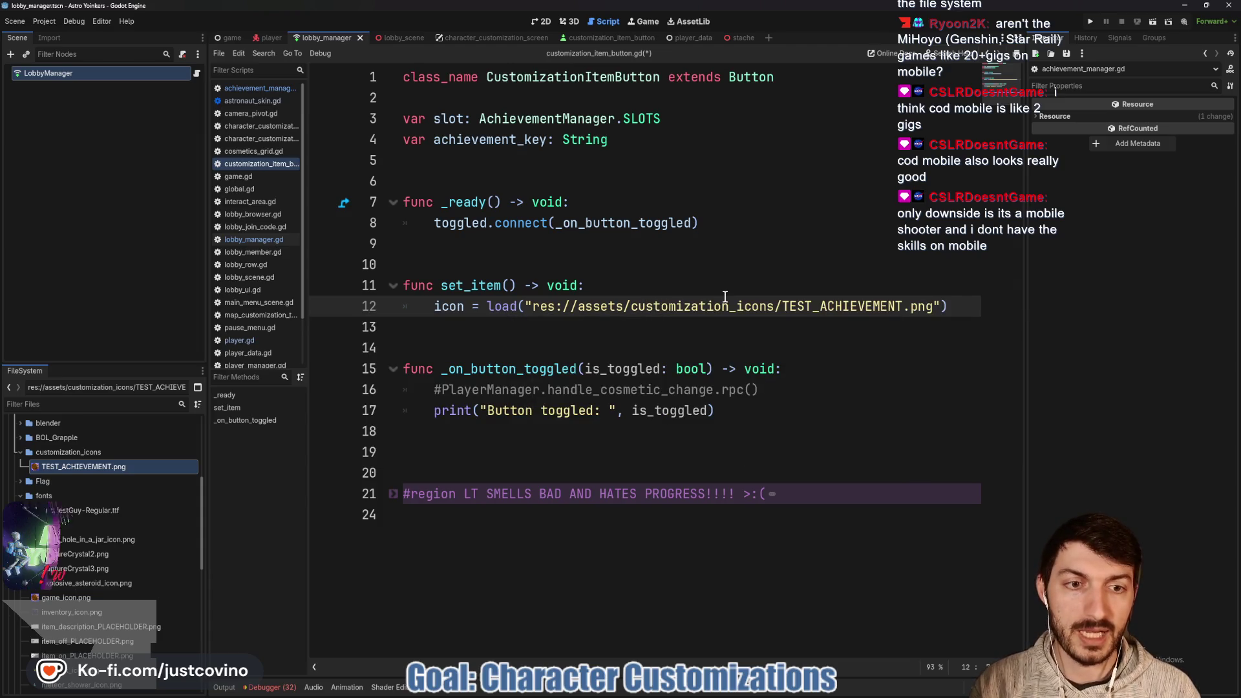
Swap the hardcoded TEST_ACHIEVEMENT file name for achievement_key + ".png".
left_click_drag(903, 306, 783, 304)
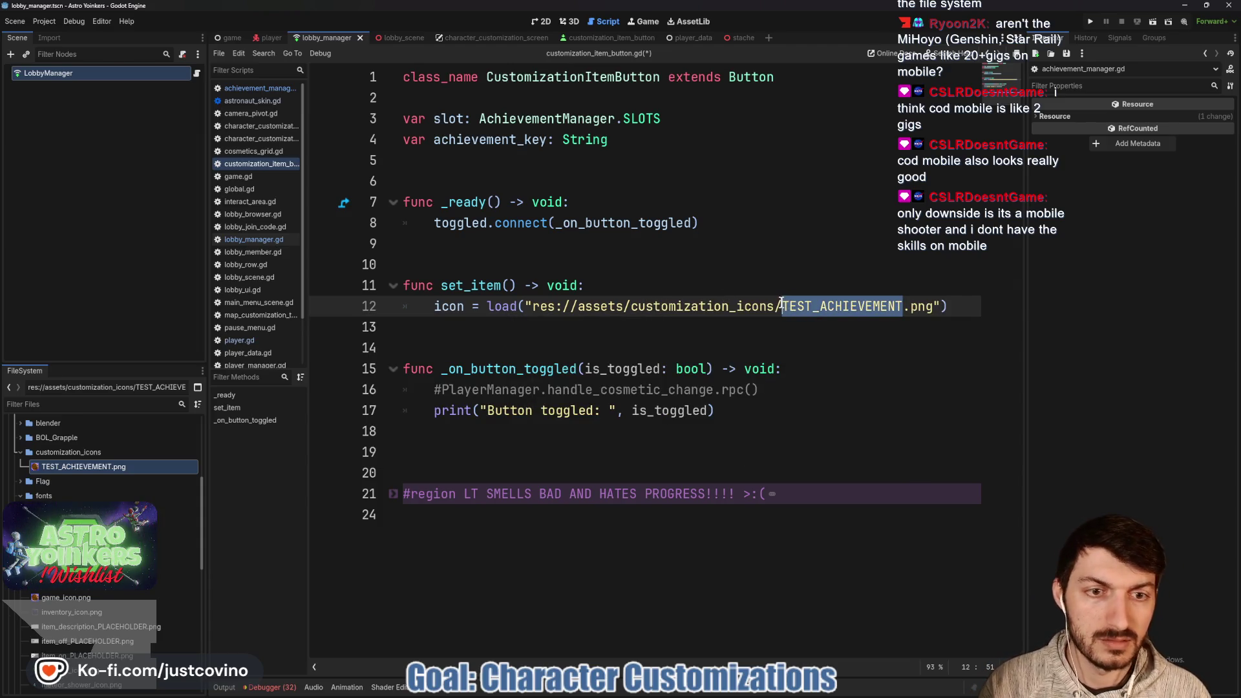
type("%")
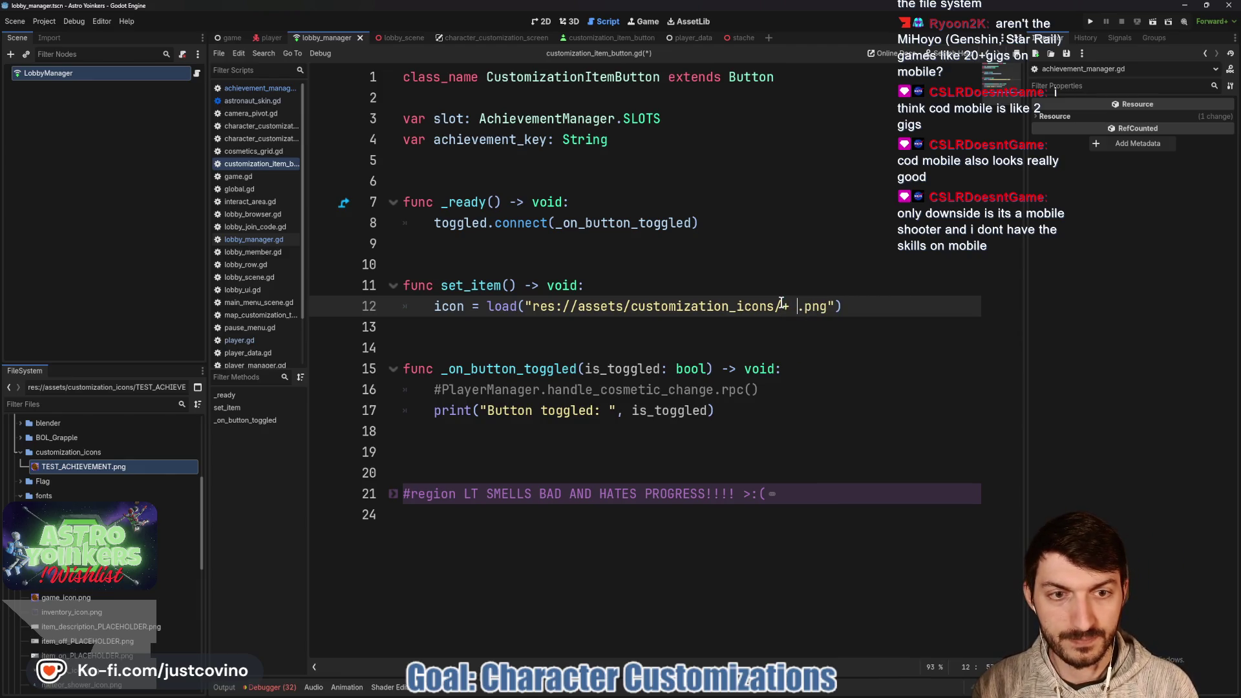
left_click(782, 304)
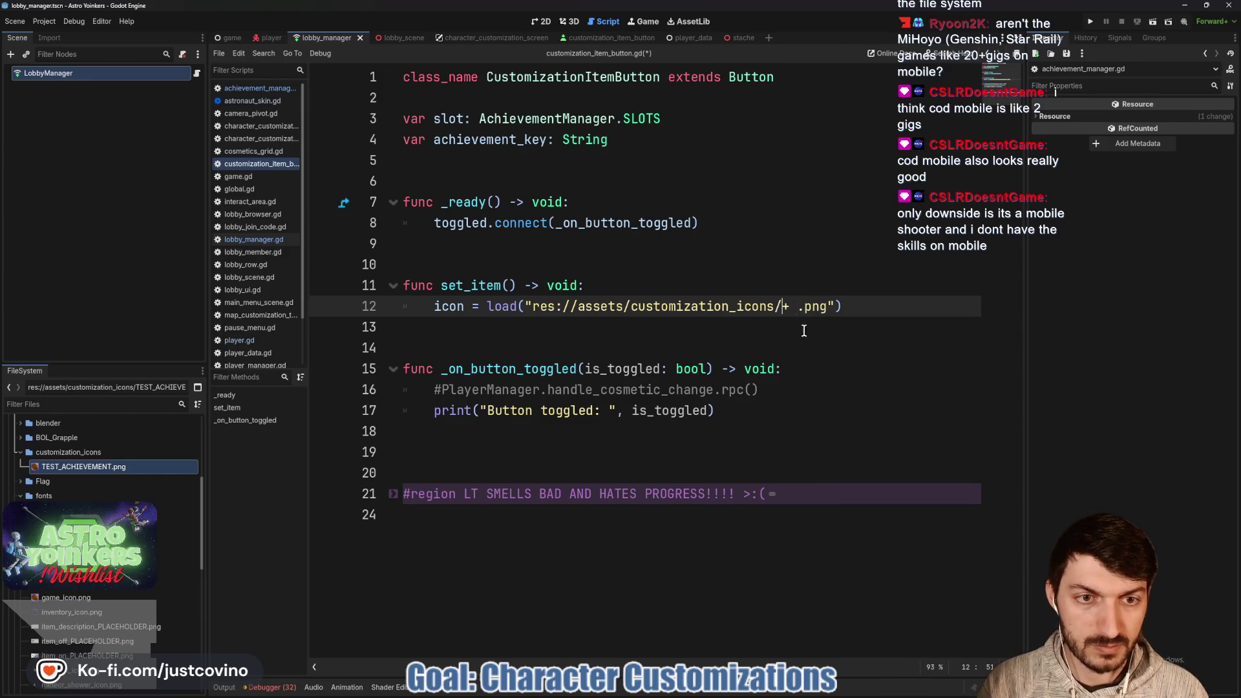
type("\" + ")
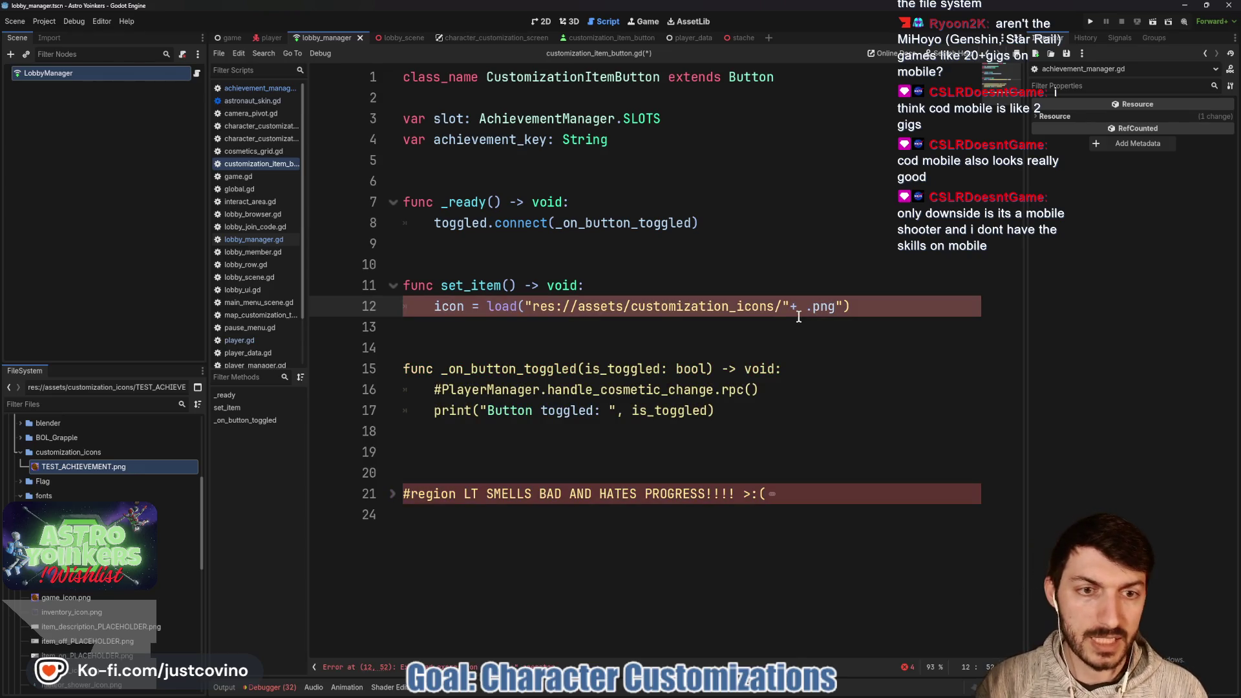
type("achi")
key("Return")
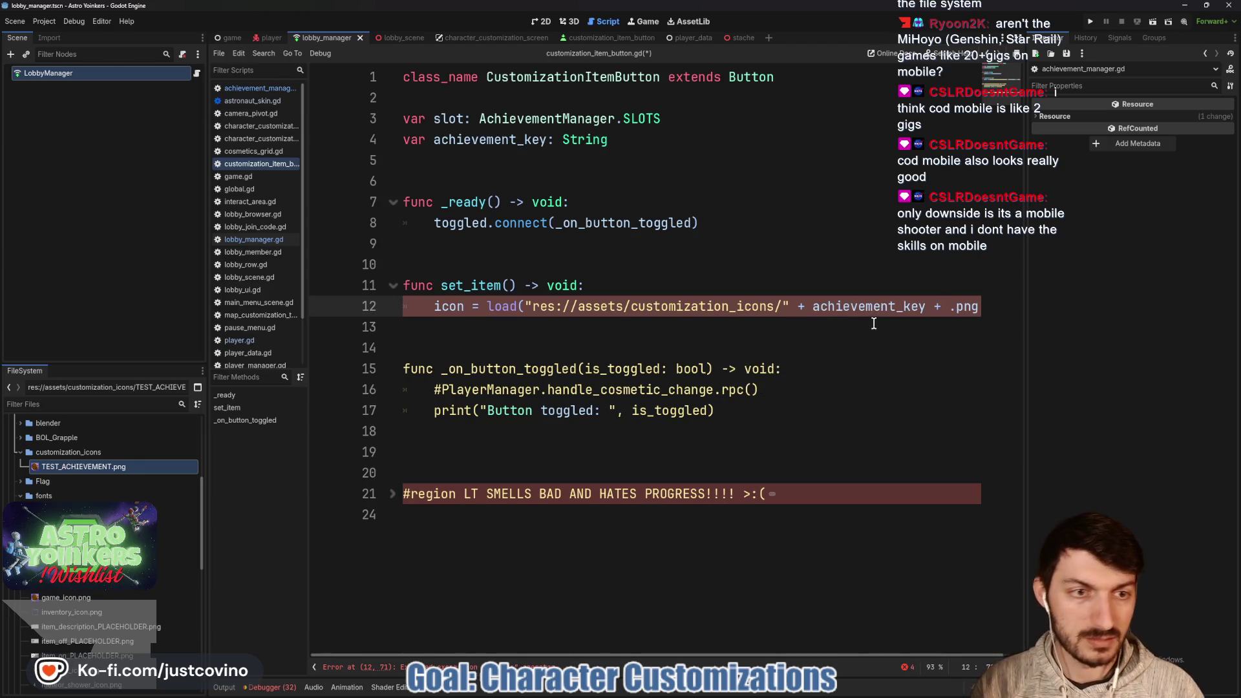
type("\"")
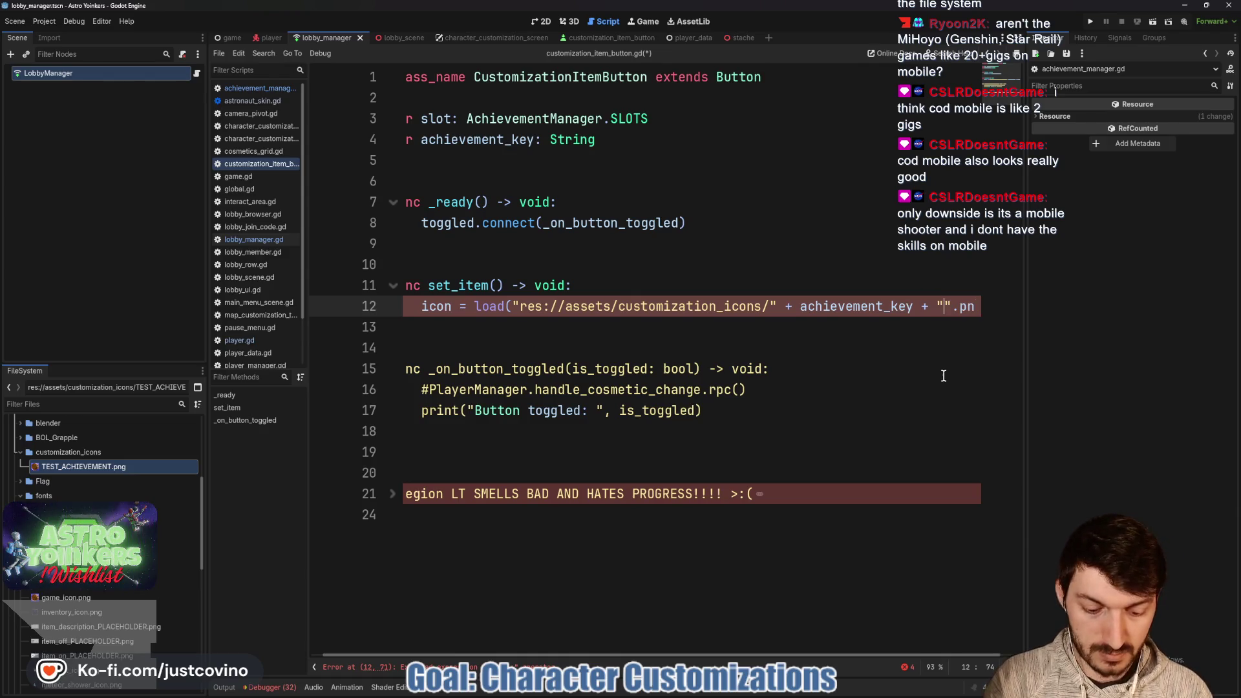
key("Delete")
left_click(873, 330)
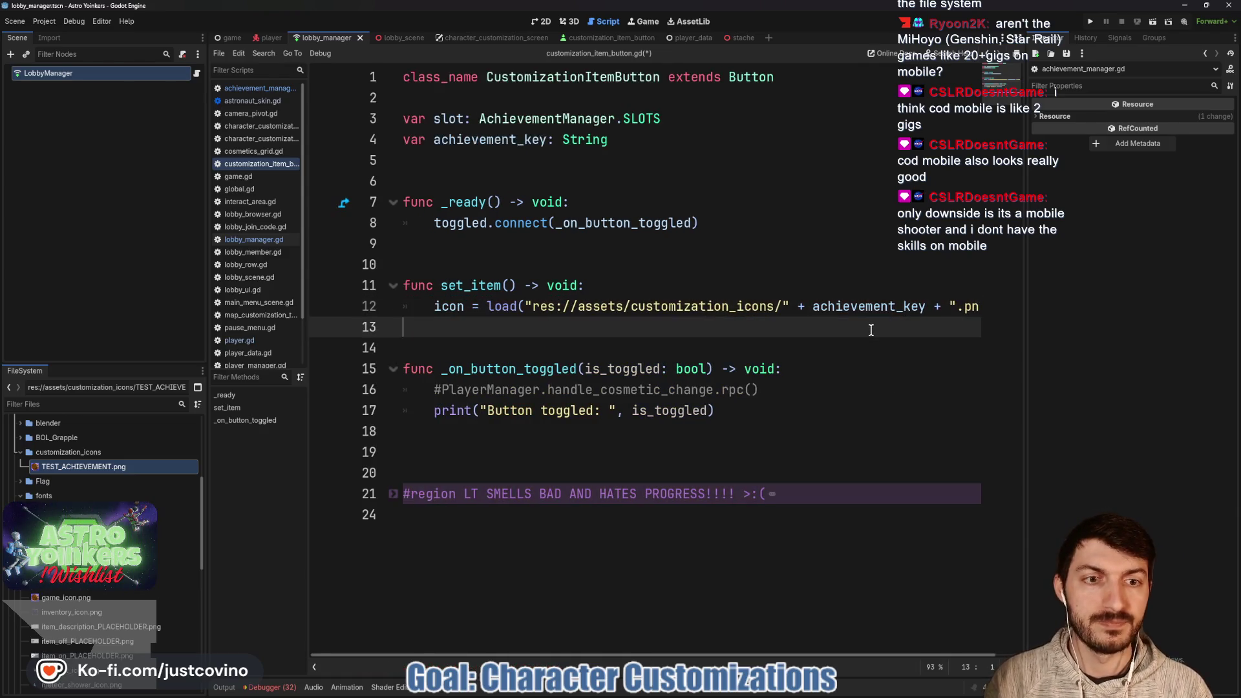
Save customization_item_button.gd and run the project.
key("ctrl+s")
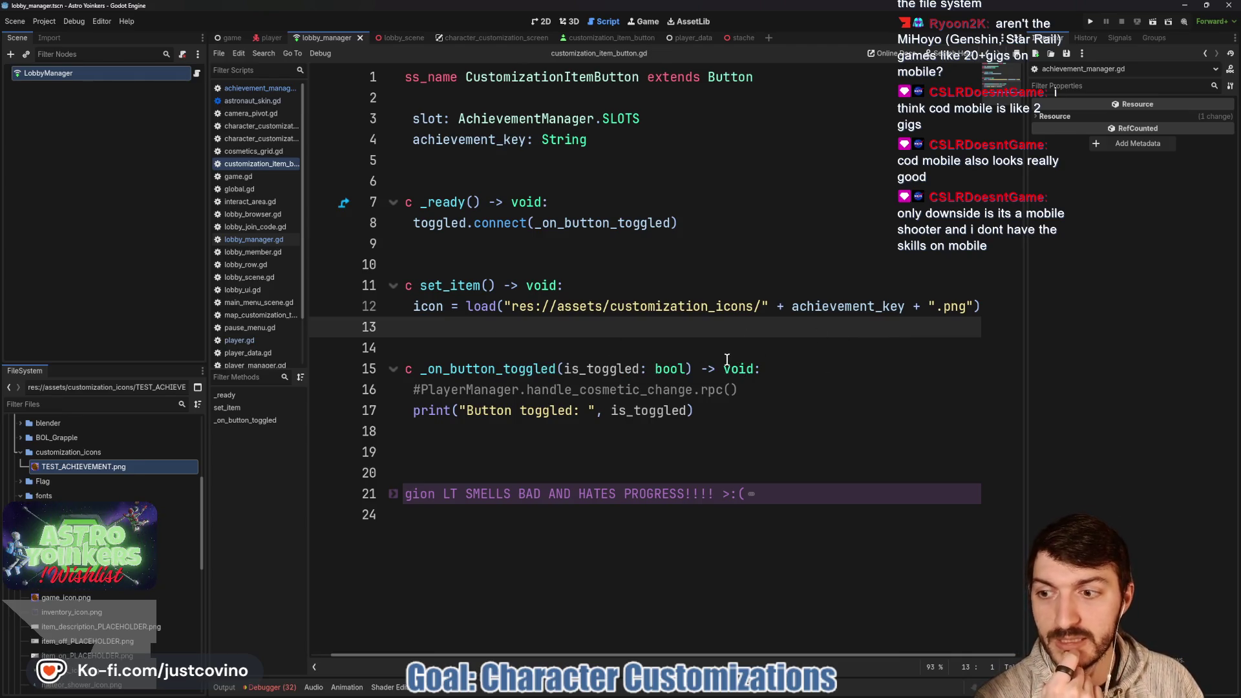
left_click(726, 338)
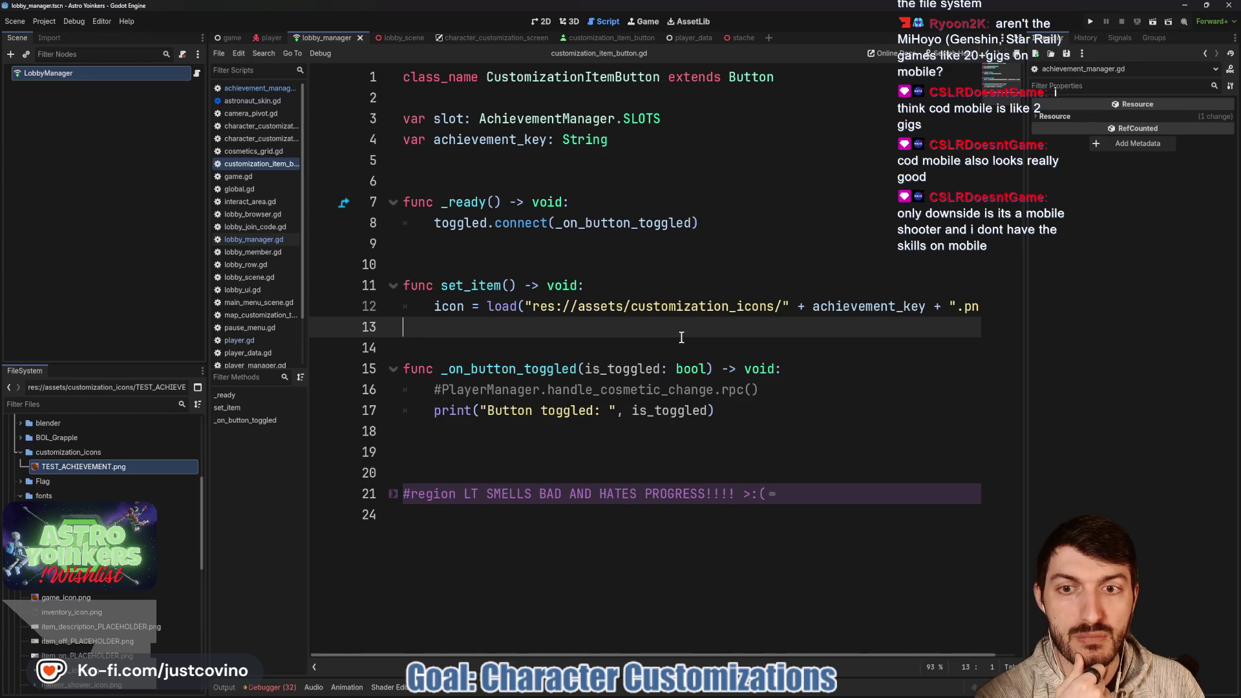
left_click(1097, 23)
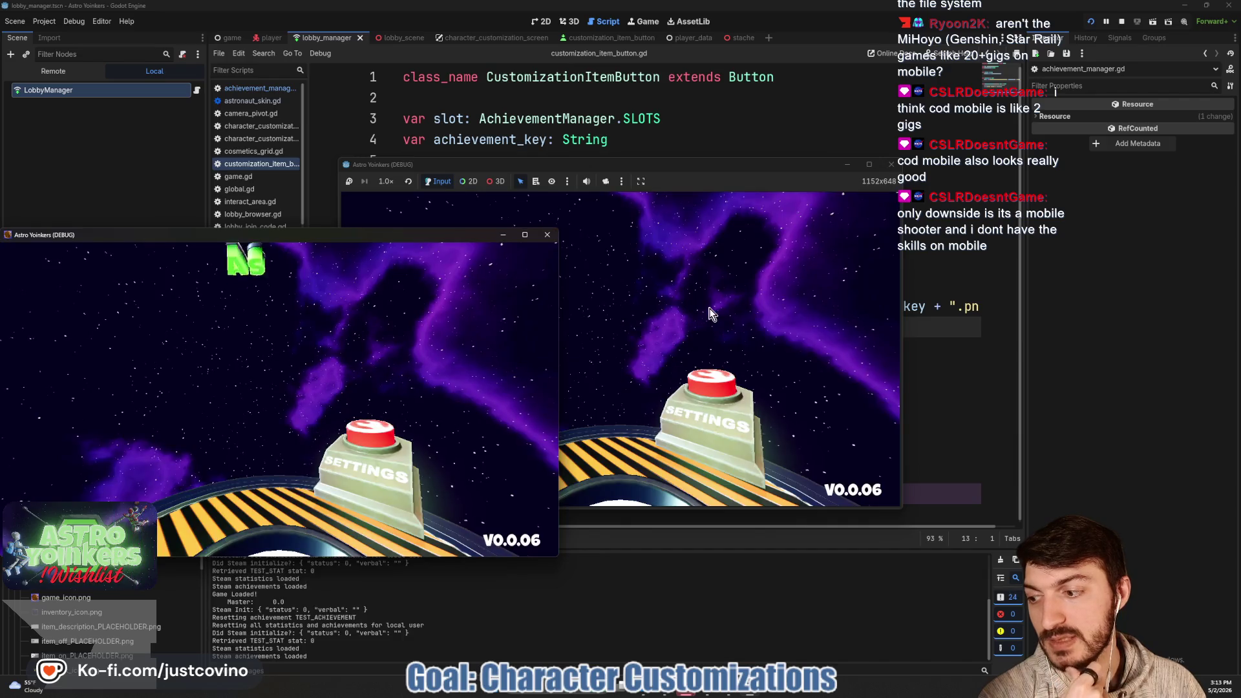
Host a lobby, walk into the Locker Room, toggle a HEAD item, then stop the game.
left_click(547, 234)
left_click(460, 278)
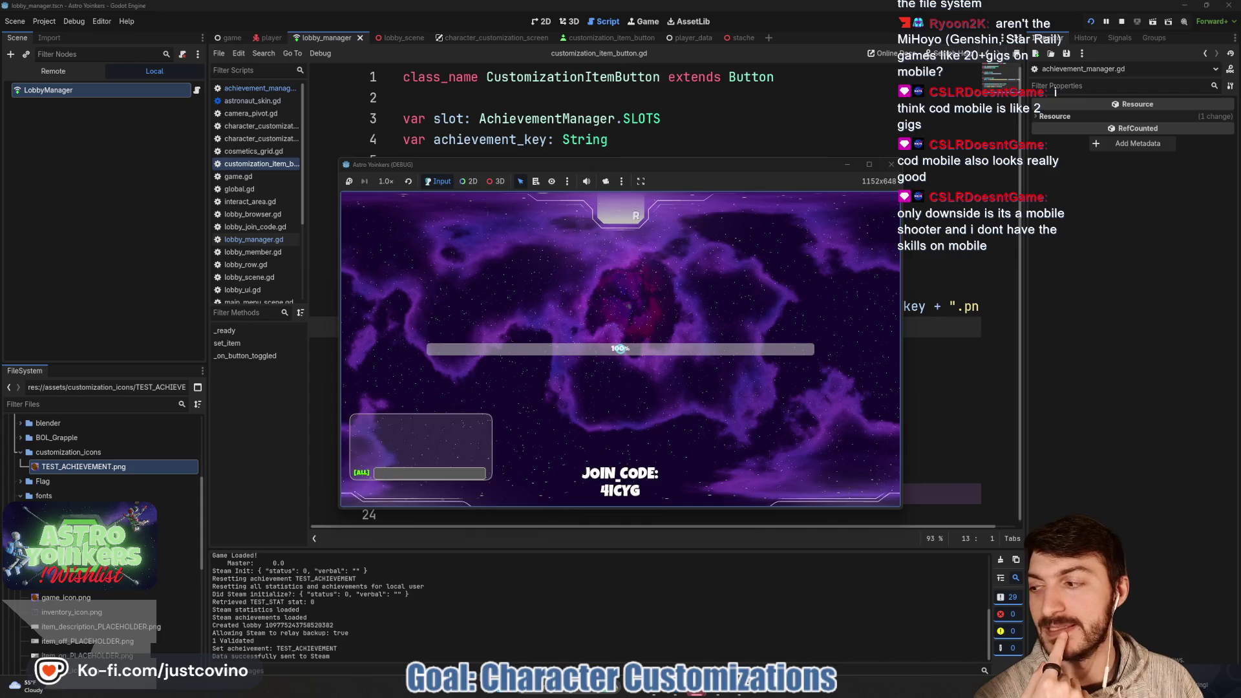
key("w")
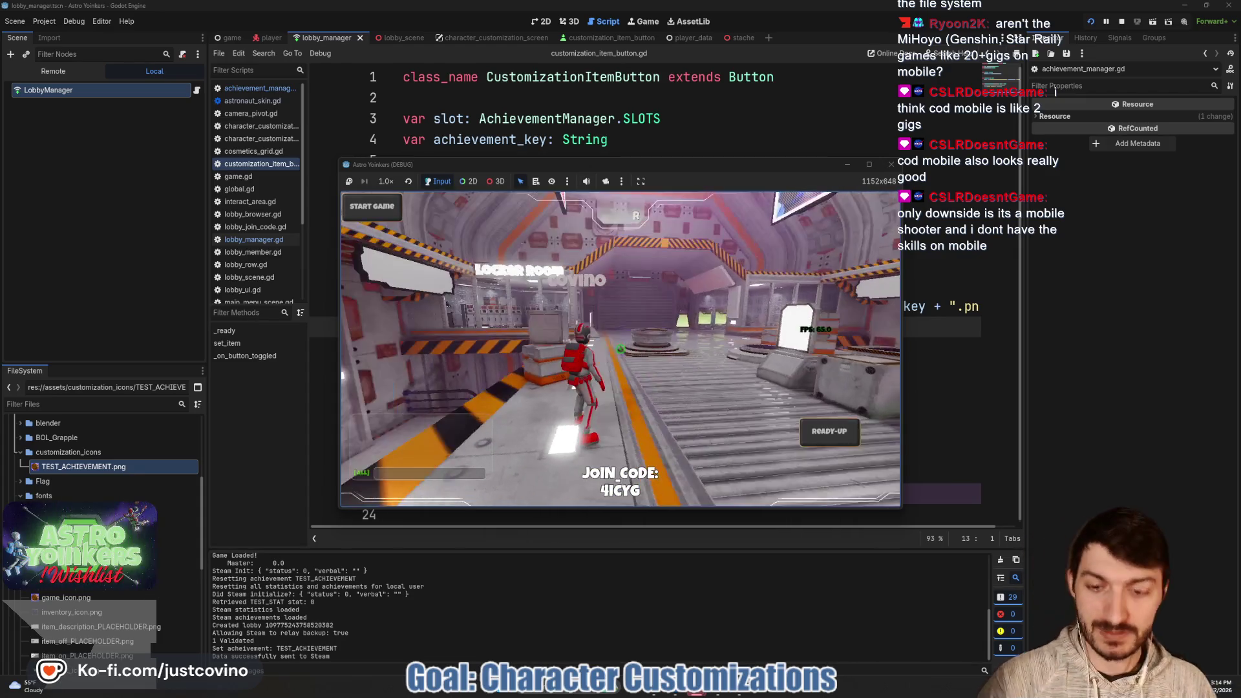
key("w")
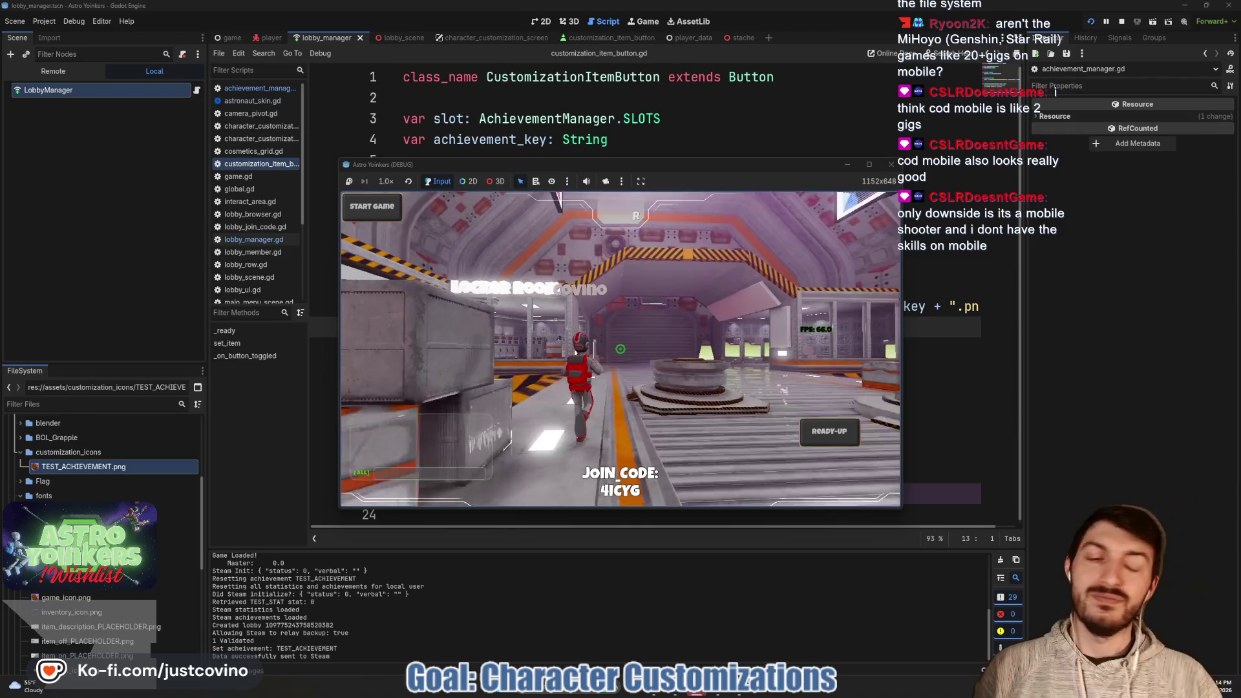
key("w")
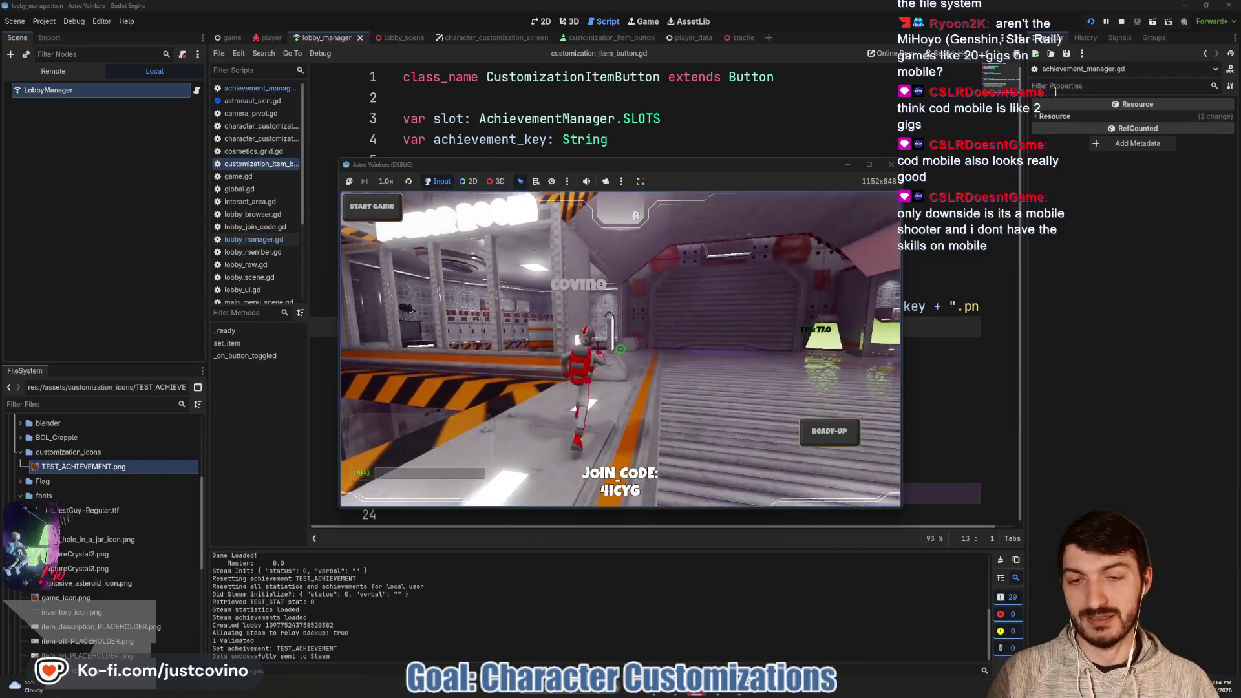
key("w")
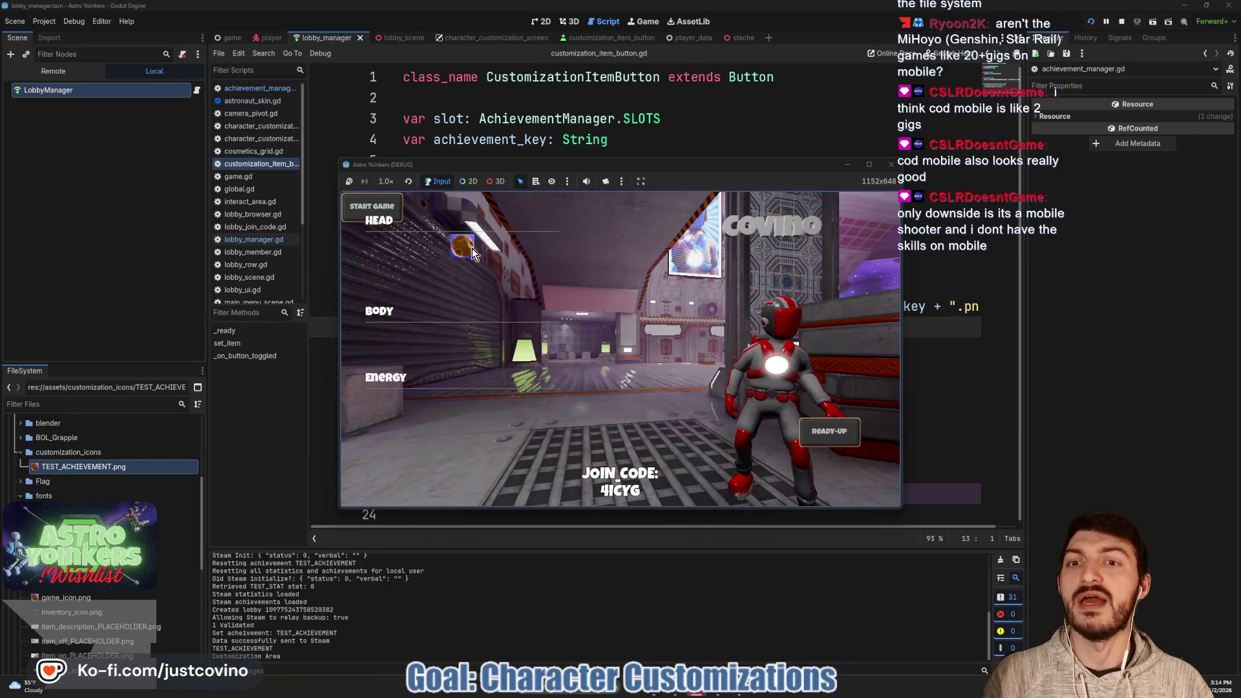
left_click(467, 245)
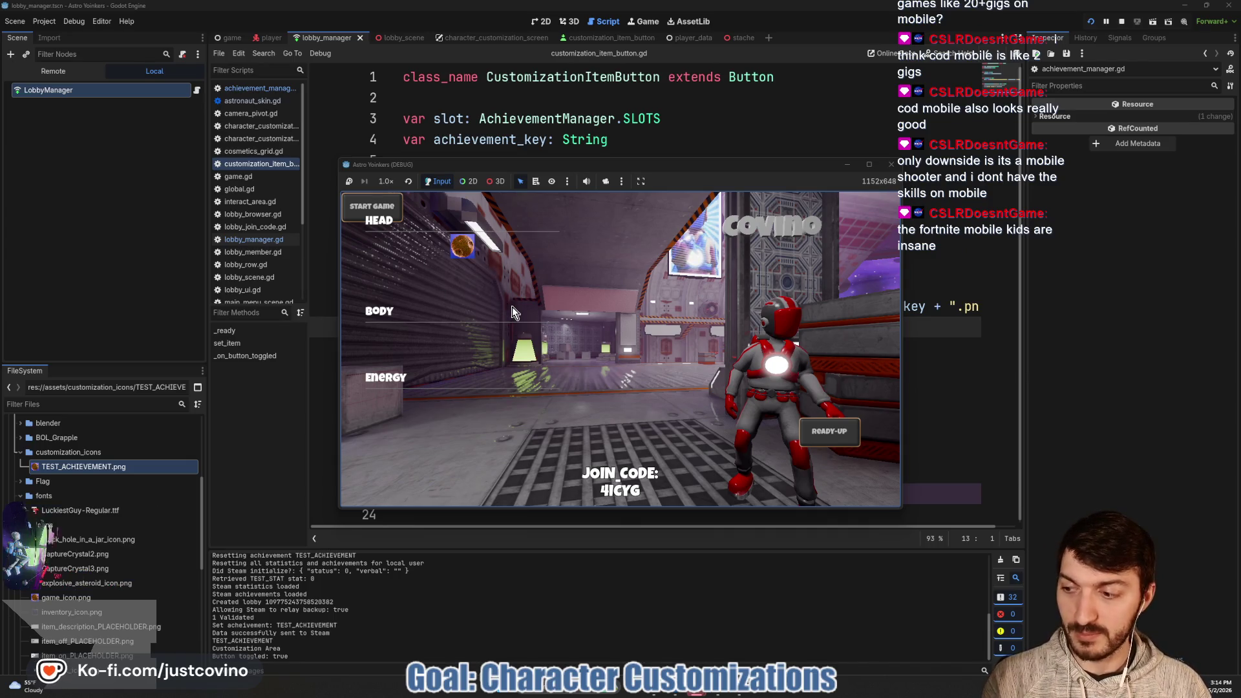
key("F8")
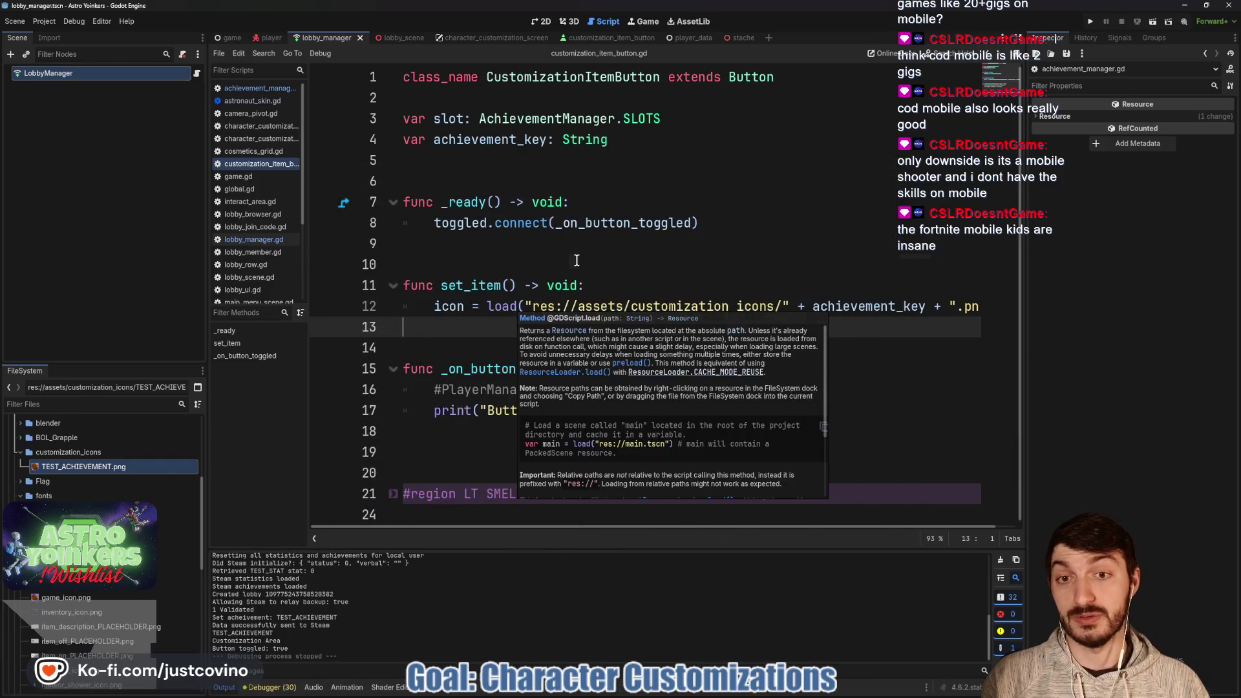
left_click(572, 263)
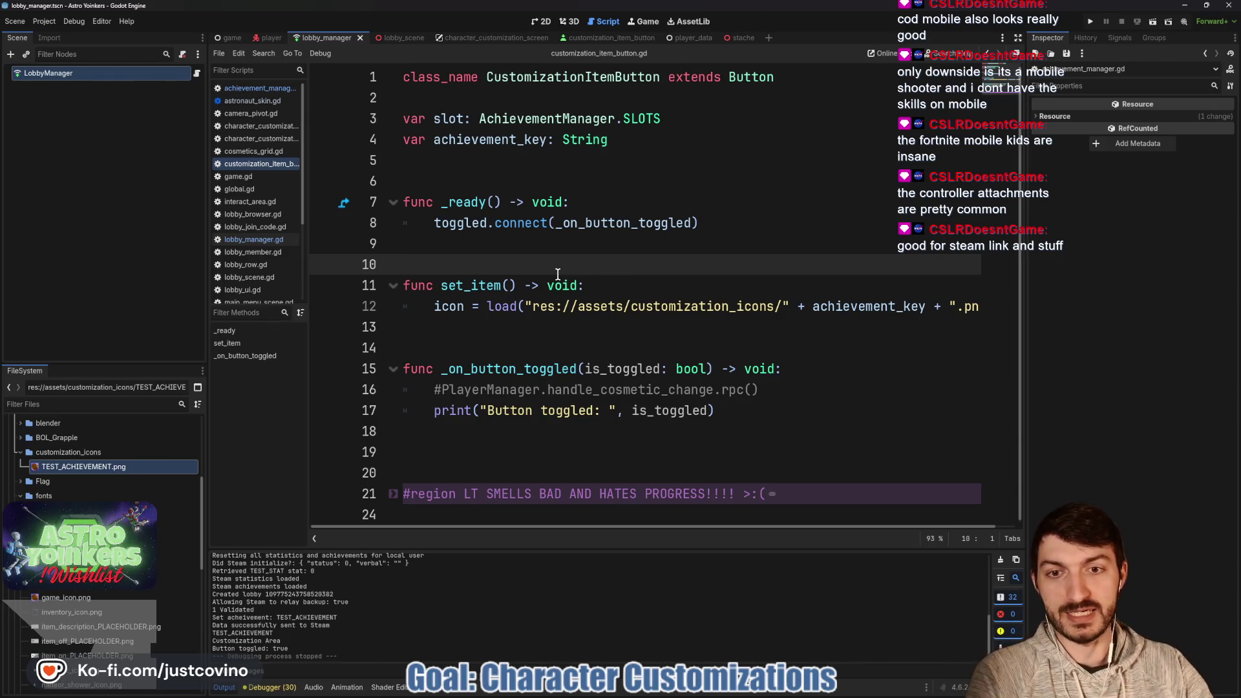
left_click(534, 331)
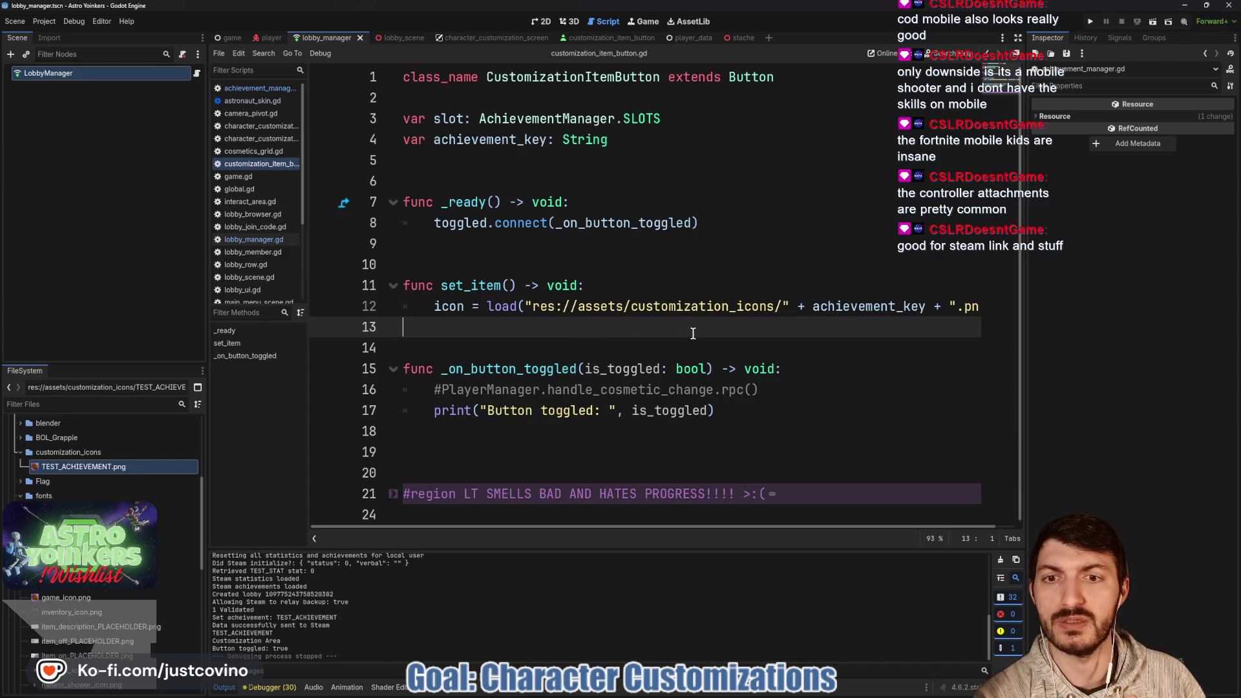
double_click(614, 382)
key("End")
key("shift+Home")
key("shift+Home")
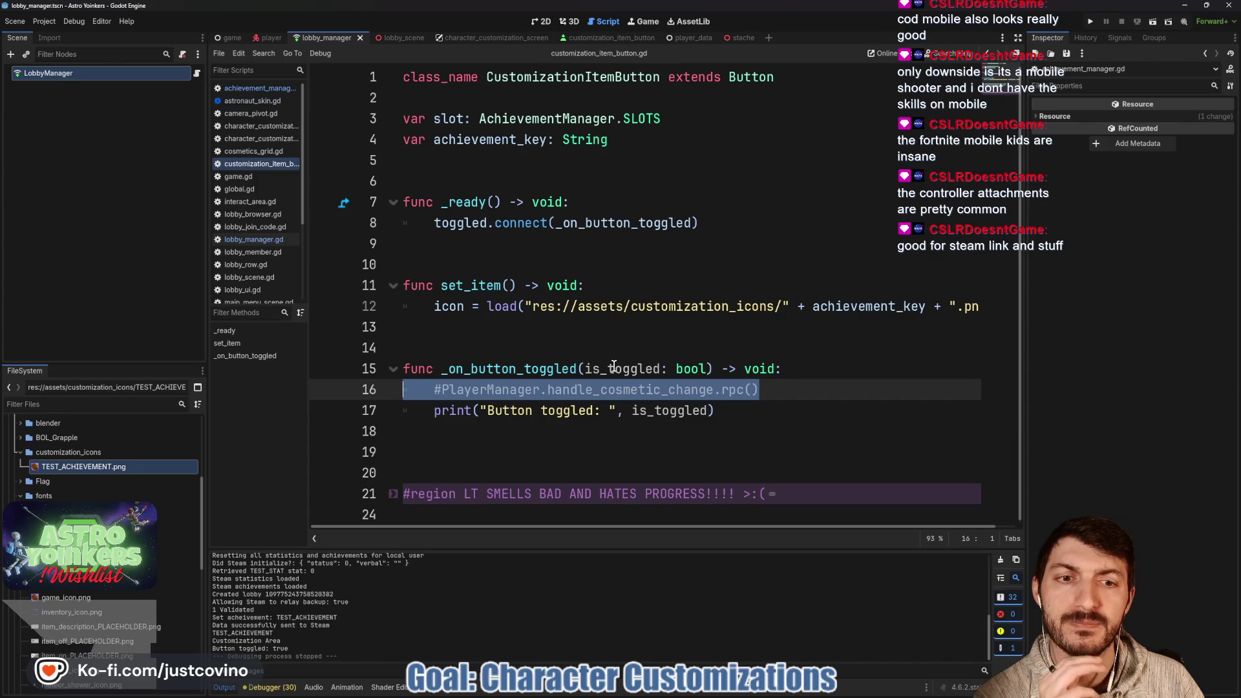
double_click(448, 119)
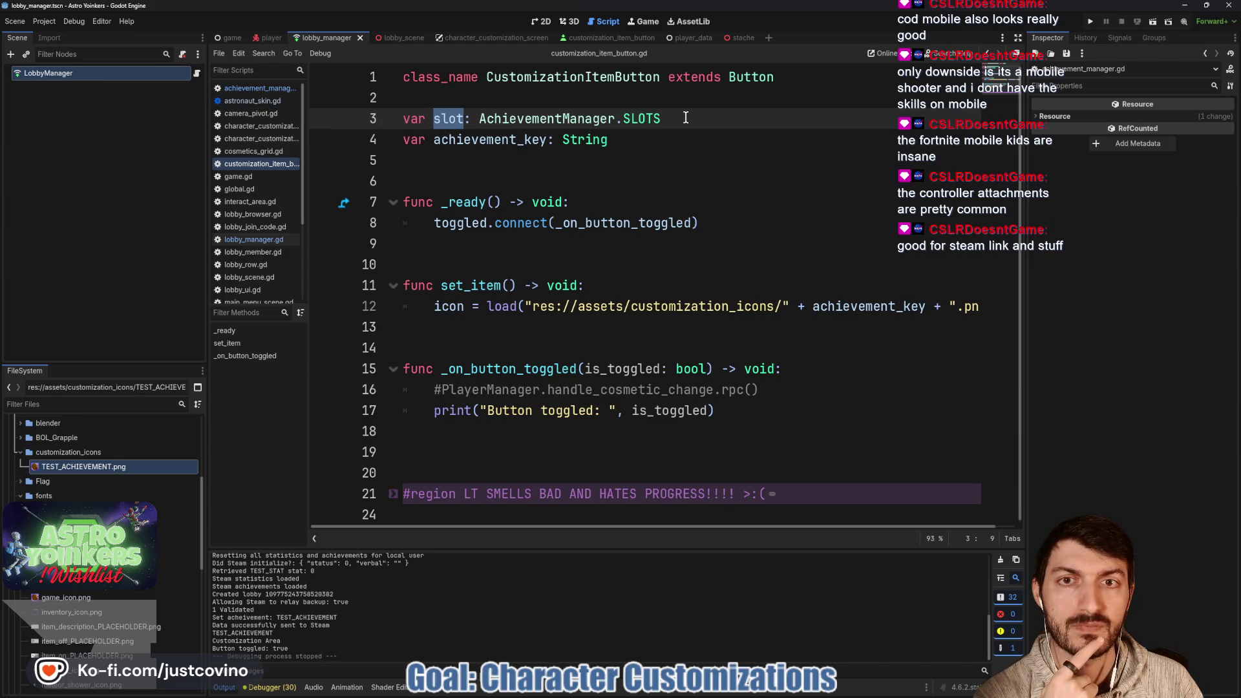
Delete the slot variable declaration and the empty line left behind.
left_click_drag(686, 118, 388, 118)
key("BackSpace")
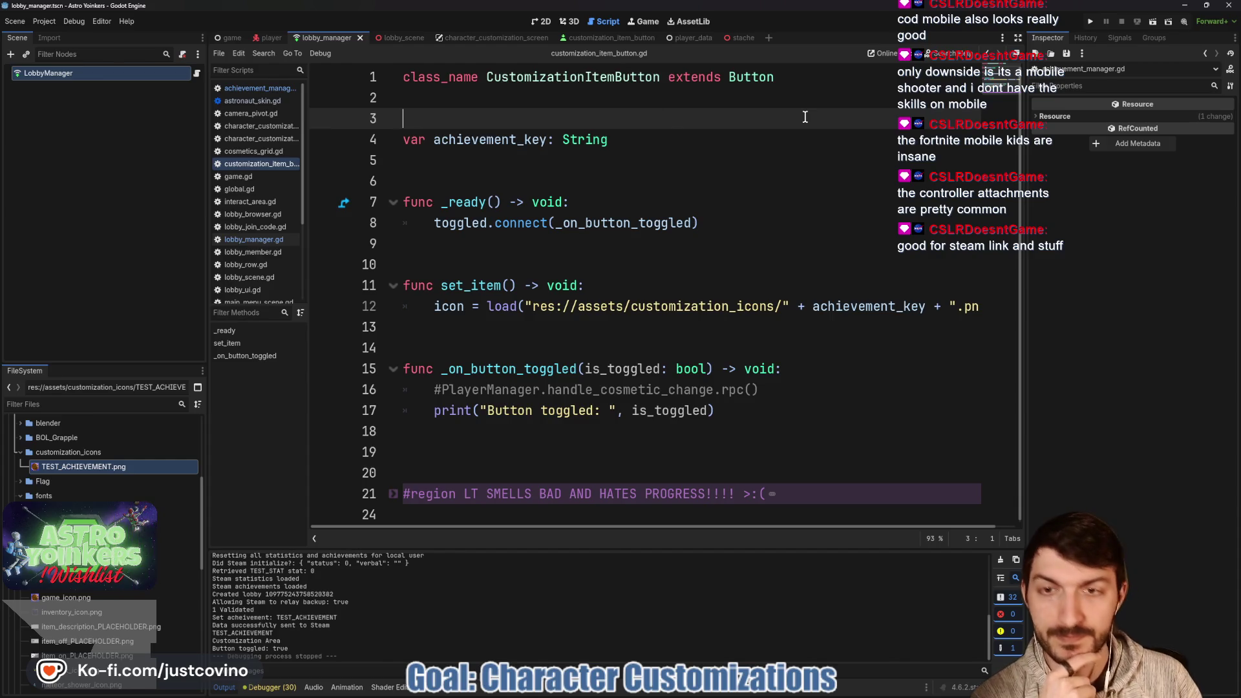
key("BackSpace")
left_click(737, 141)
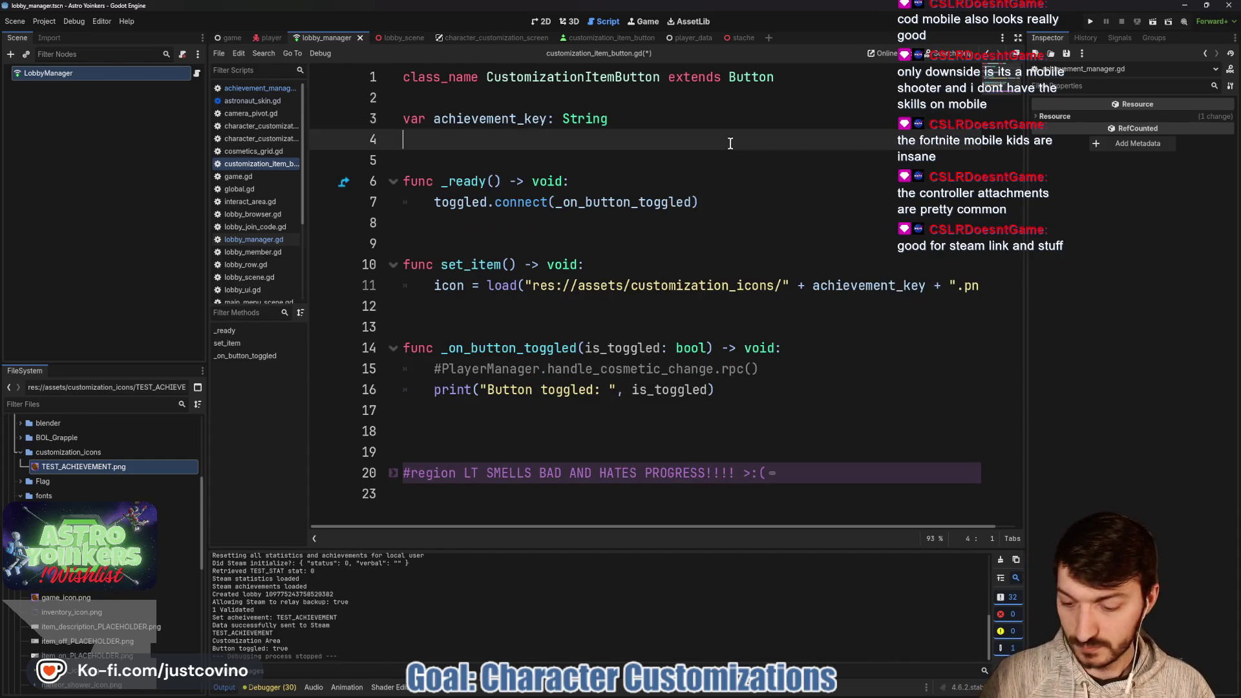
In set_slot_items, delete the button.slot assignment on line 16.
left_click(462, 37)
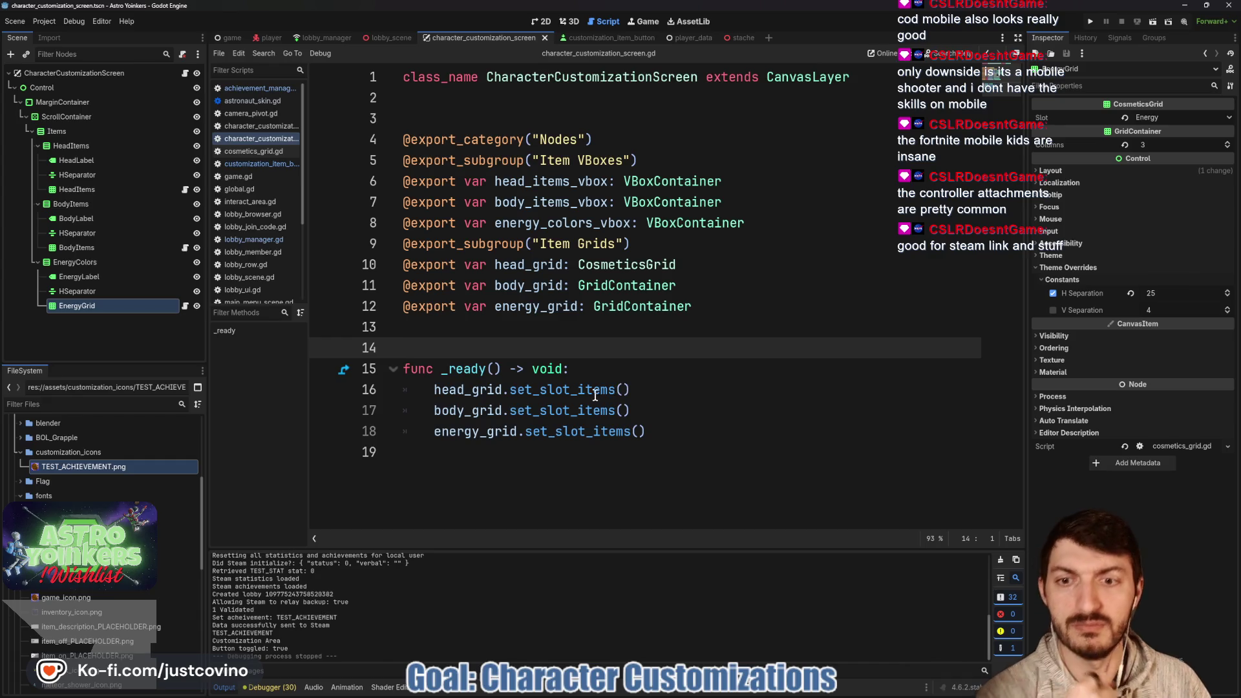
left_click(576, 389, "ctrl")
left_click_drag(602, 389, 344, 394)
key("BackSpace")
key("BackSpace")
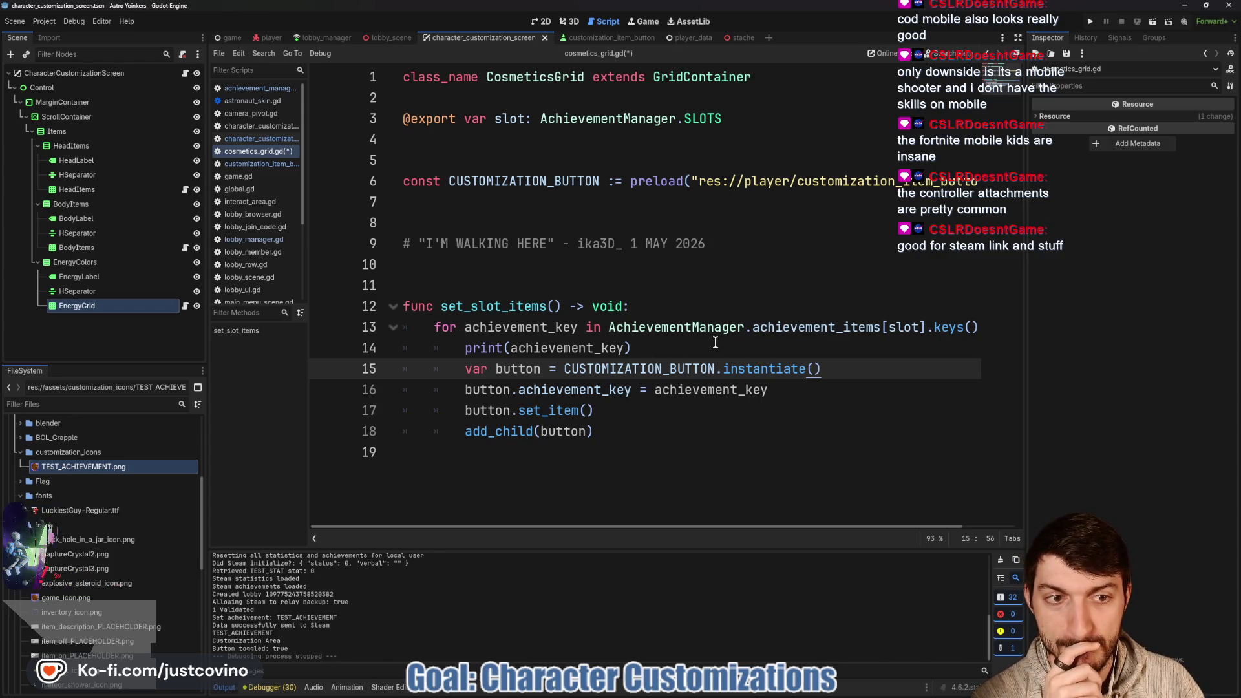
scroll(714, 344, "right", 2)
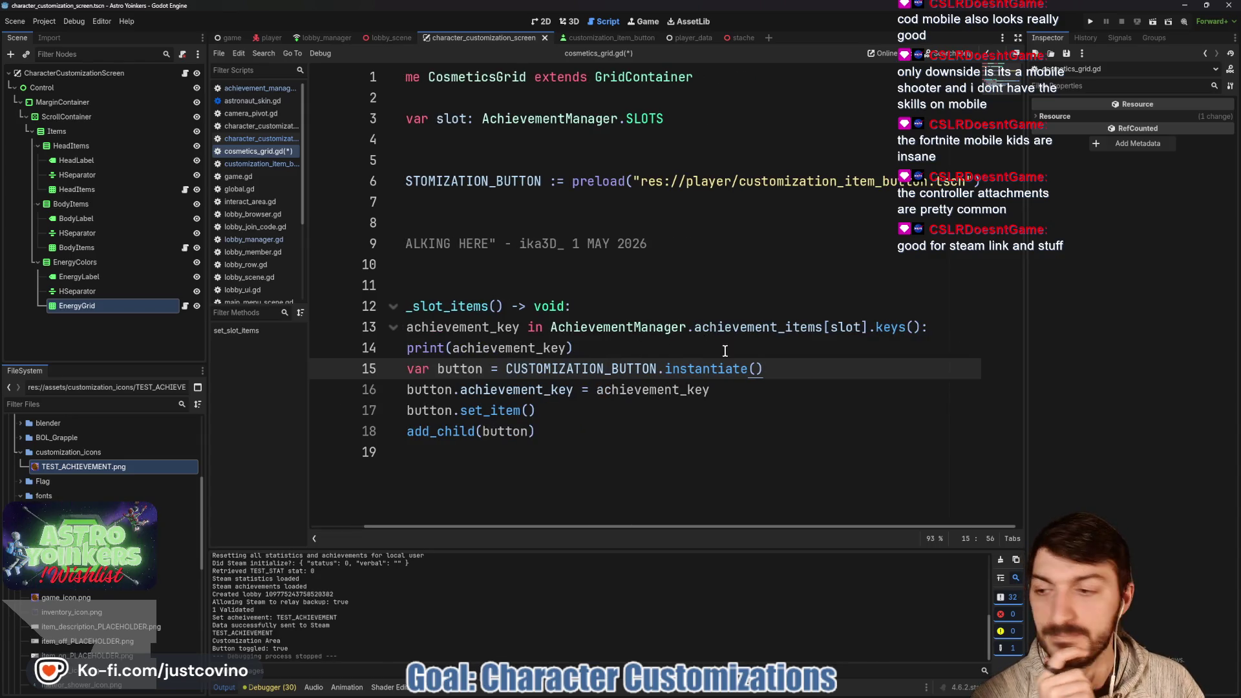
scroll(725, 351, "left", 2)
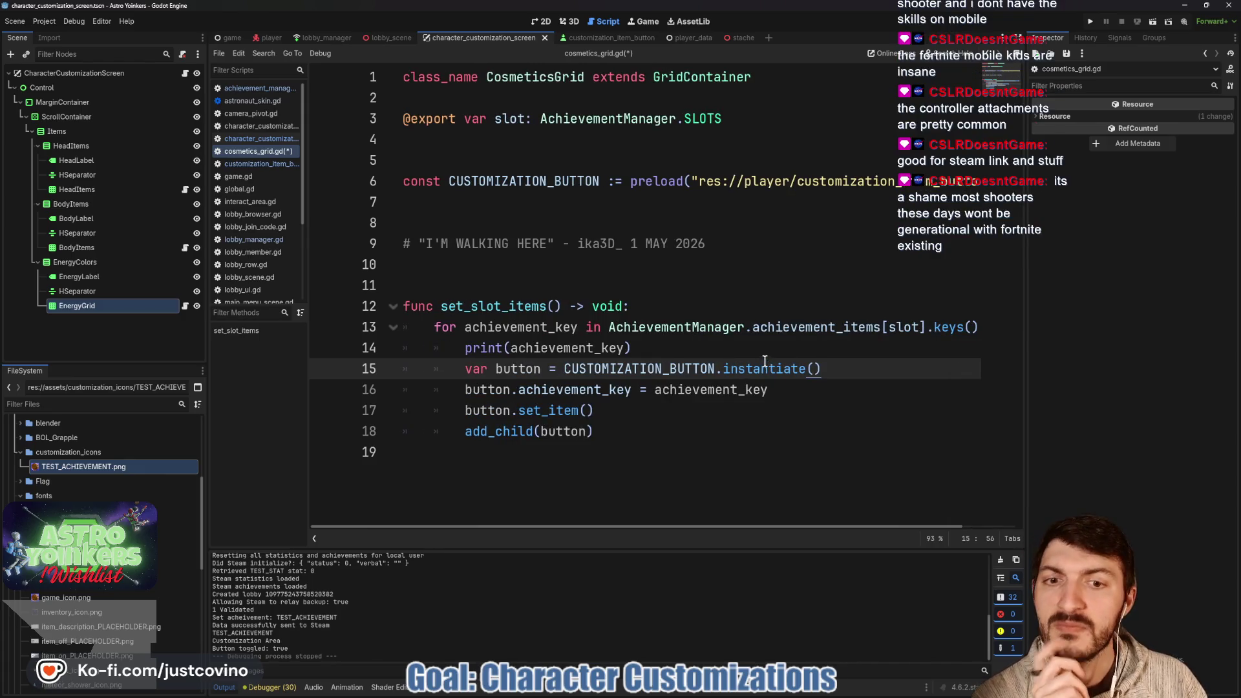
Remove the print(achievement_key) debug line, save cosmetics_grid.gd, and open customization_item_button.gd.
left_click_drag(688, 349, 315, 356)
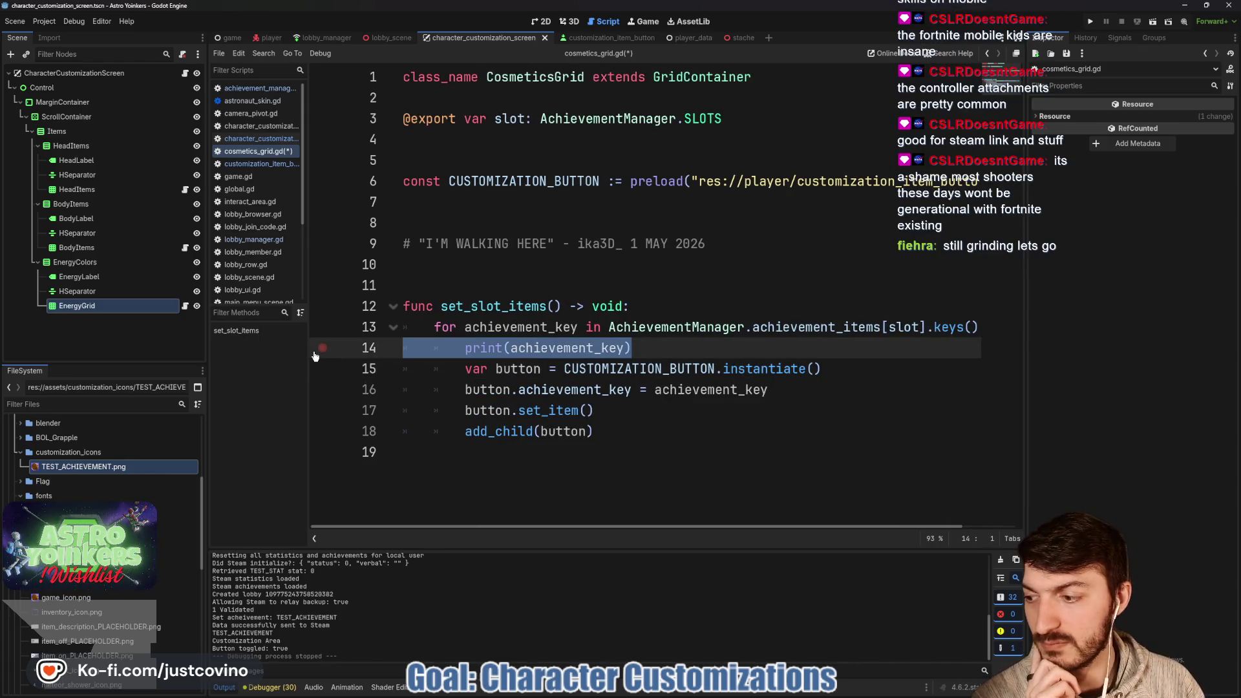
key("BackSpace")
key("BackSpace")
key("ctrl+s")
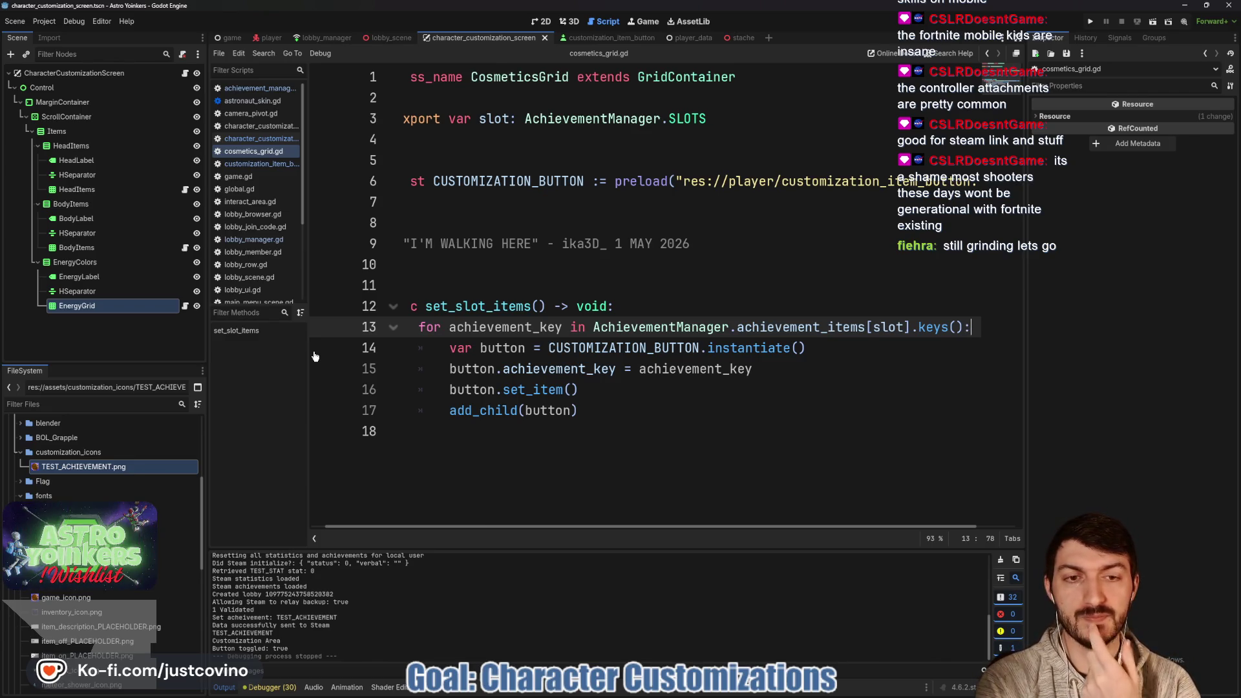
left_click(520, 287)
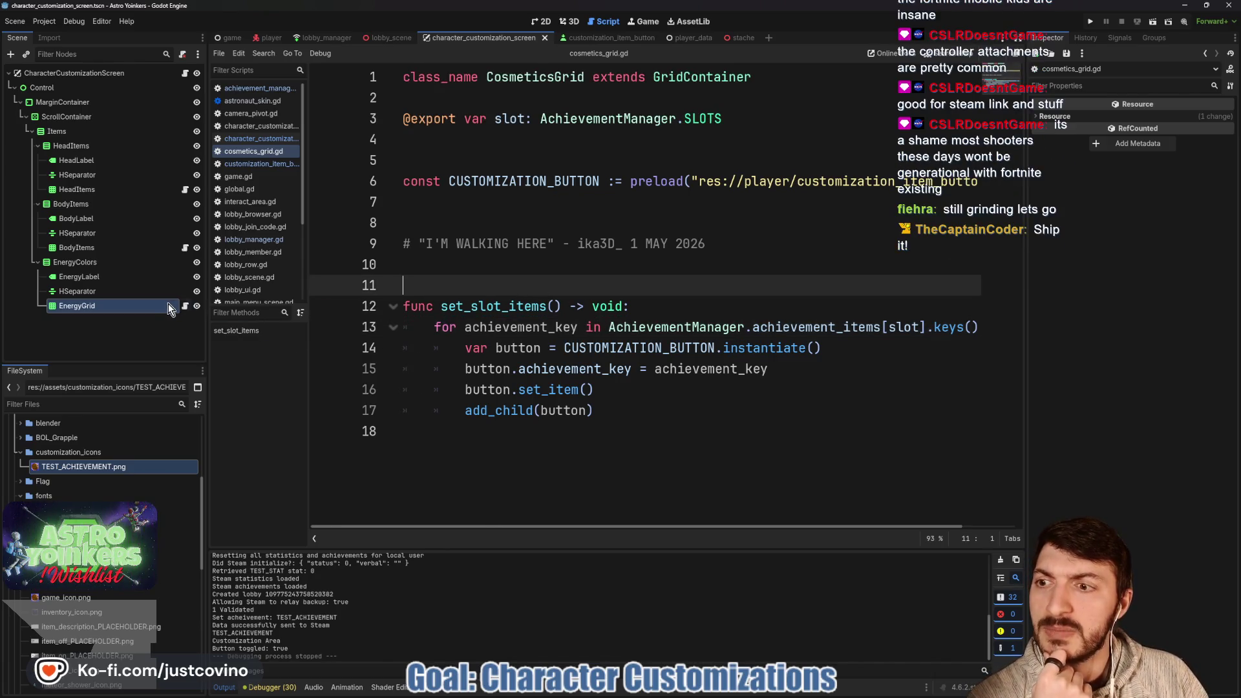
left_click(610, 38)
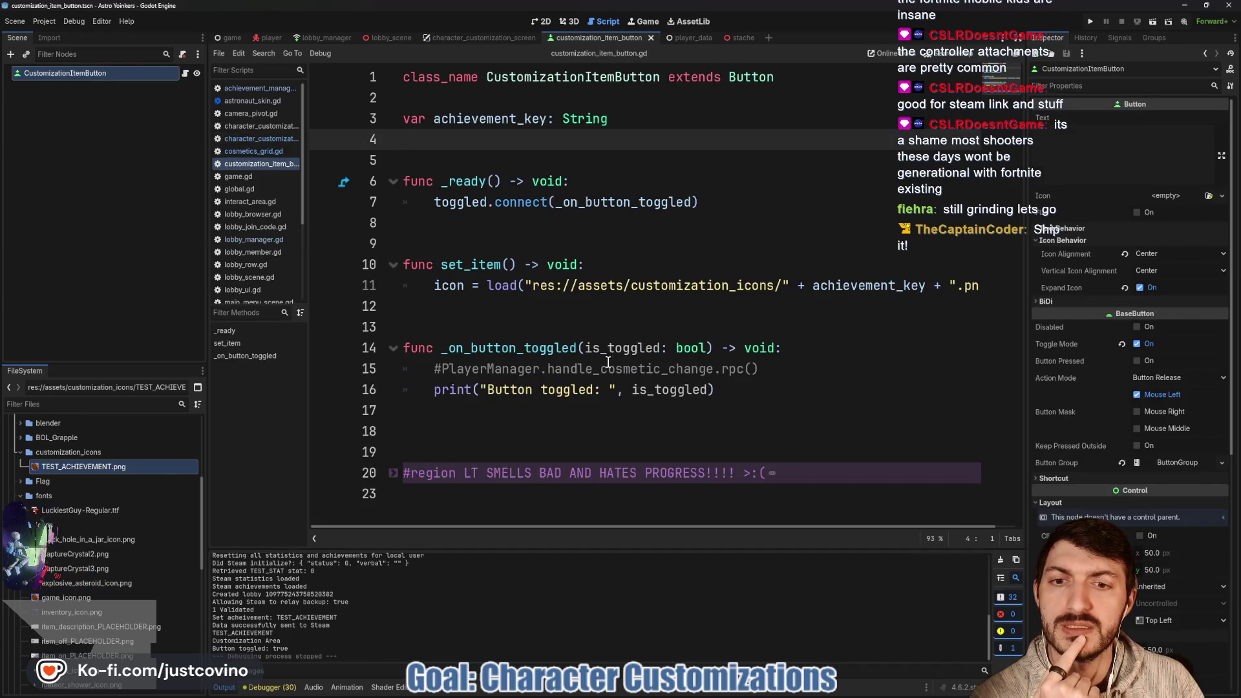
Highlight the commented-out handle_cosmetic_change RPC on line 15, then switch to the Astro Yoinkers Steam page.
double_click(517, 349)
left_click(775, 367)
key("shift+Home")
key("shift+Home")
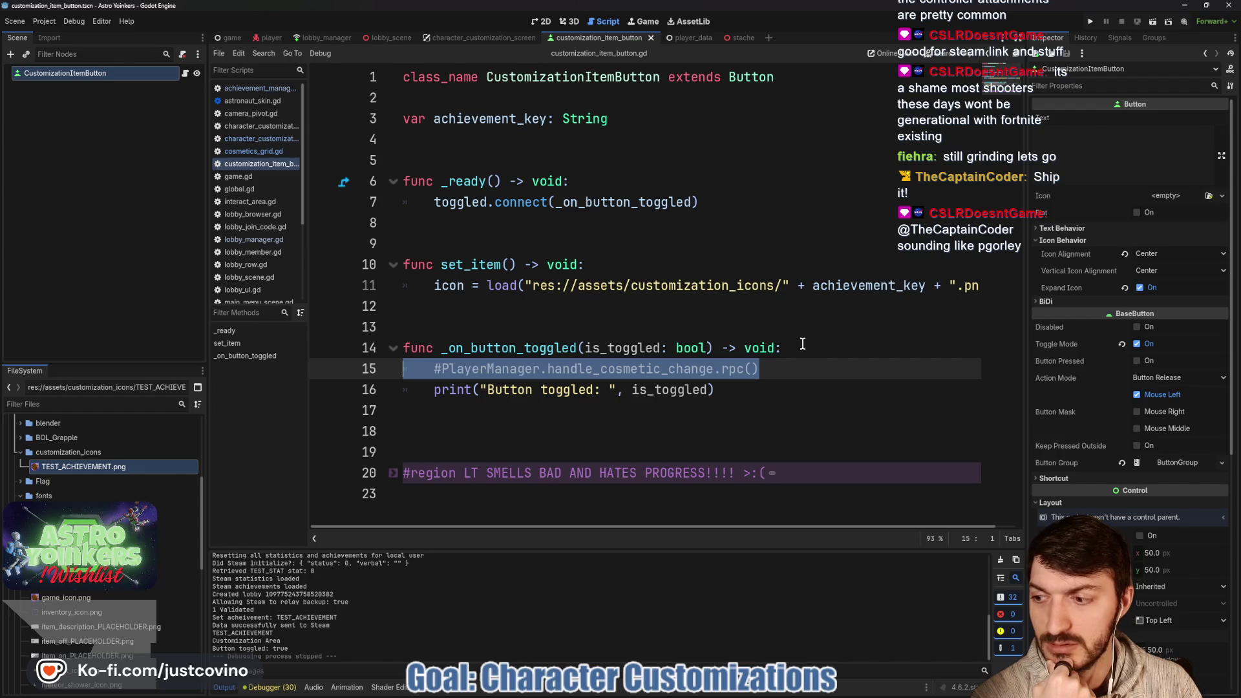
left_click(772, 376)
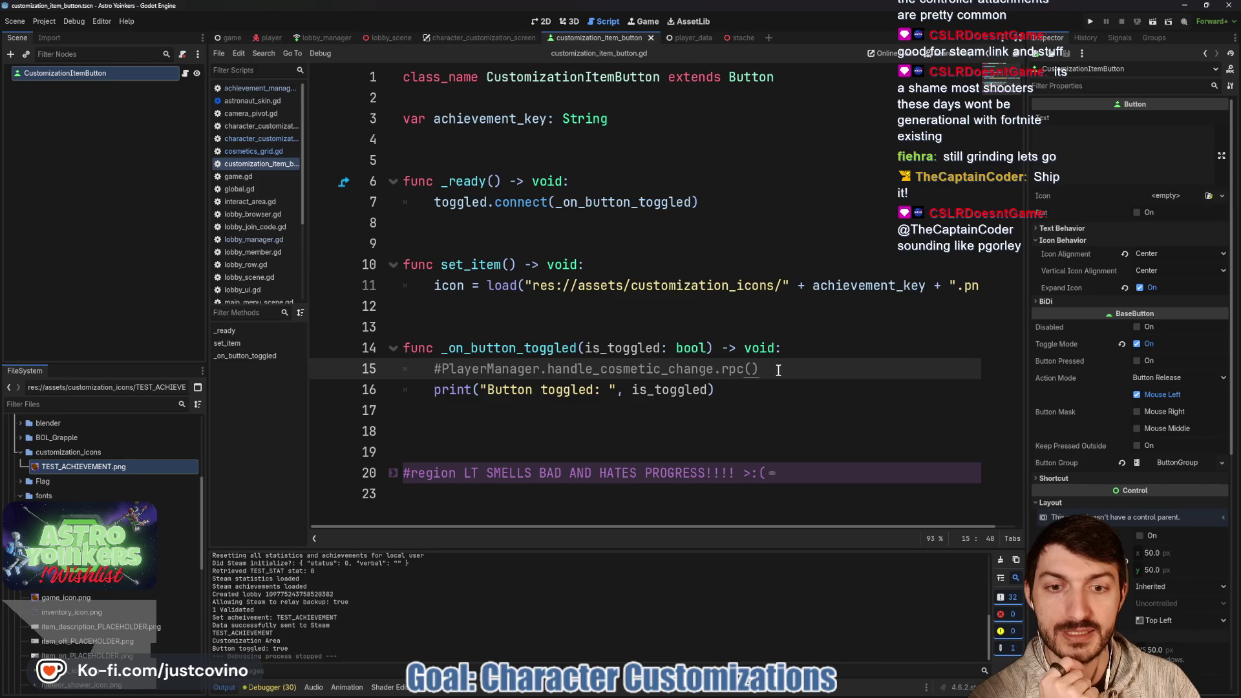
key("shift+Home")
key("shift+Home")
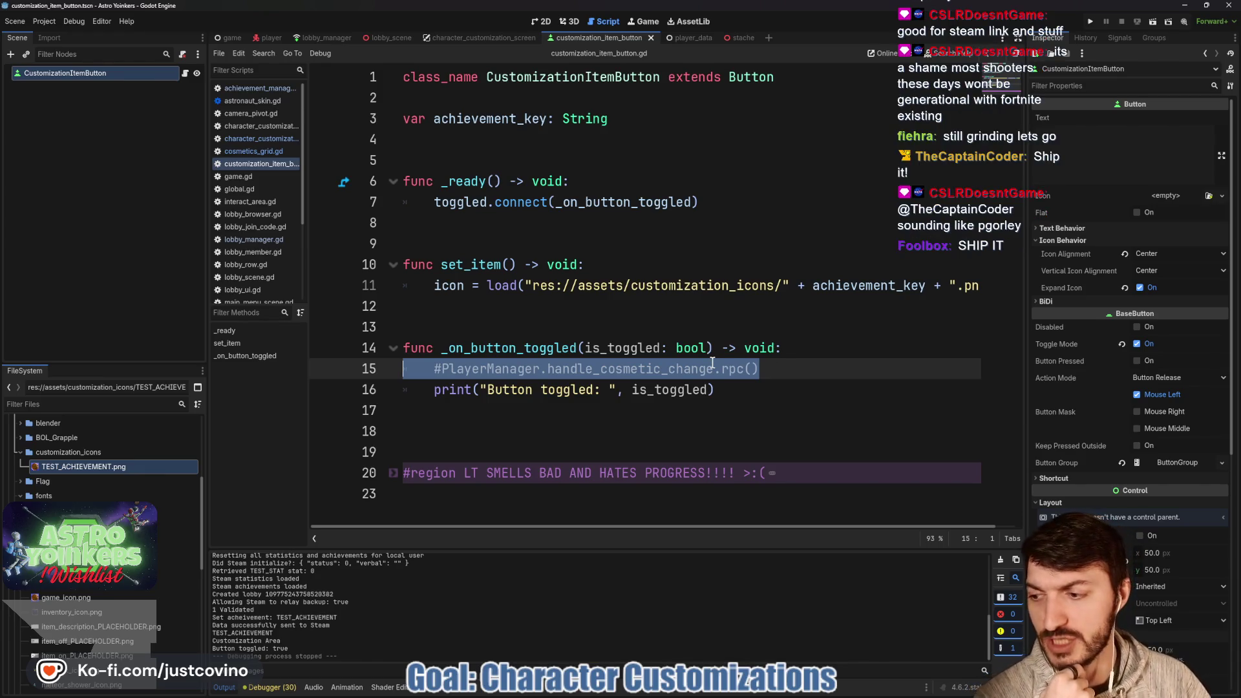
left_click(770, 371)
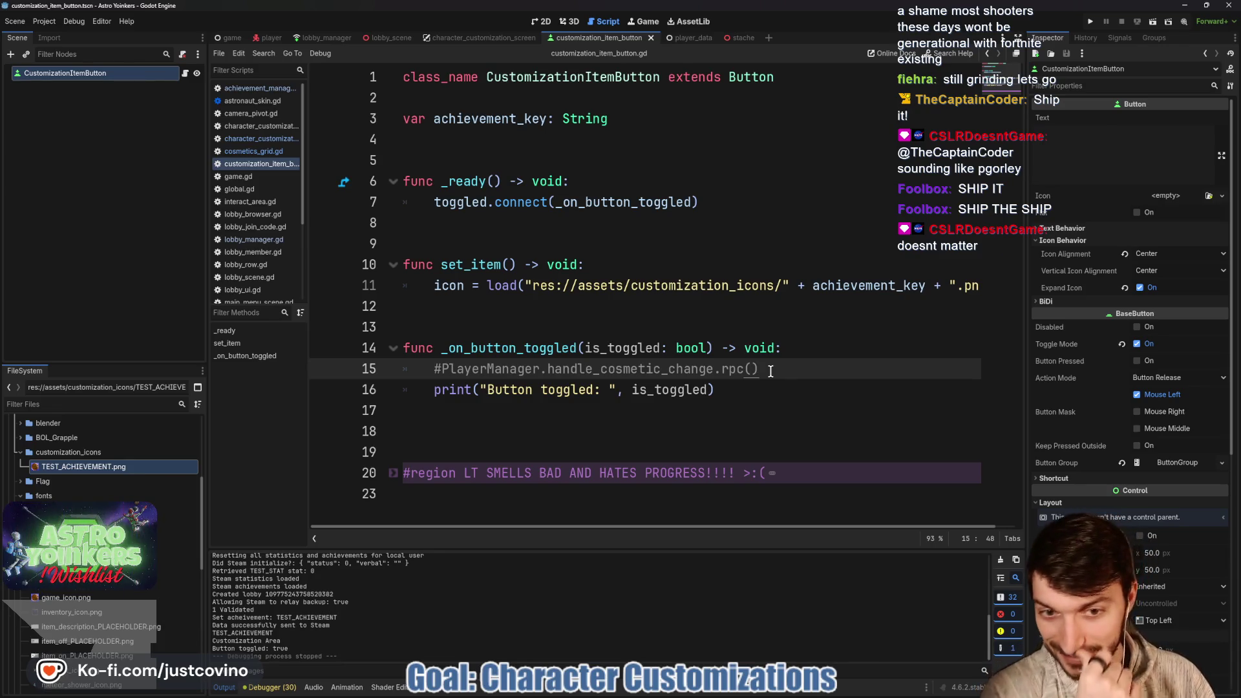
triple_click(711, 370)
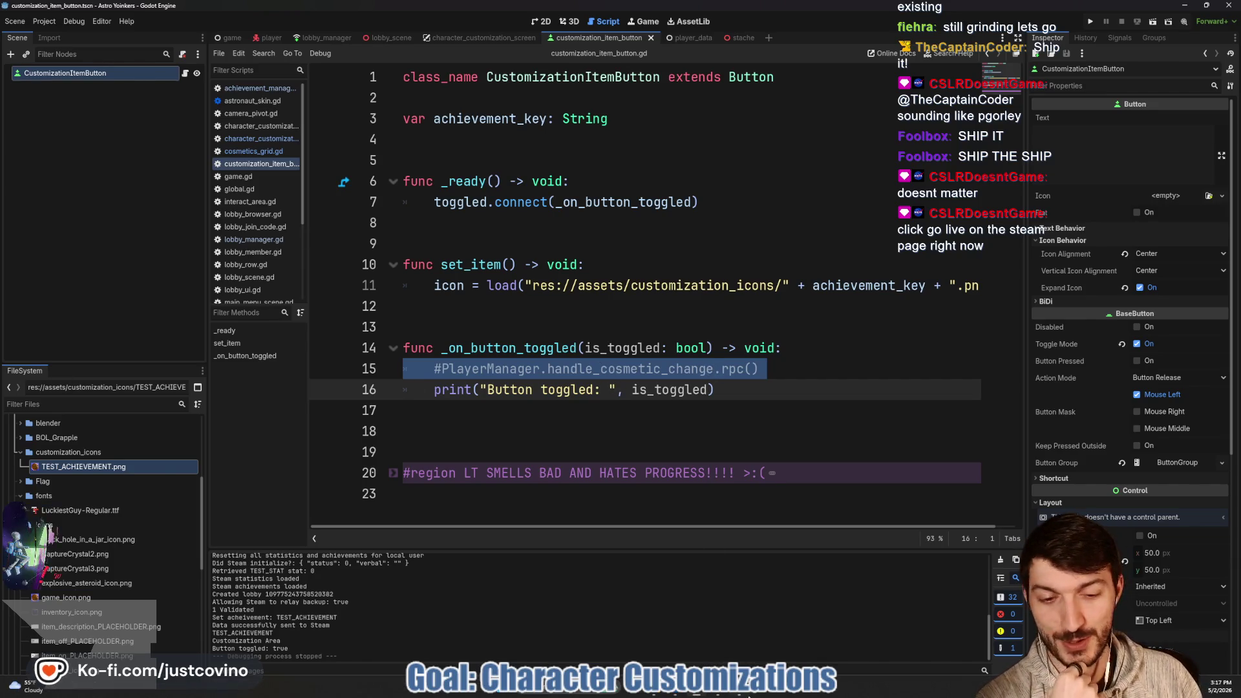
key("alt+Tab")
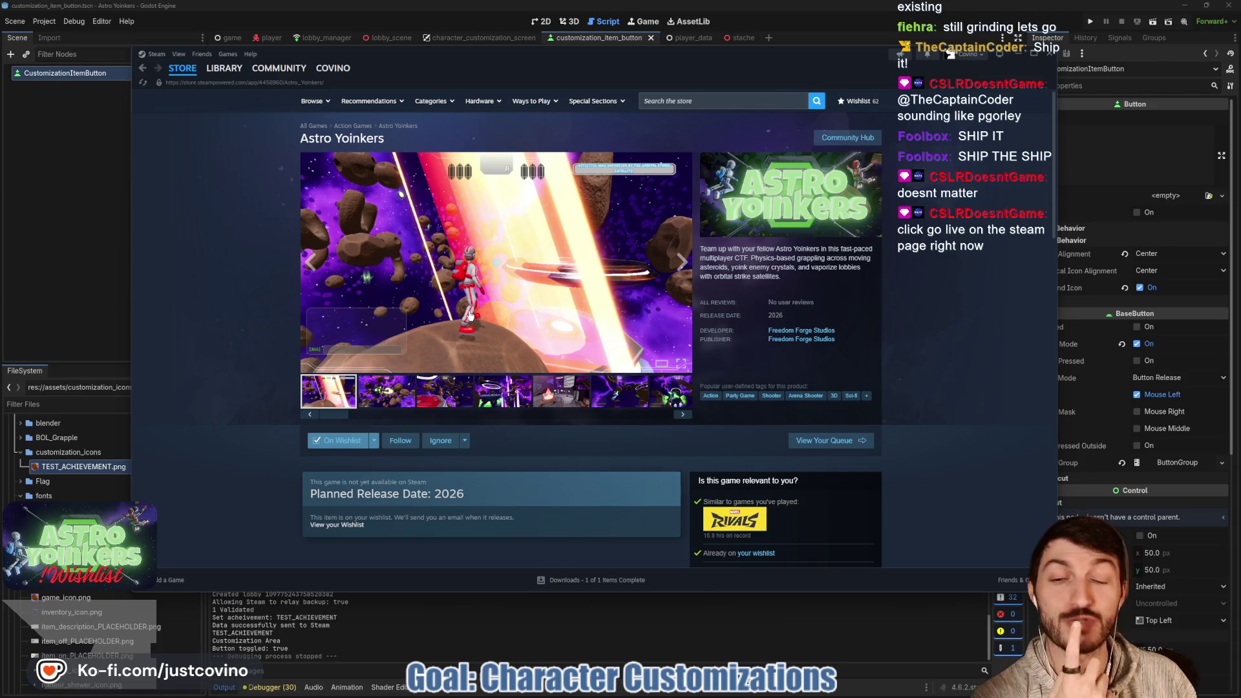
Browse the Astro Yoinkers Steam store page, then return to the Godot script editor.
scroll(469, 342, "down", 5)
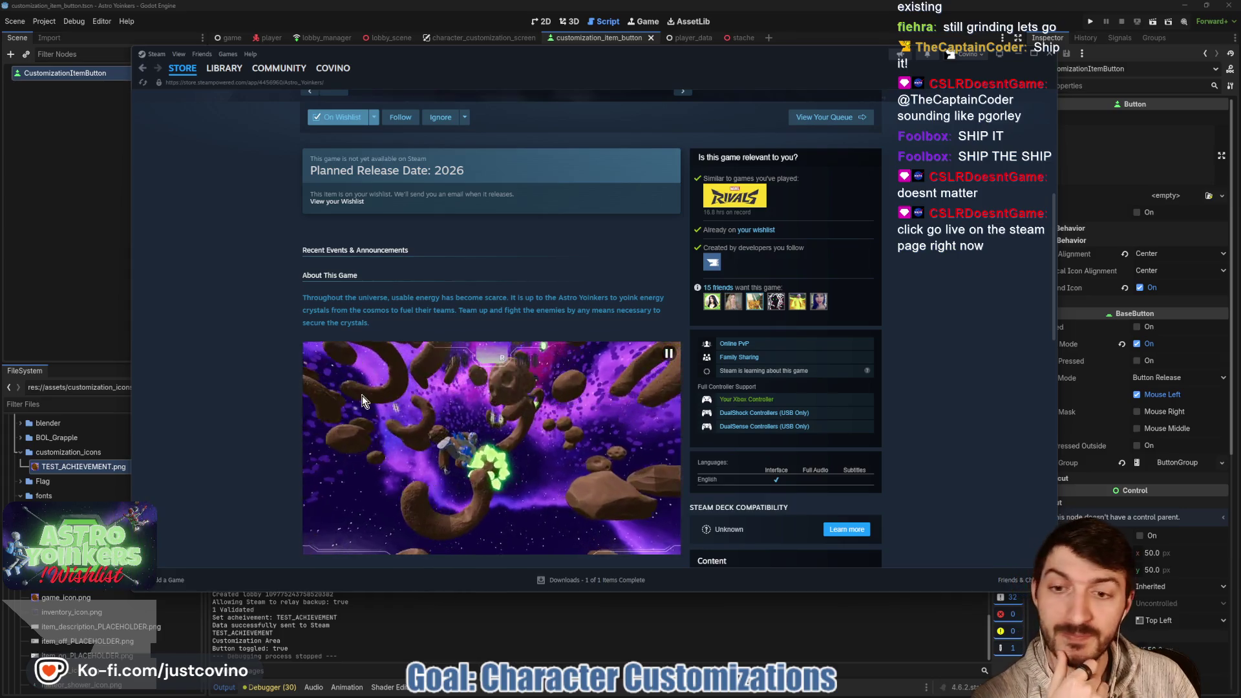
scroll(362, 407, "down", 3)
scroll(360, 402, "up", 2)
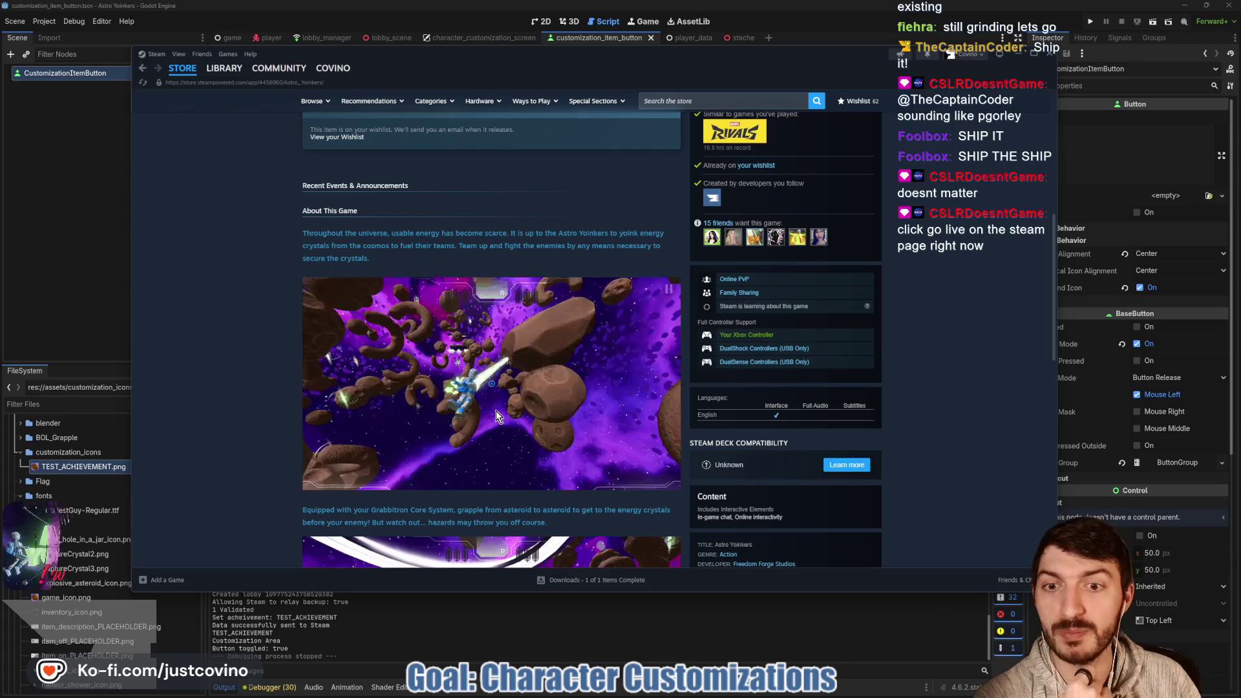
scroll(527, 352, "down", 4)
scroll(526, 352, "up", 10)
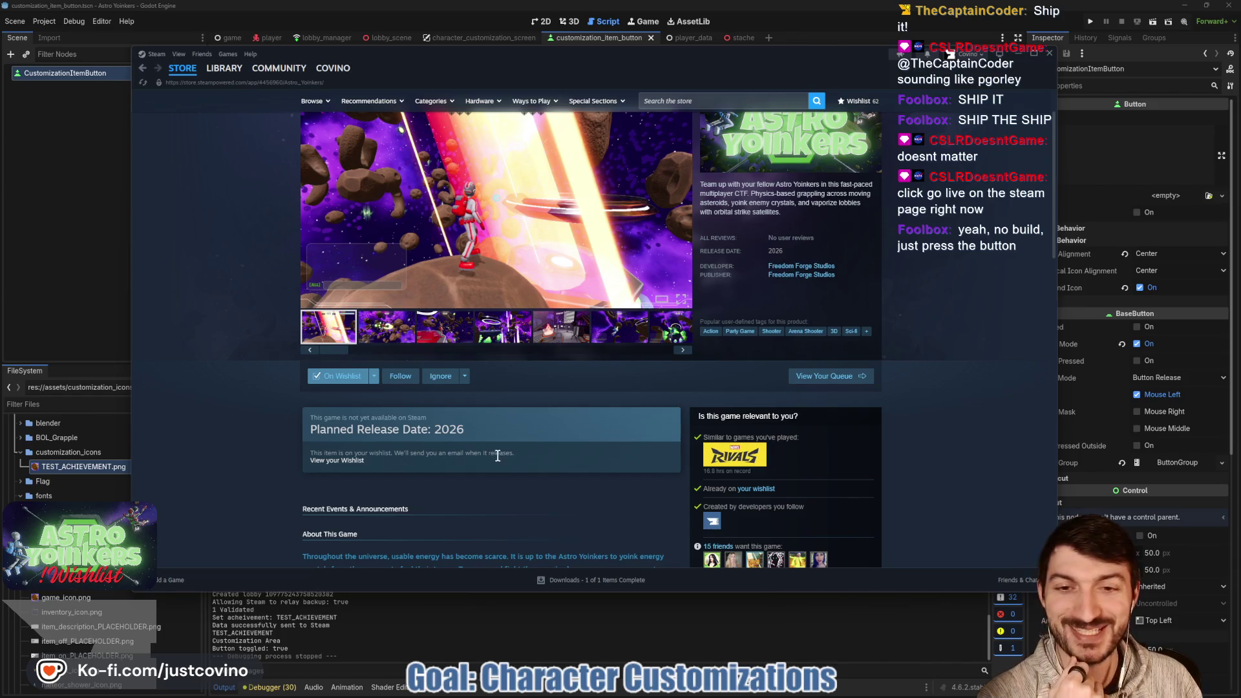
key("alt+Tab")
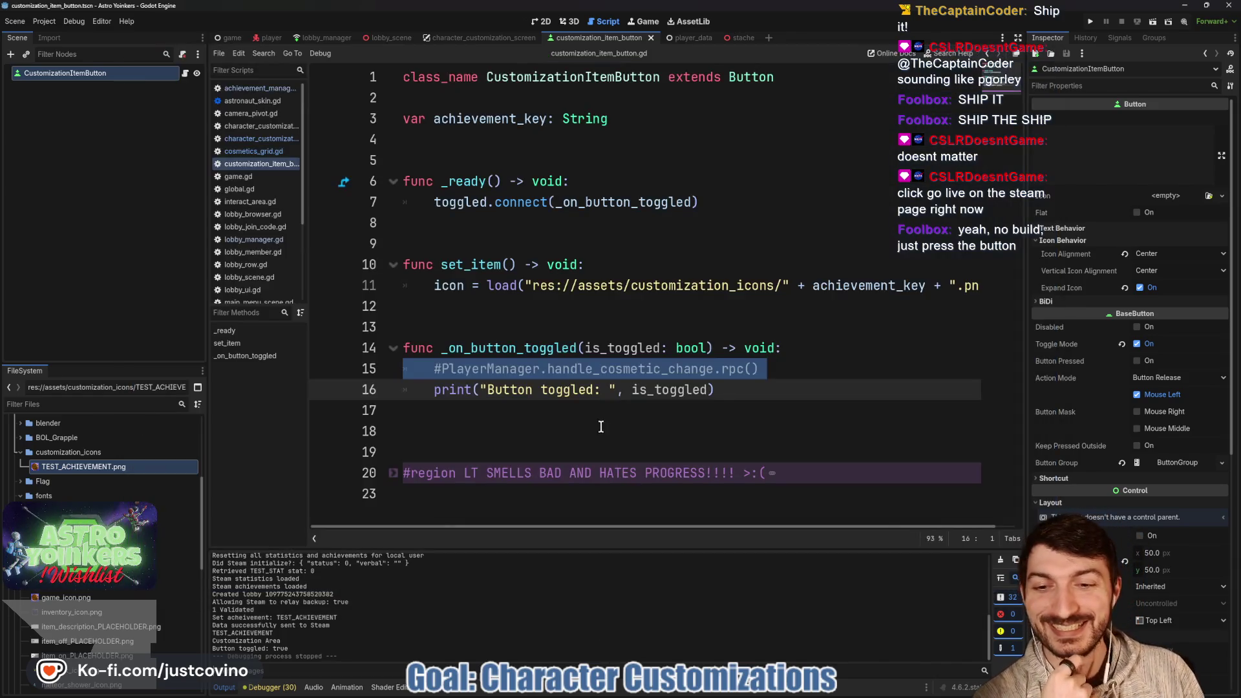
Switch from customization_item_button.gd to the Player scene's player.gd script.
left_click(530, 421)
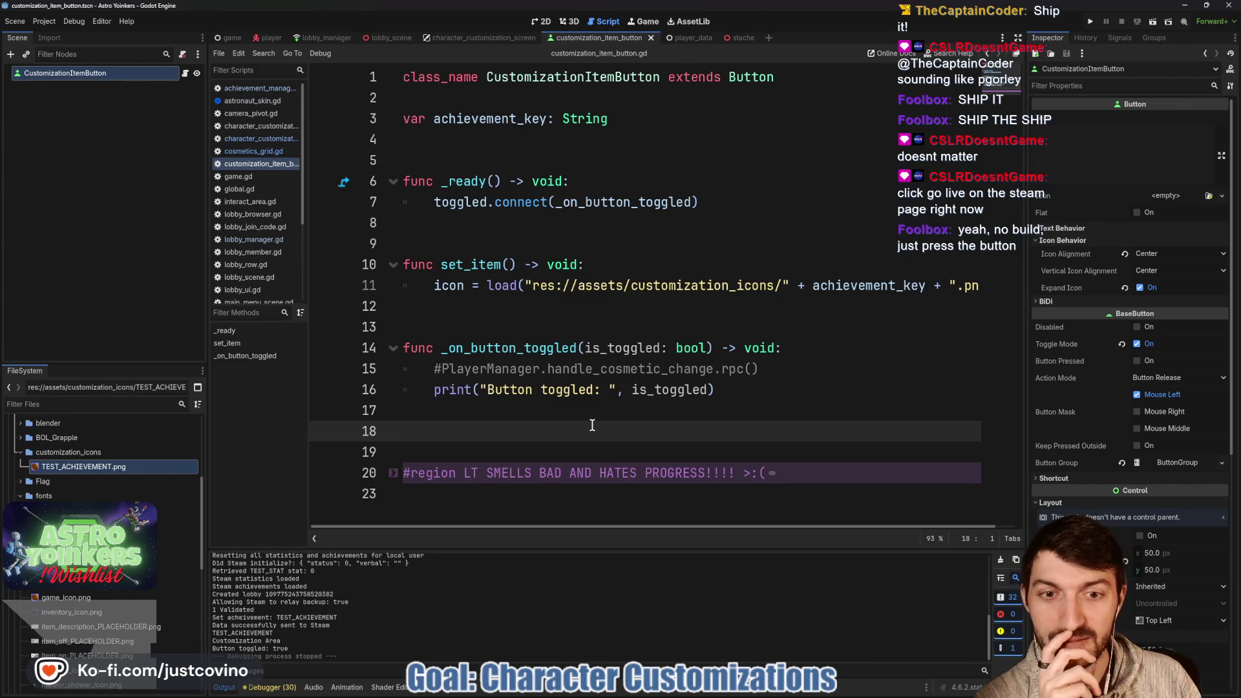
left_click(524, 411)
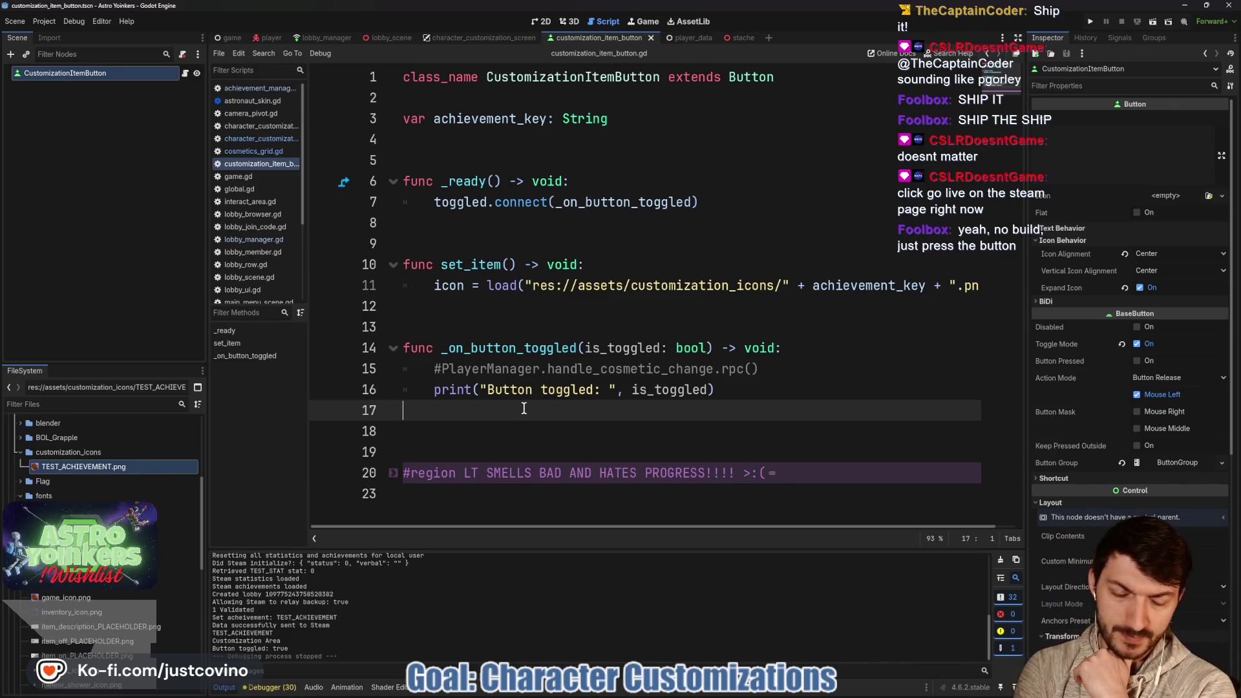
left_click(267, 37)
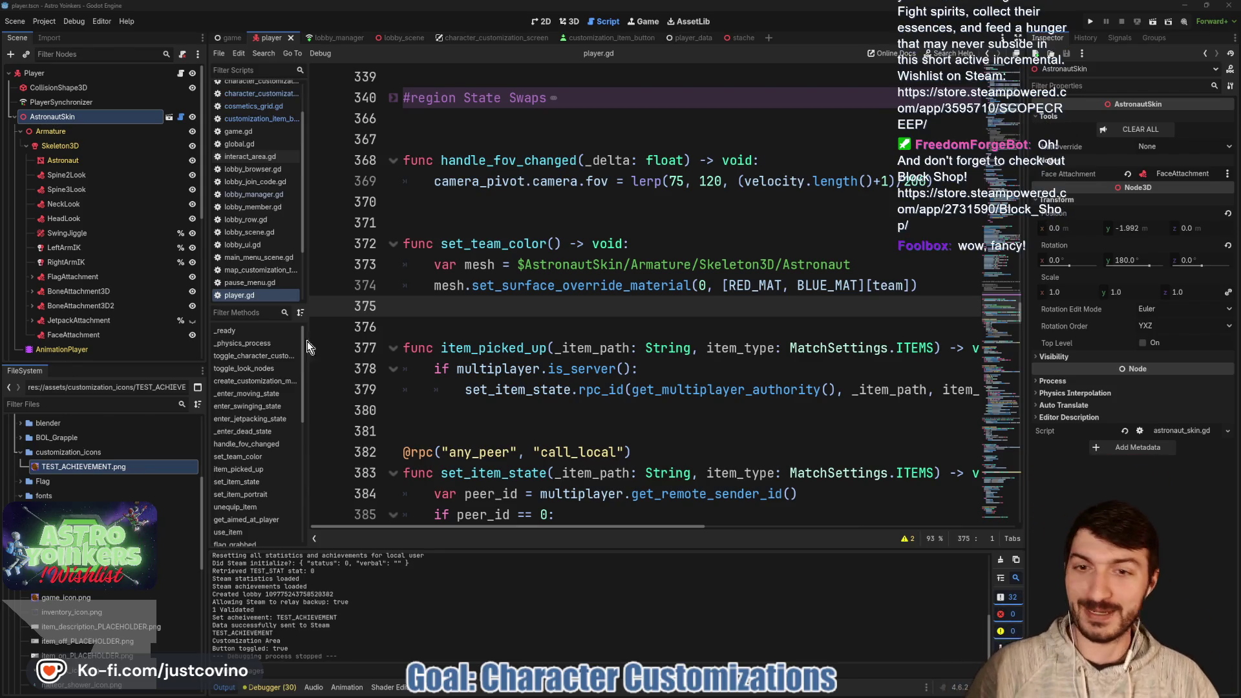
Delete the extra blank lines above equip_hat in astronaut_skin.gd, then return to customization_item_button.
left_click(562, 317)
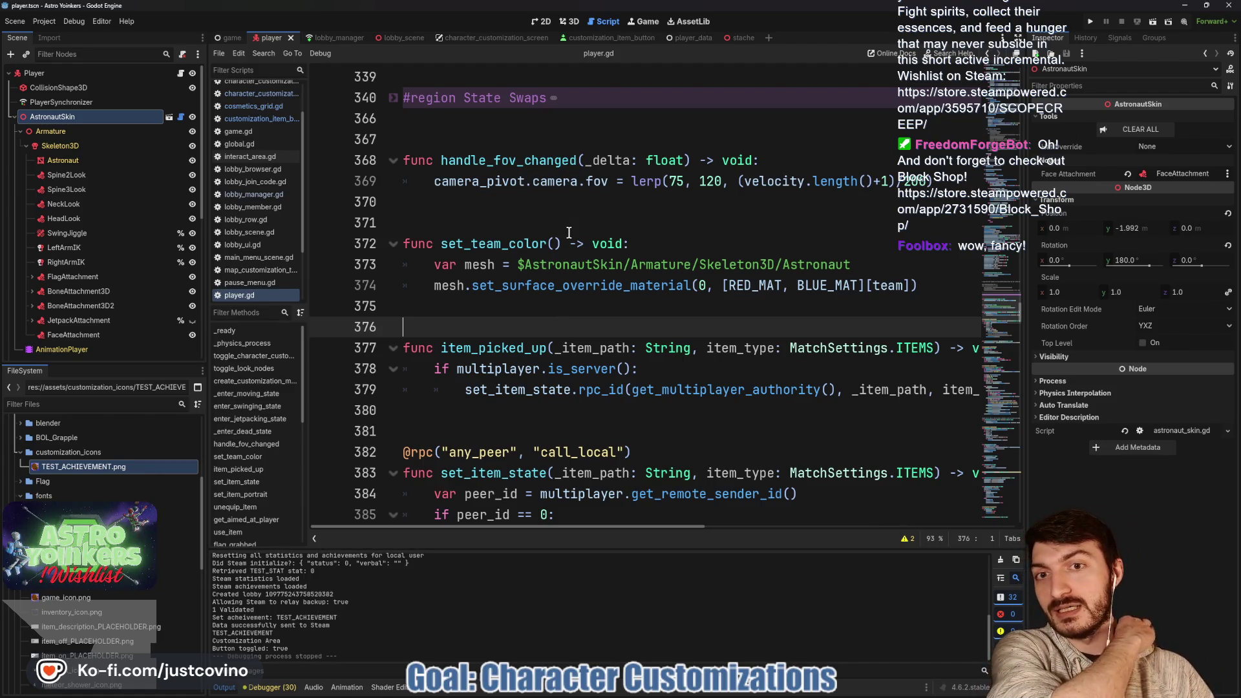
left_click(181, 117)
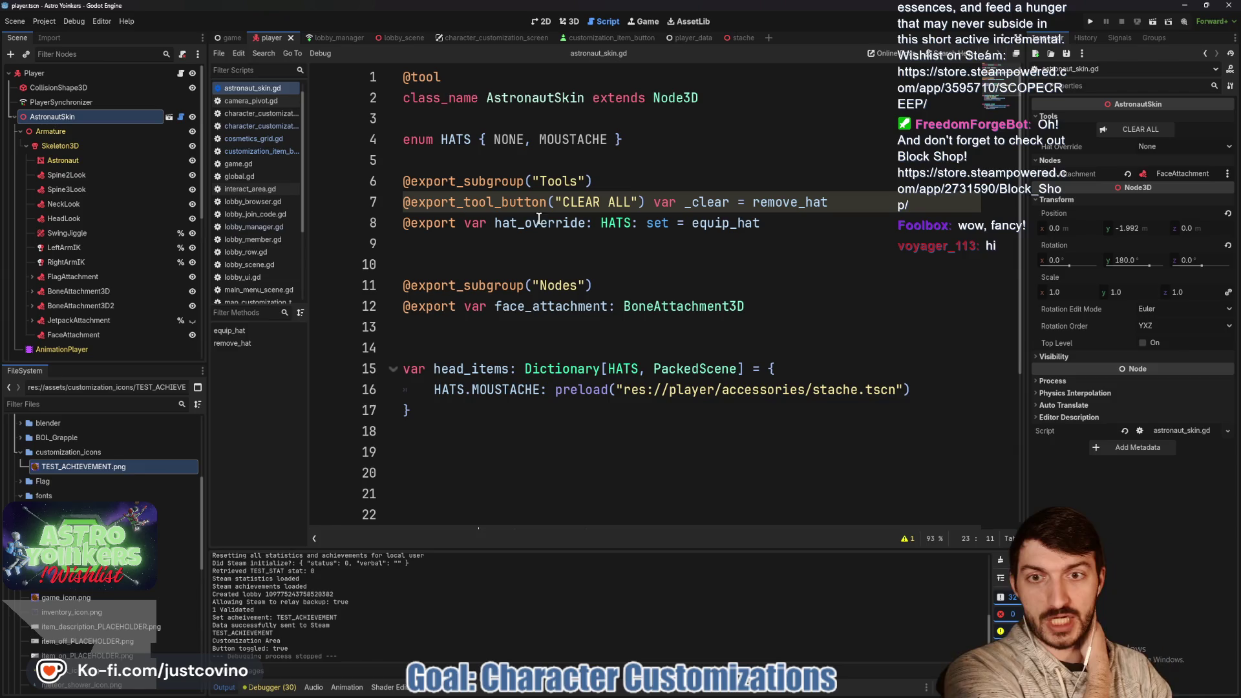
mouse_move(516, 292)
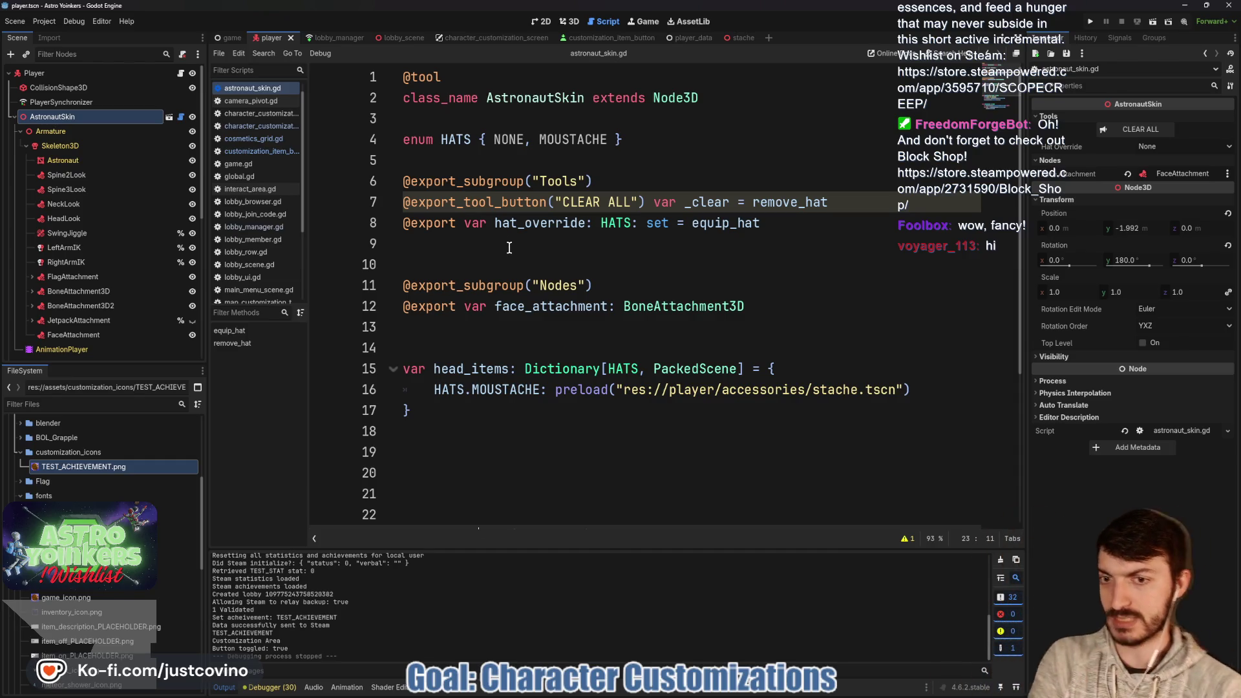
scroll(510, 247, "down", 3)
scroll(510, 247, "down", 1)
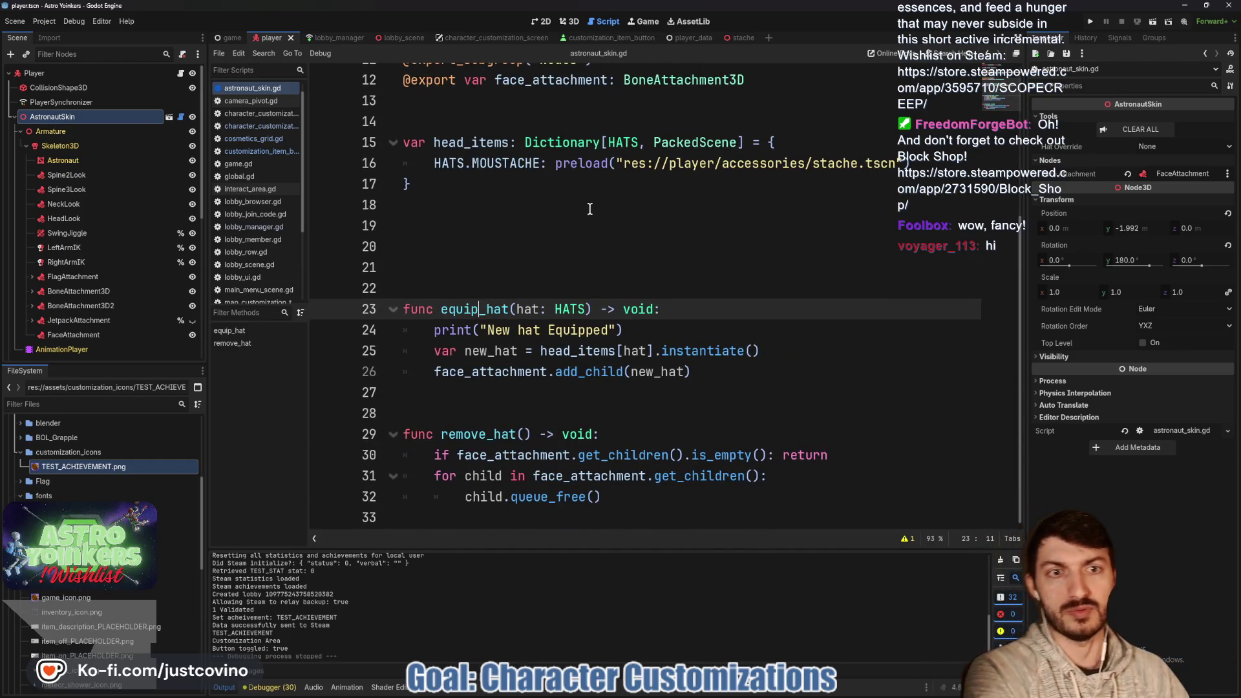
left_click(503, 249)
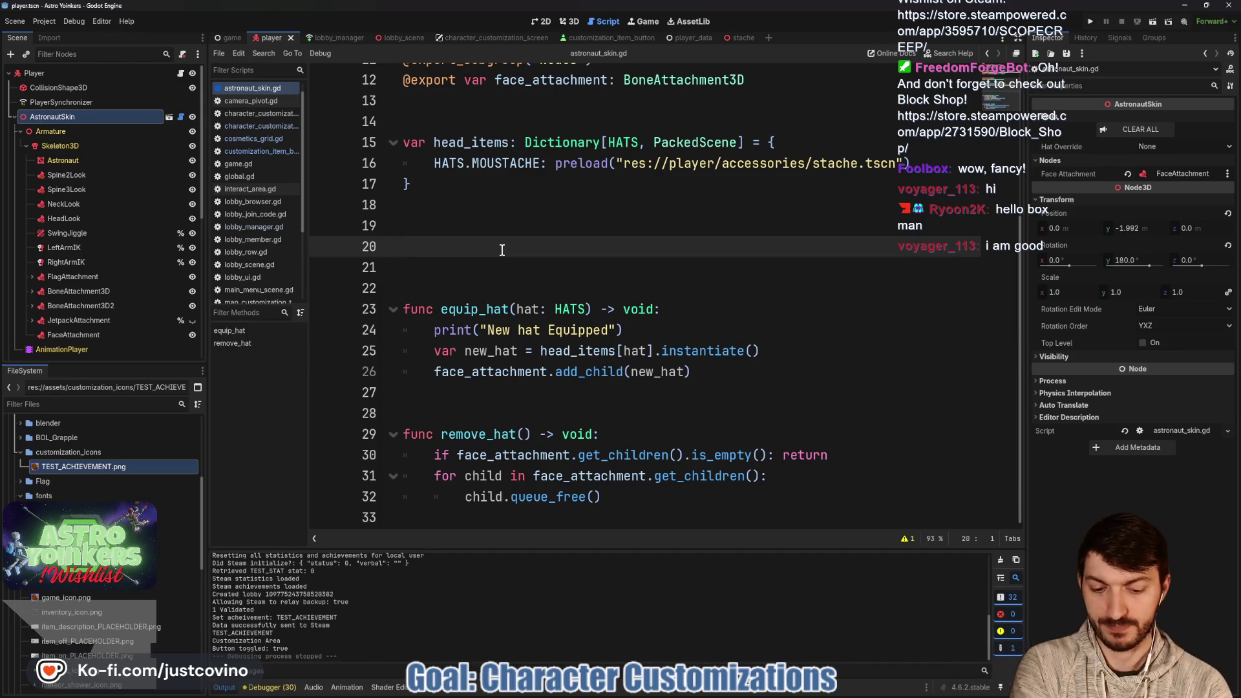
key("BackSpace")
key("BackSpace")
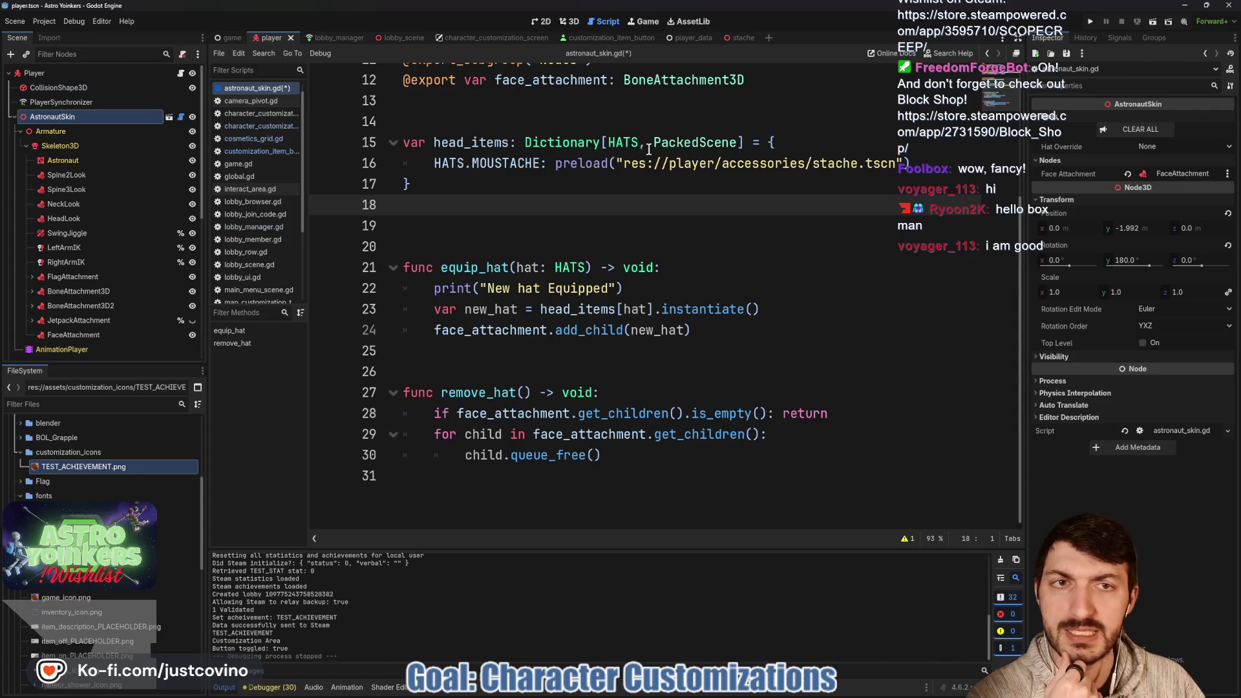
left_click(626, 36)
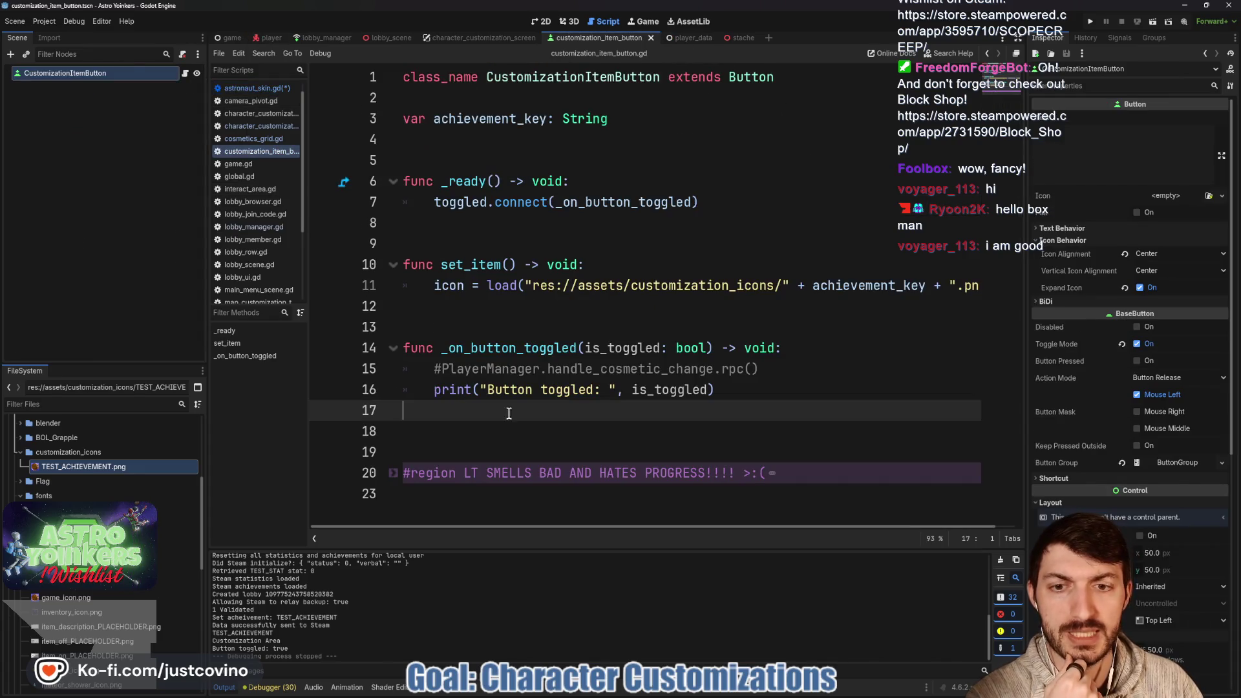
left_click(717, 368)
left_click_drag(757, 369, 443, 367)
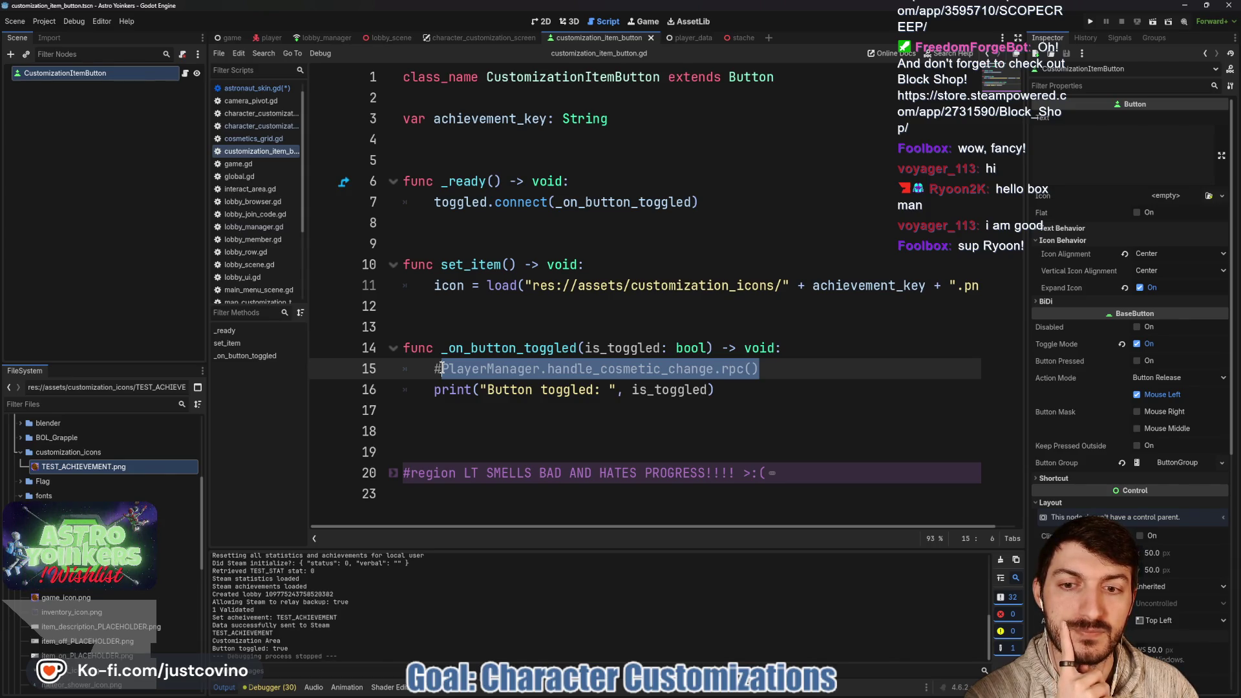
left_click(439, 368)
key("BackSpace")
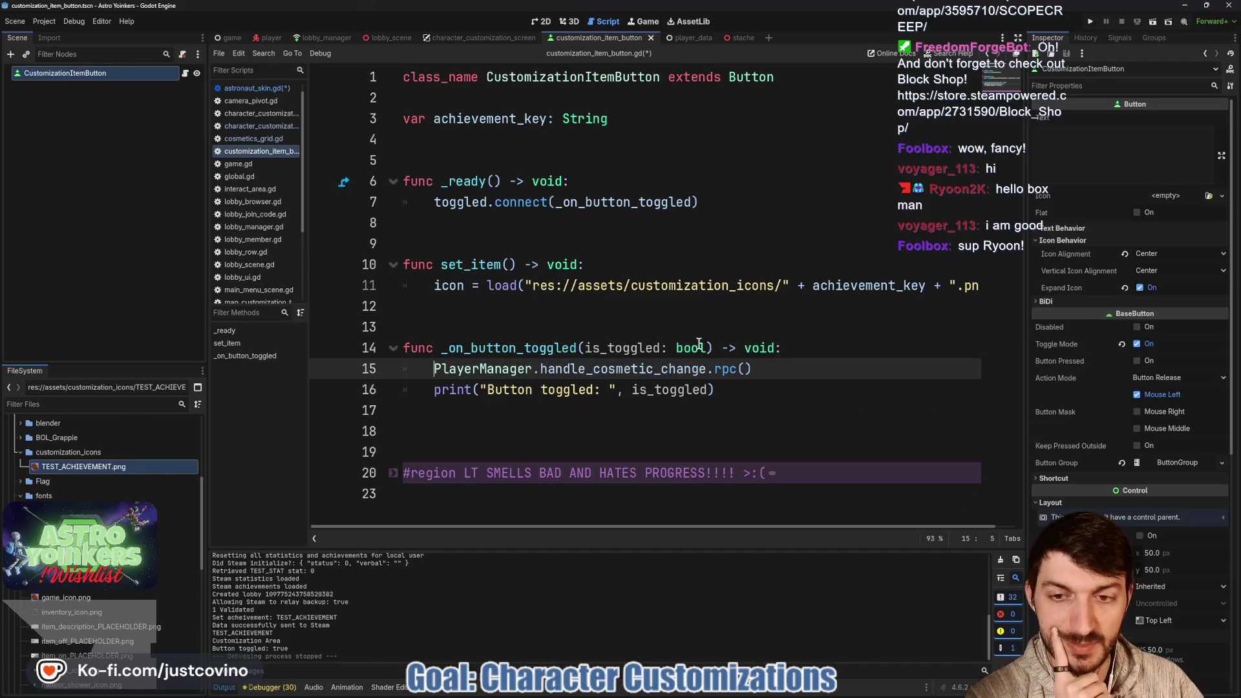
left_click_drag(541, 369, 707, 367)
left_click(477, 369, "ctrl")
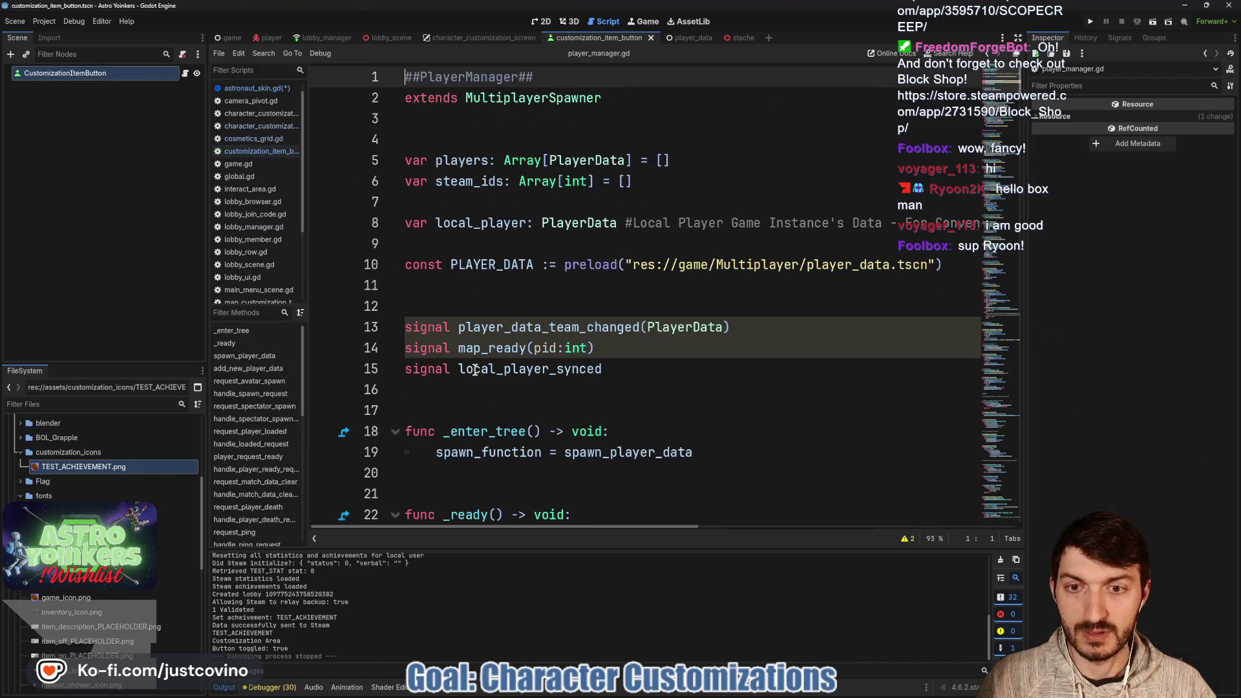
scroll(606, 332, "down", 15)
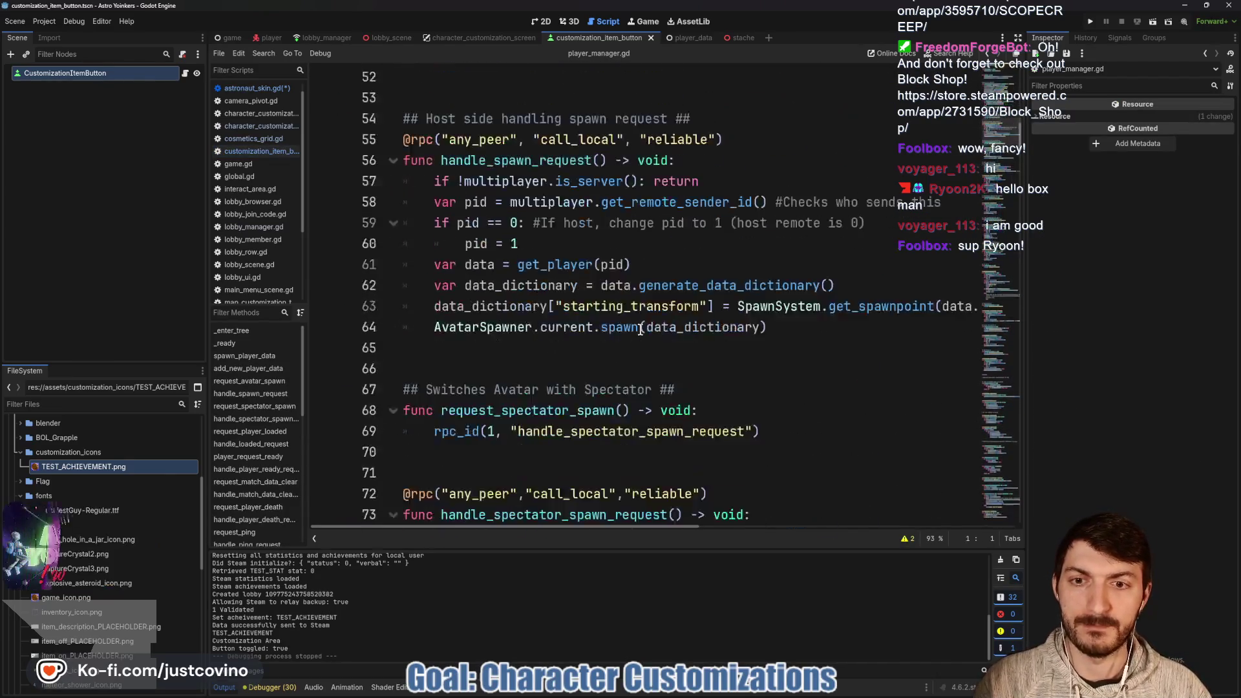
scroll(445, 253, "up", 4)
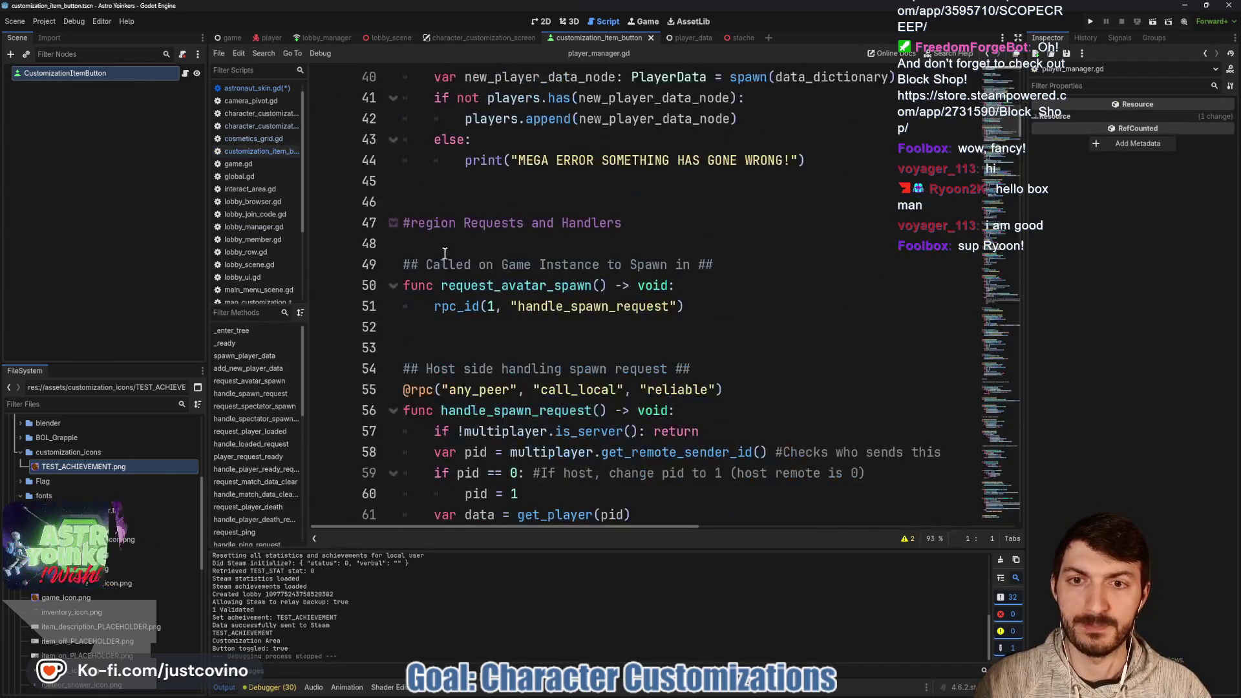
left_click(390, 223)
scroll(437, 319, "down", 5)
scroll(437, 319, "down", 14)
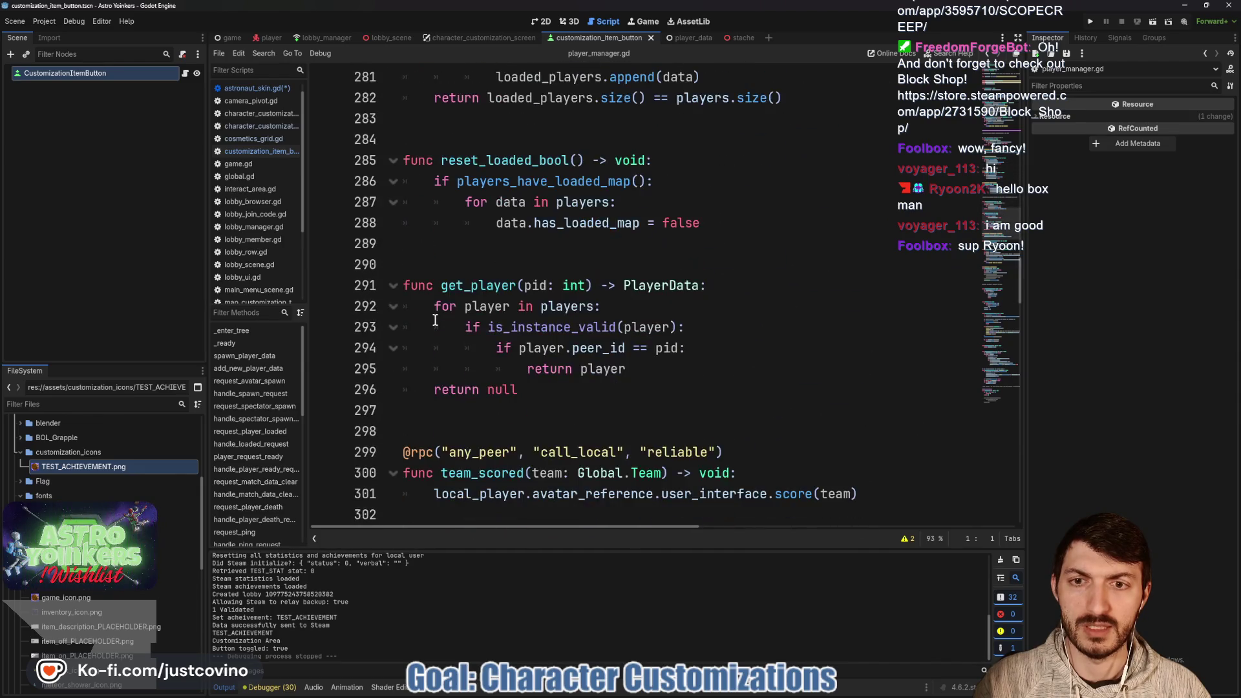
scroll(435, 319, "down", 14)
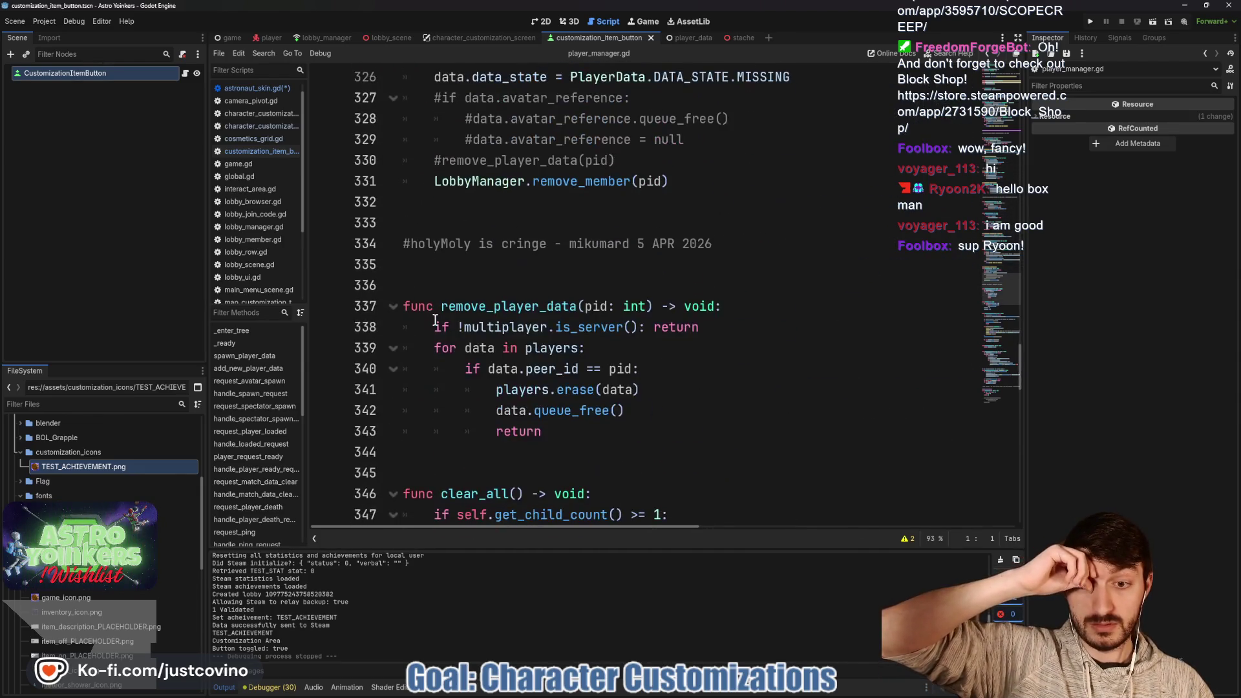
scroll(435, 319, "down", 6)
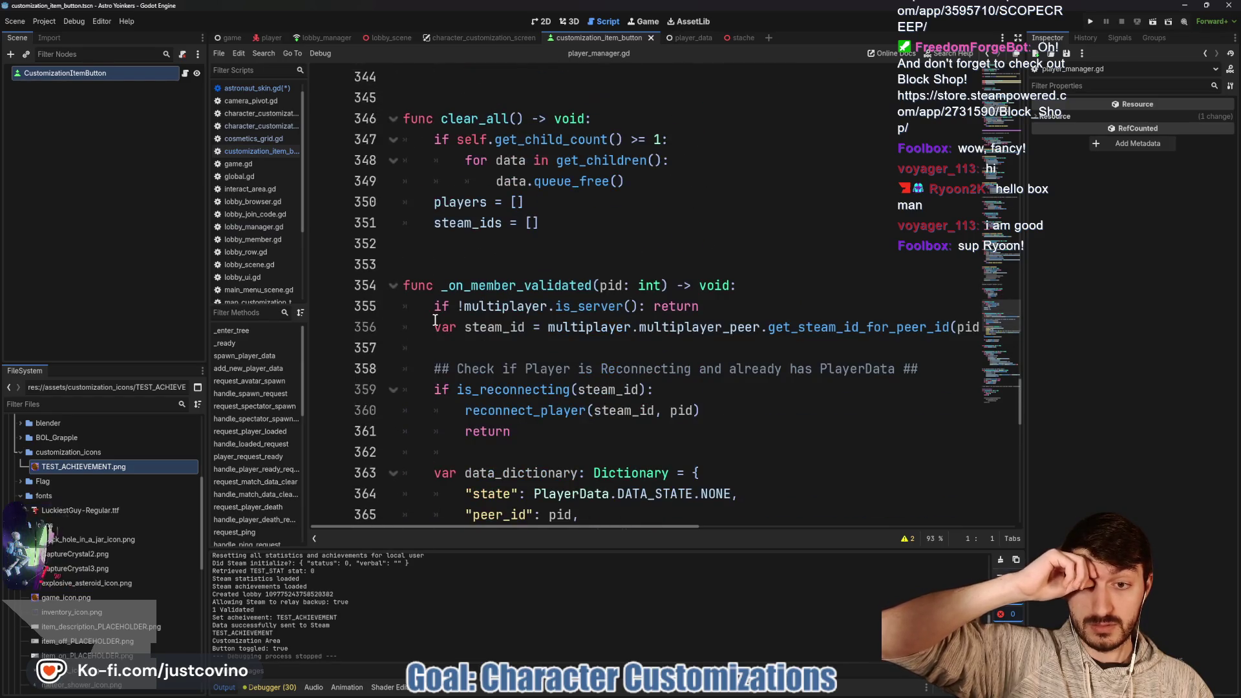
scroll(435, 319, "down", 4)
scroll(435, 319, "up", 16)
scroll(435, 321, "up", 20)
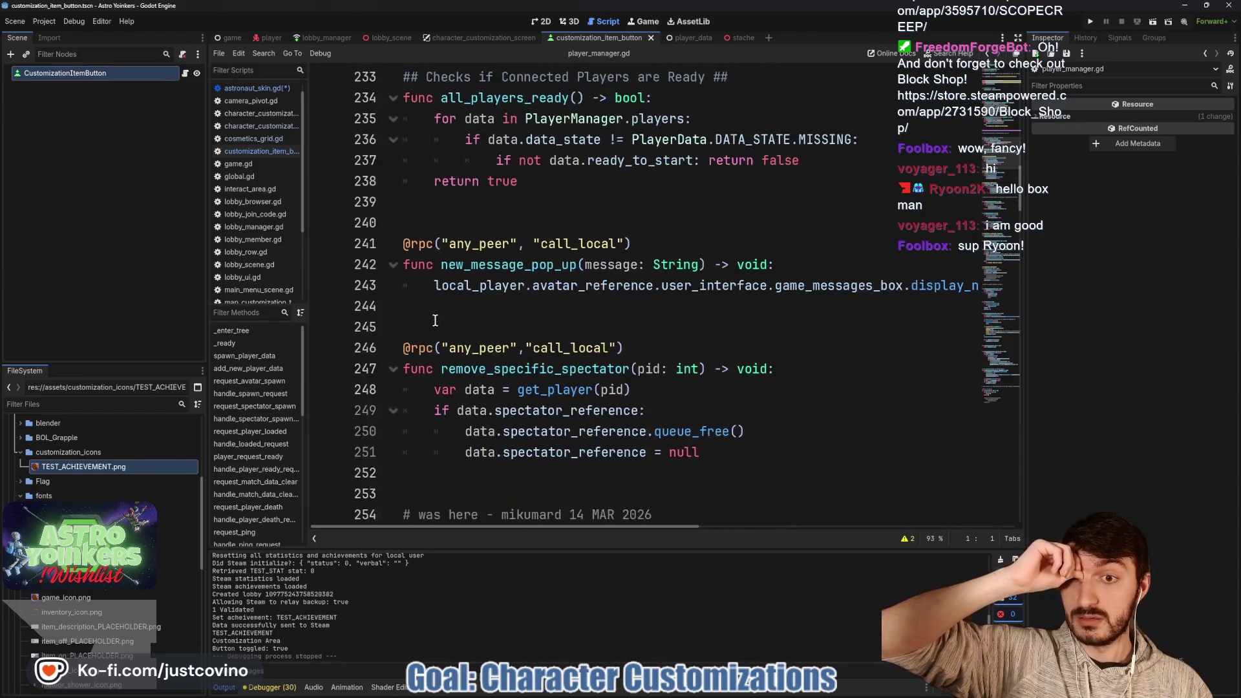
scroll(435, 319, "up", 5)
left_click(333, 366)
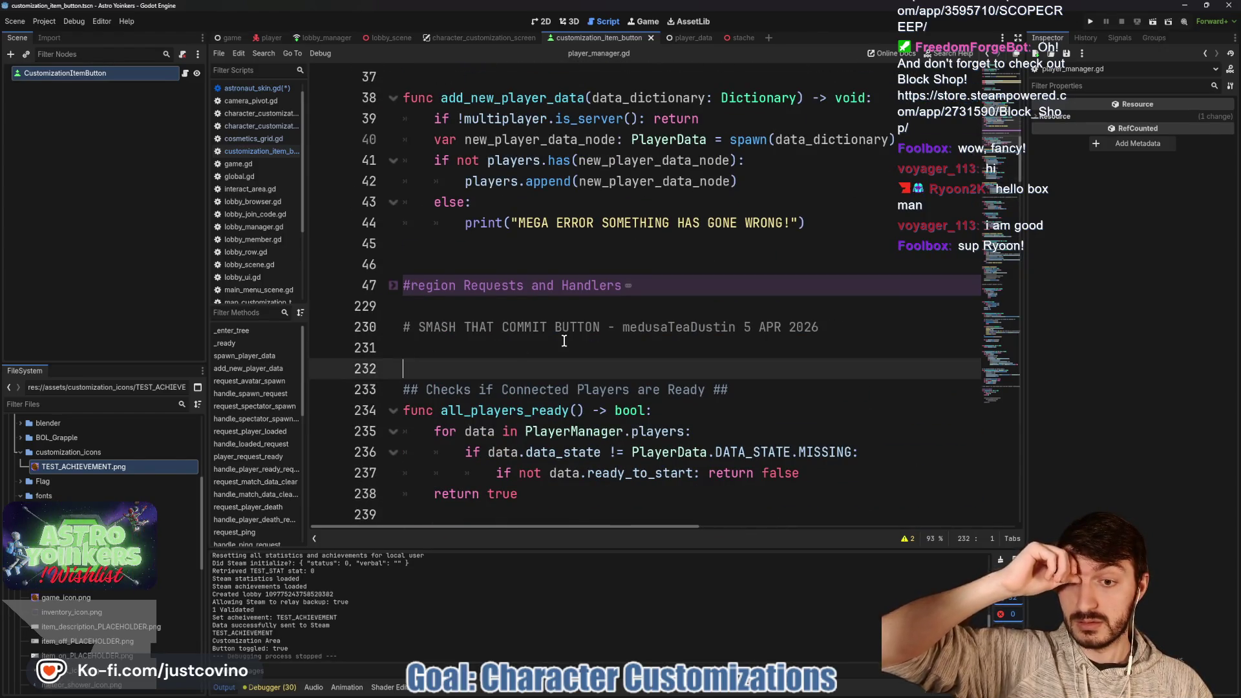
Add func handle_cosmetic_change() -> void: on a new line below line 232 in player_manager.gd.
key("Return")
key("Return")
key("Return")
key("Up")
key("Up")
key("Up")
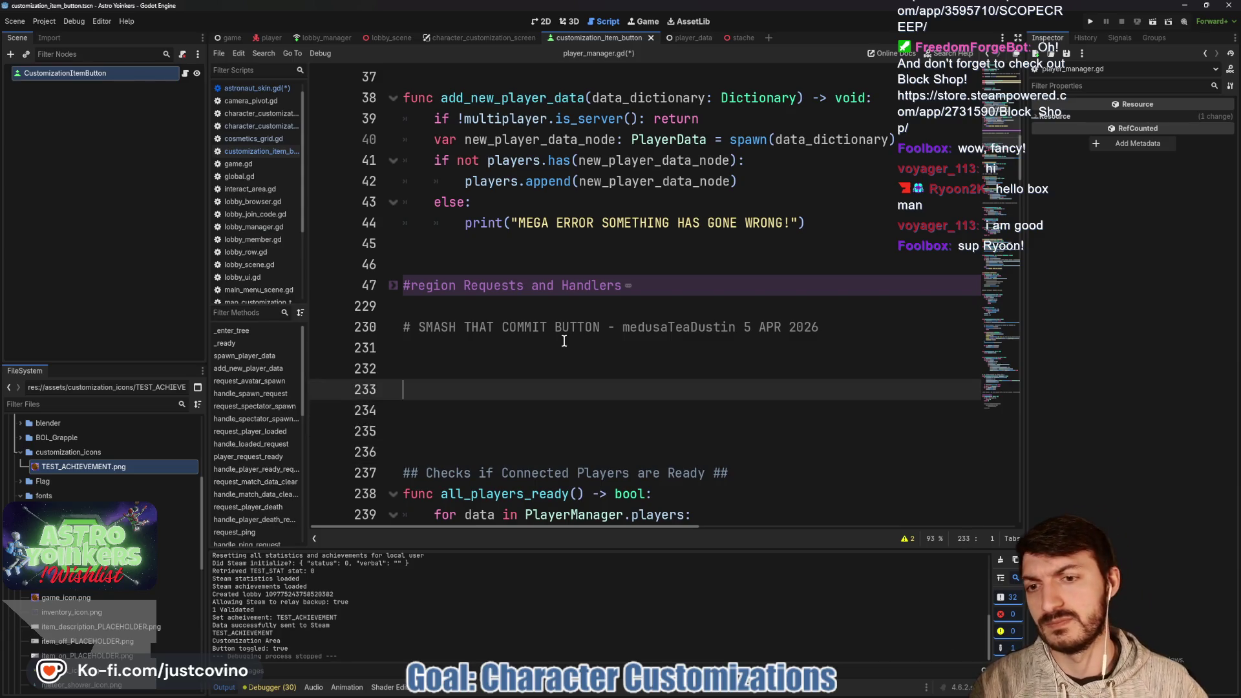
type("func handle_cosmetic_change")
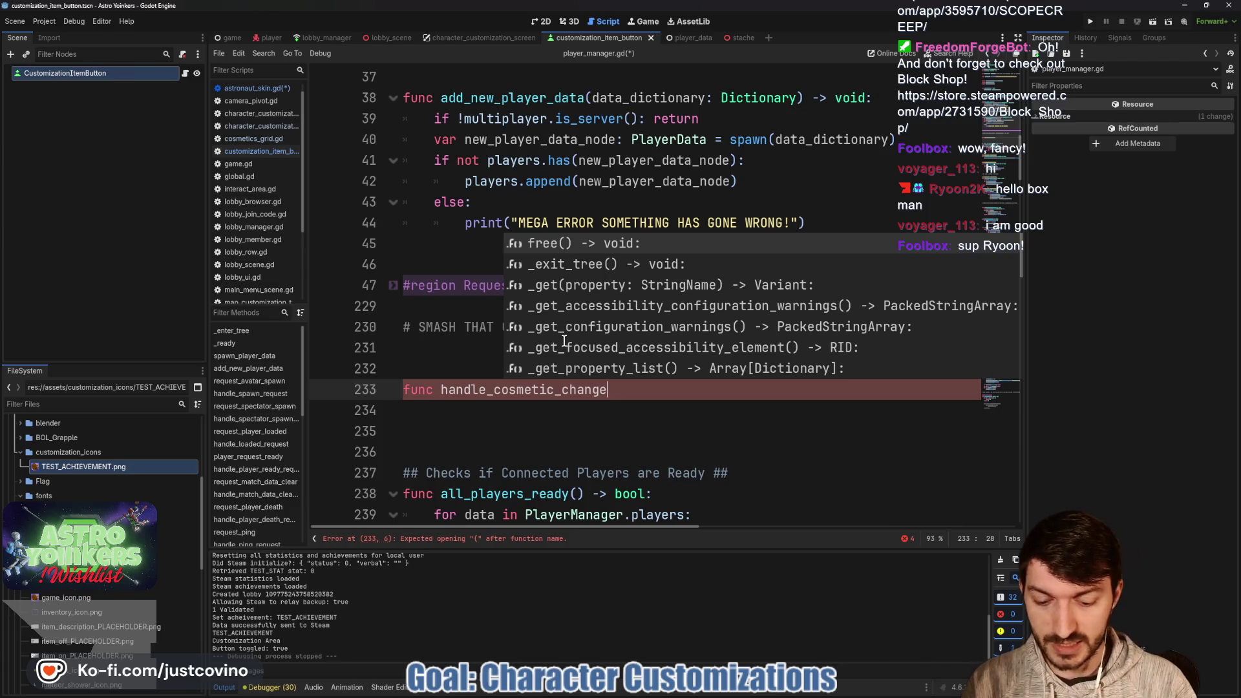
type("() -")
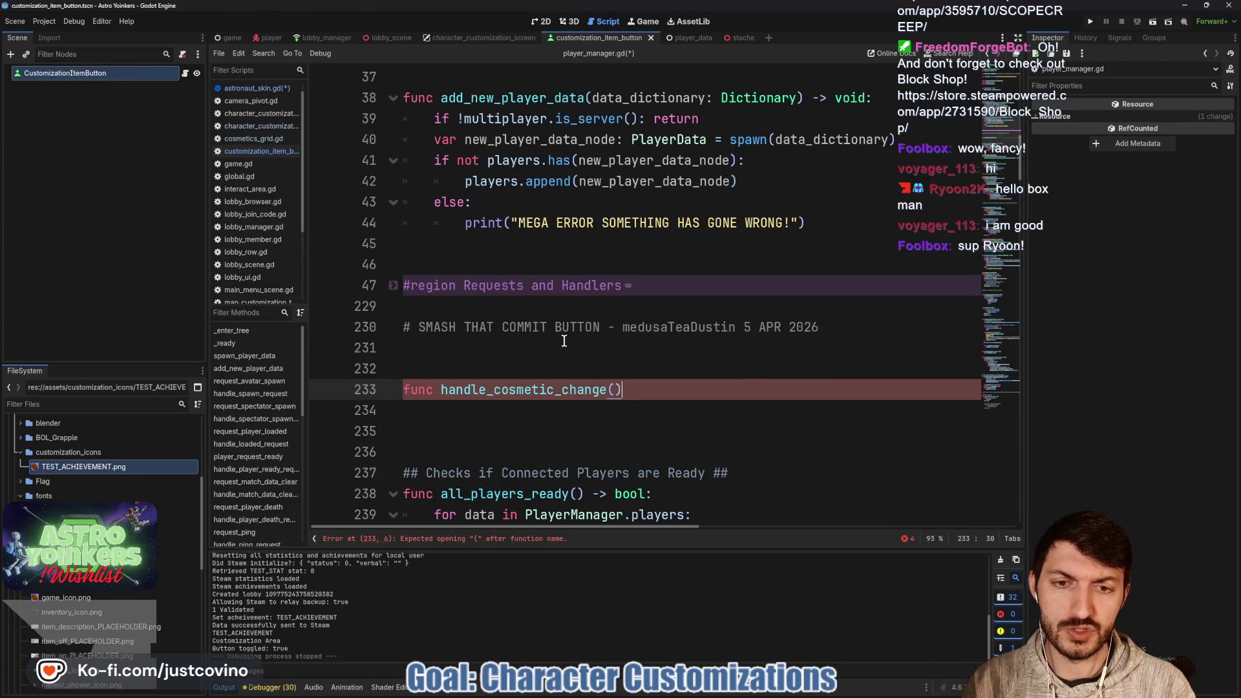
type("> void:")
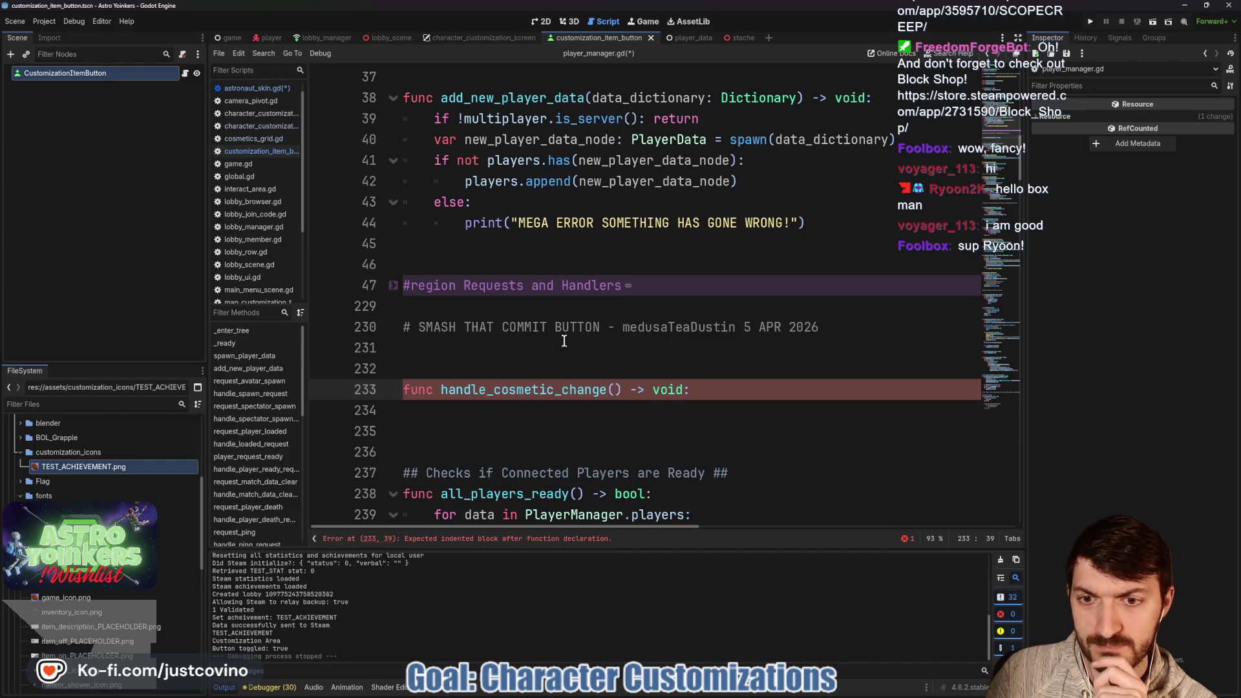
left_click(508, 363)
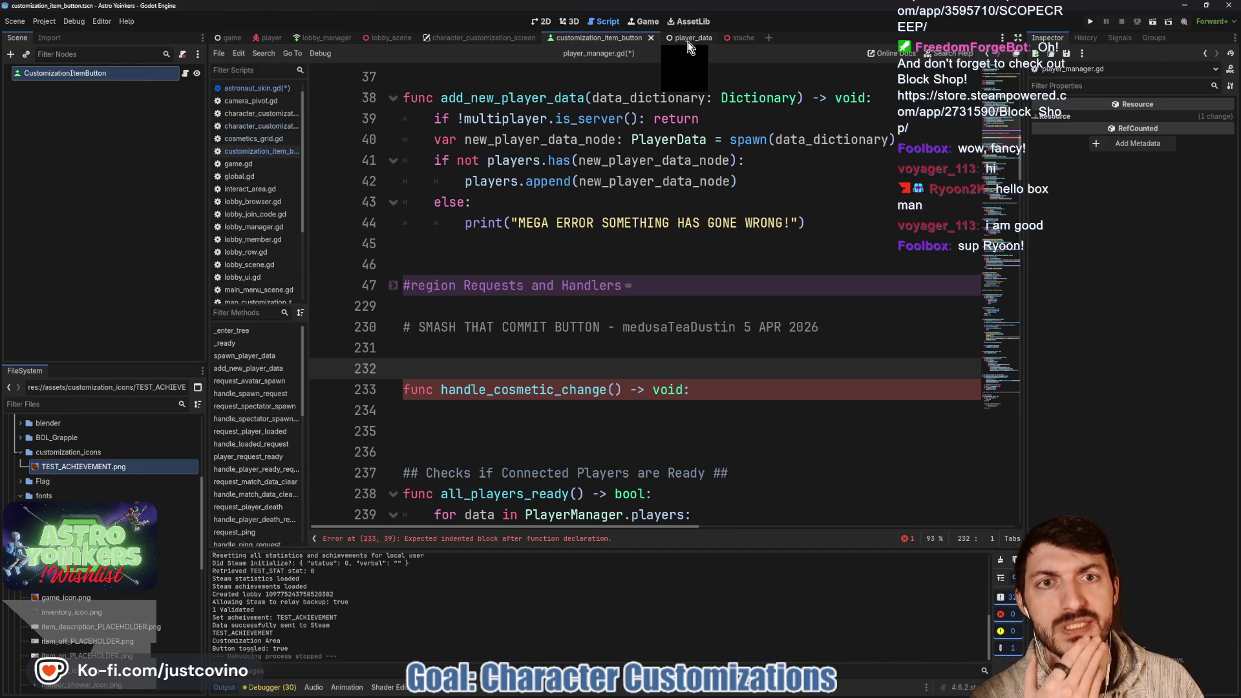
type("@rpc(")
key("Return")
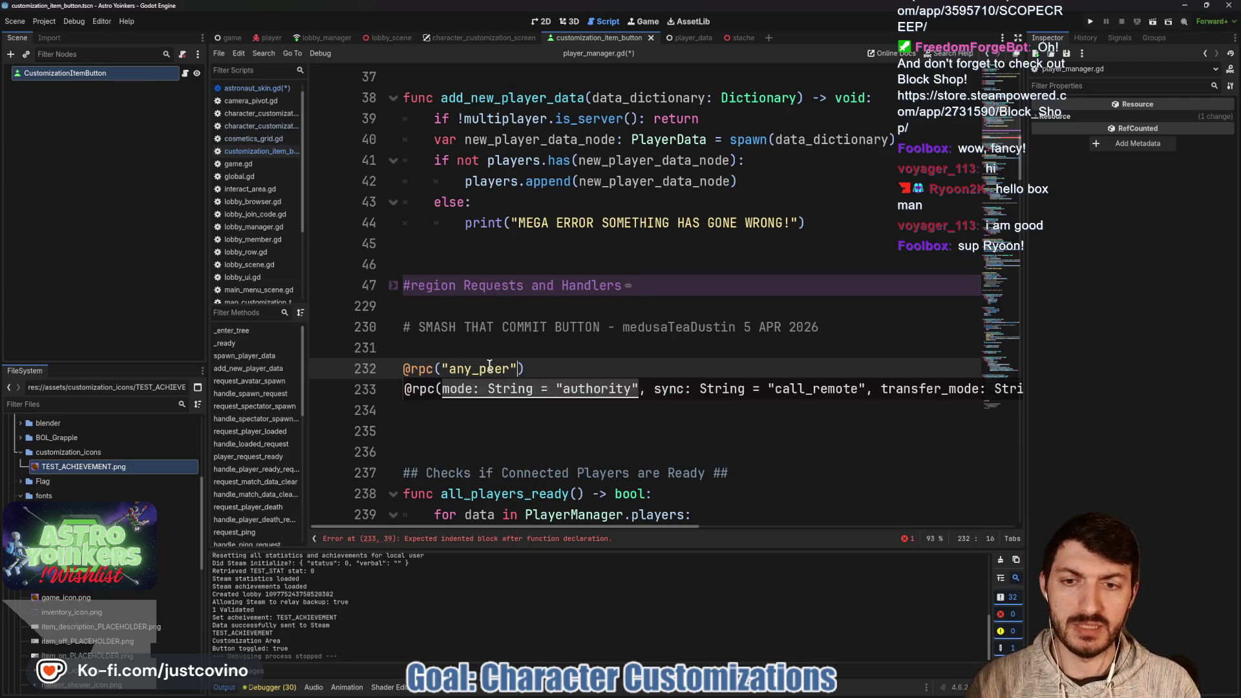
type(",")
key("Down")
key("Down")
key("Return")
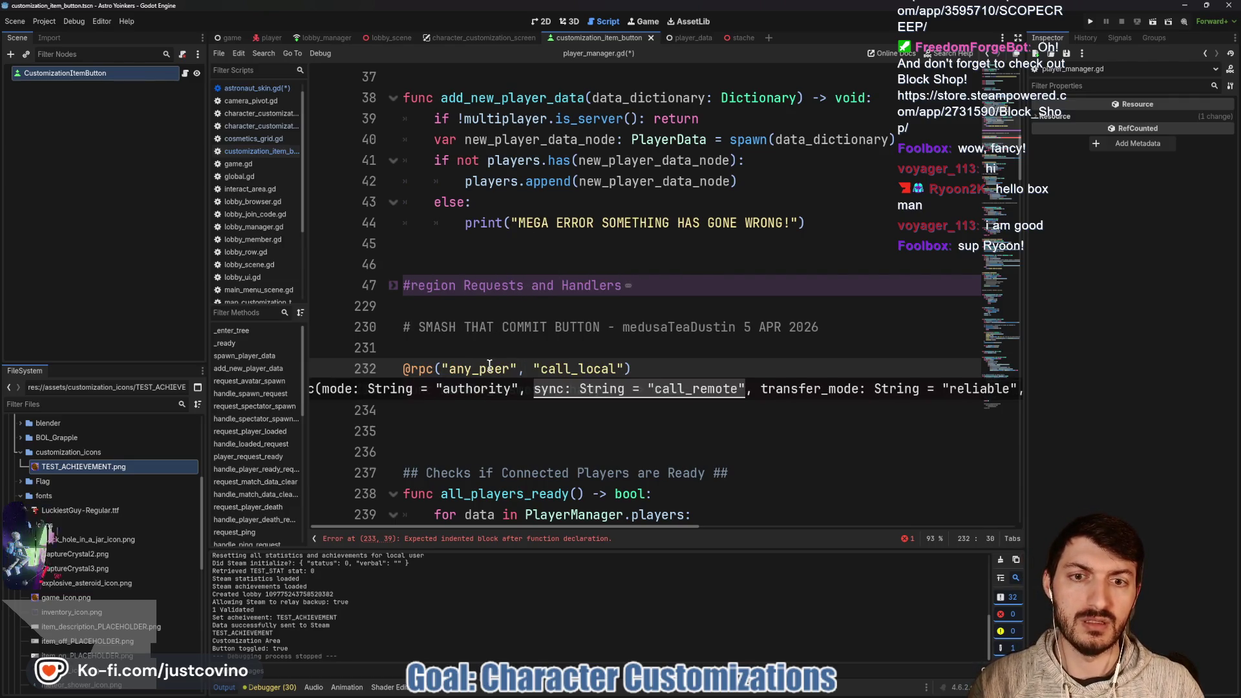
left_click(512, 350)
key("Return")
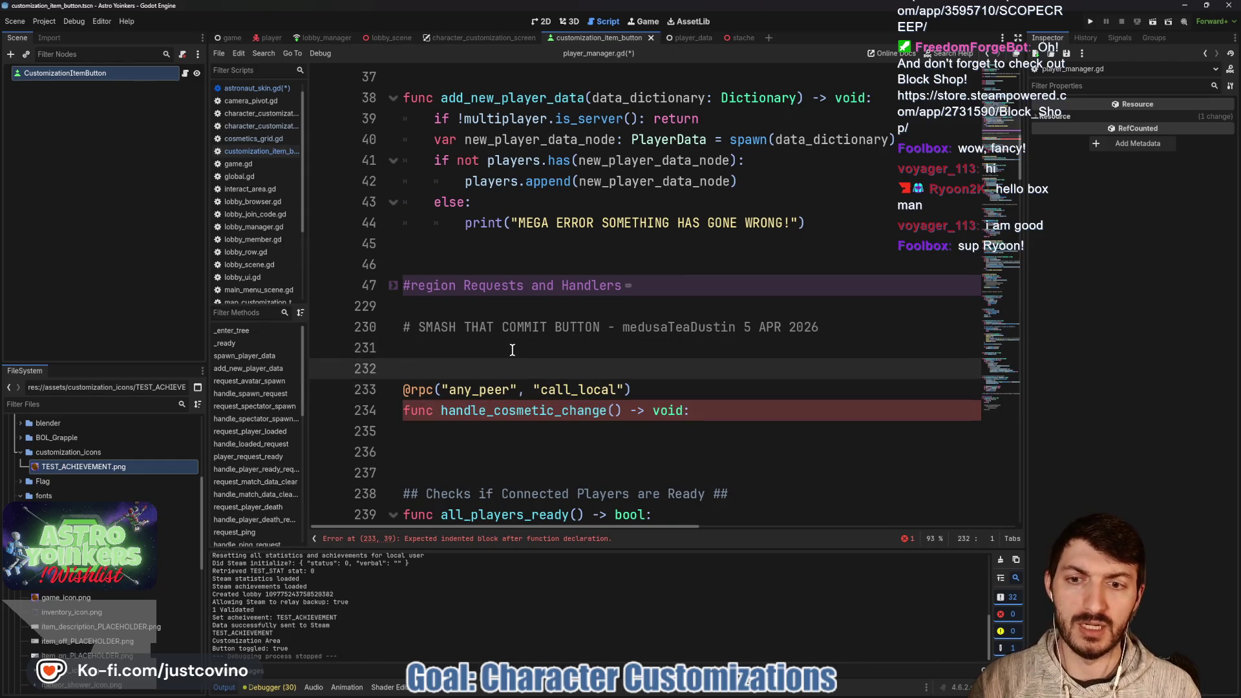
left_click(493, 434)
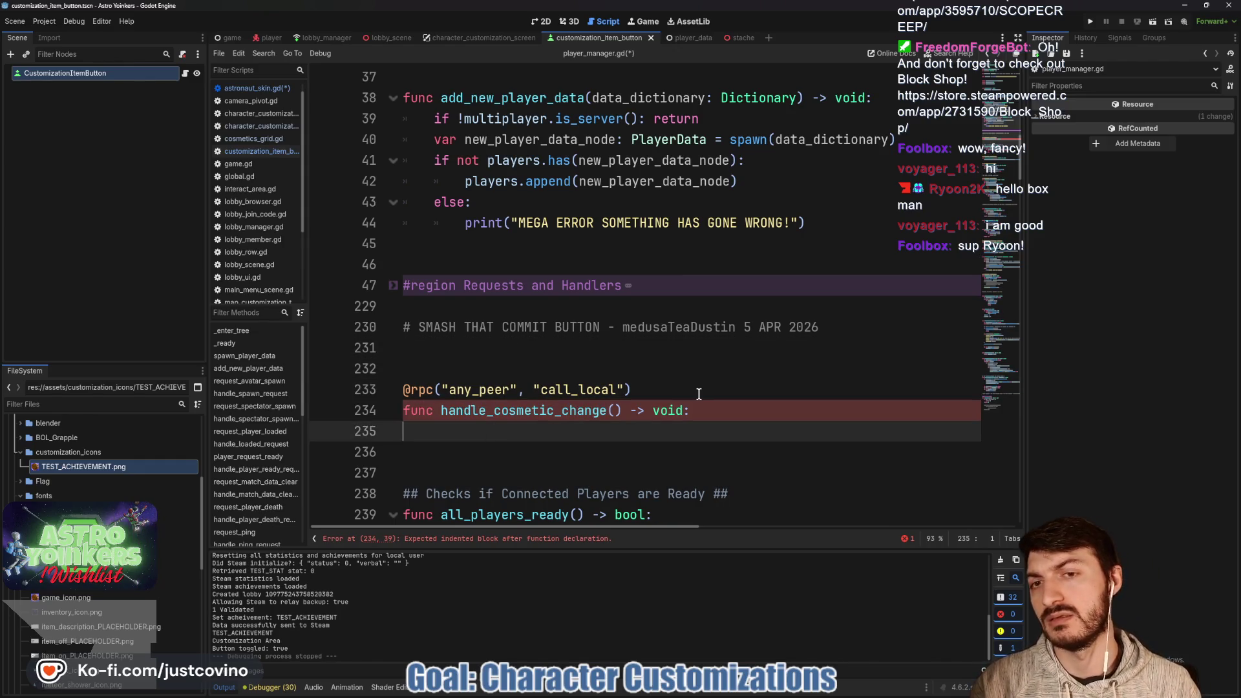
key("Tab")
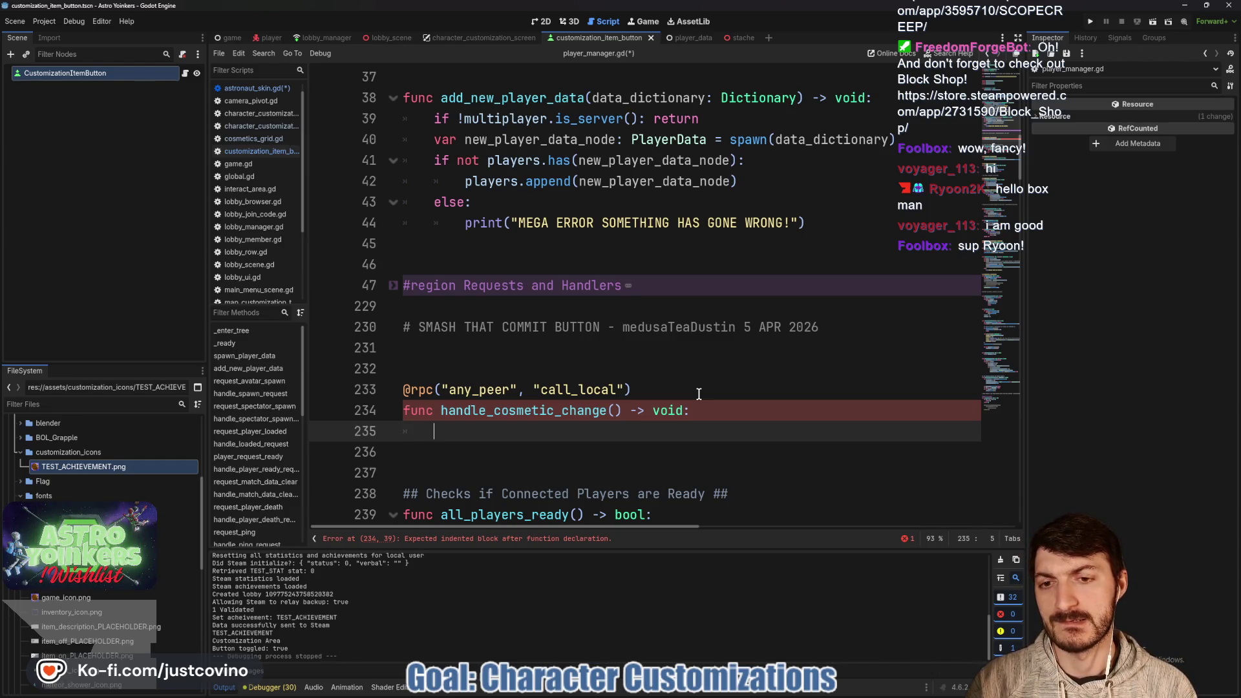
scroll(697, 391, "down", 2)
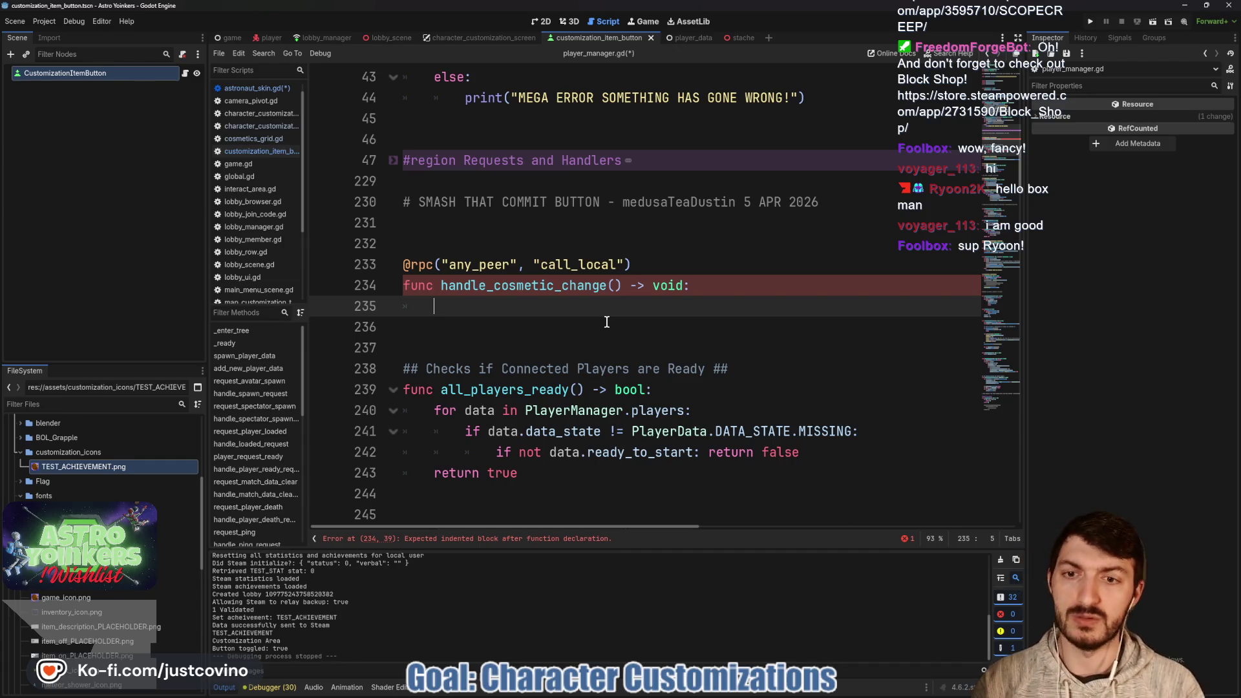
Store the caller's id with var pid = multiplayer.get_remote_sender_id().
type("var pid = get")
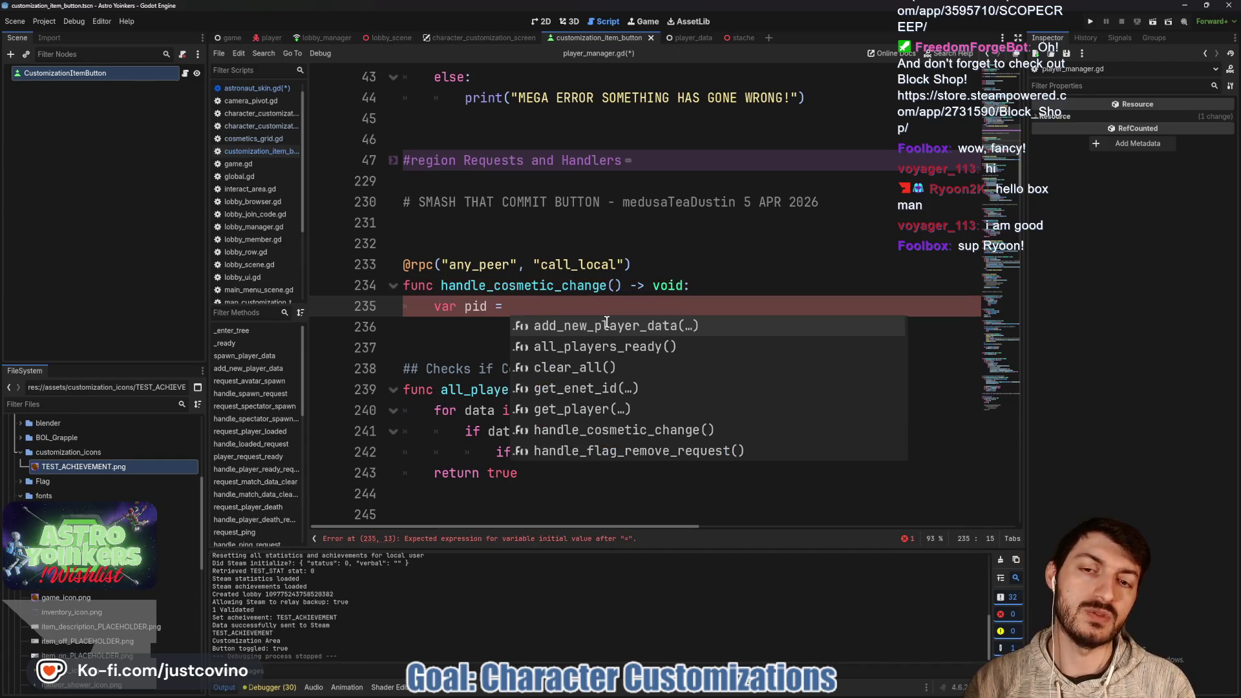
type("_remote")
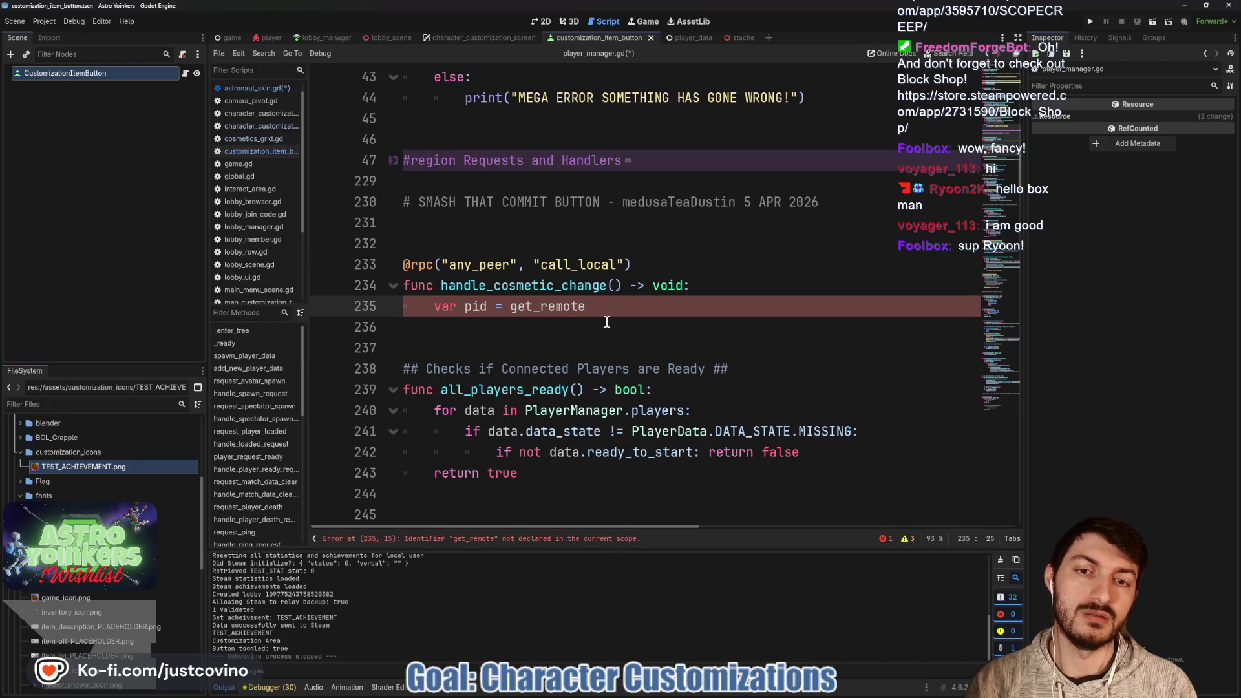
key("BackSpace")
key("BackSpace")
key("BackSpace")
type("multip")
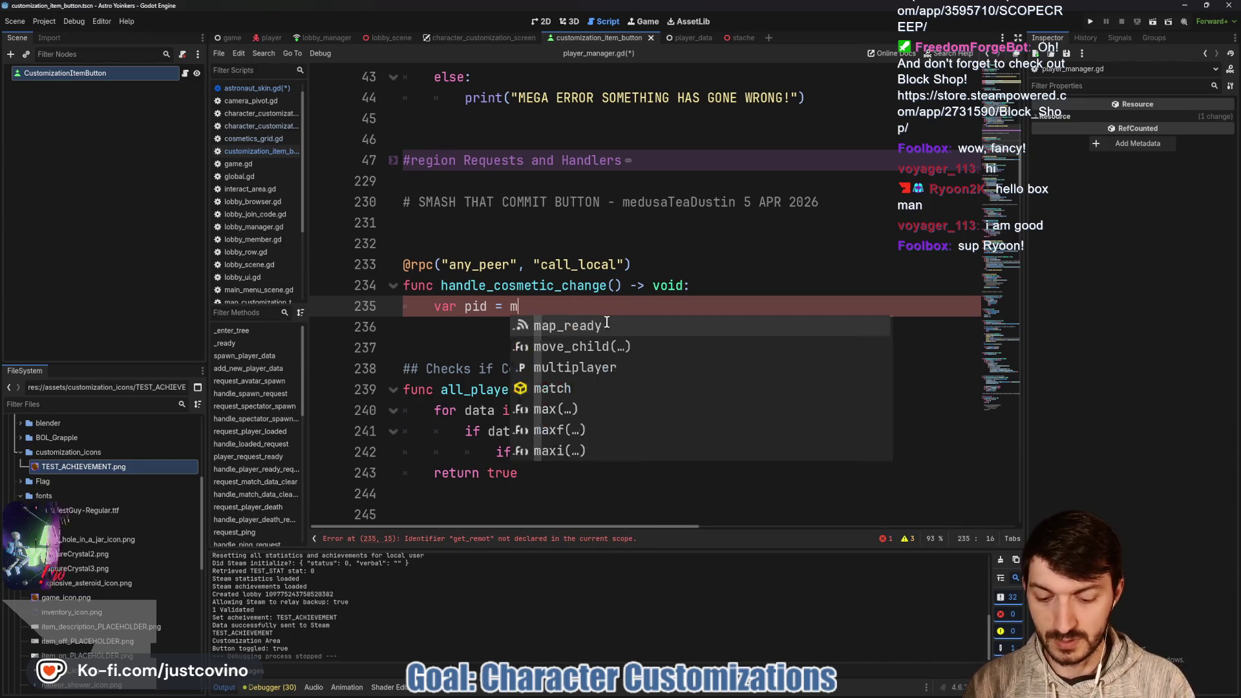
key("Return")
type(".get_re")
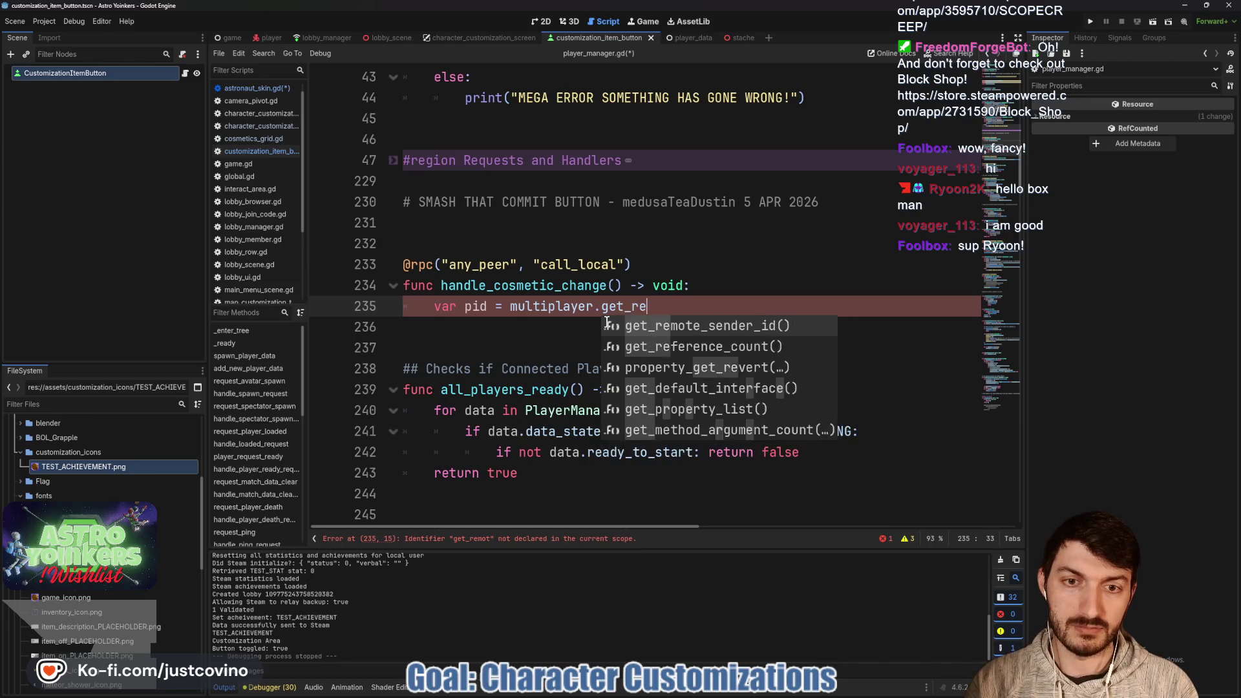
key("Return")
key("Return")
type("var pla")
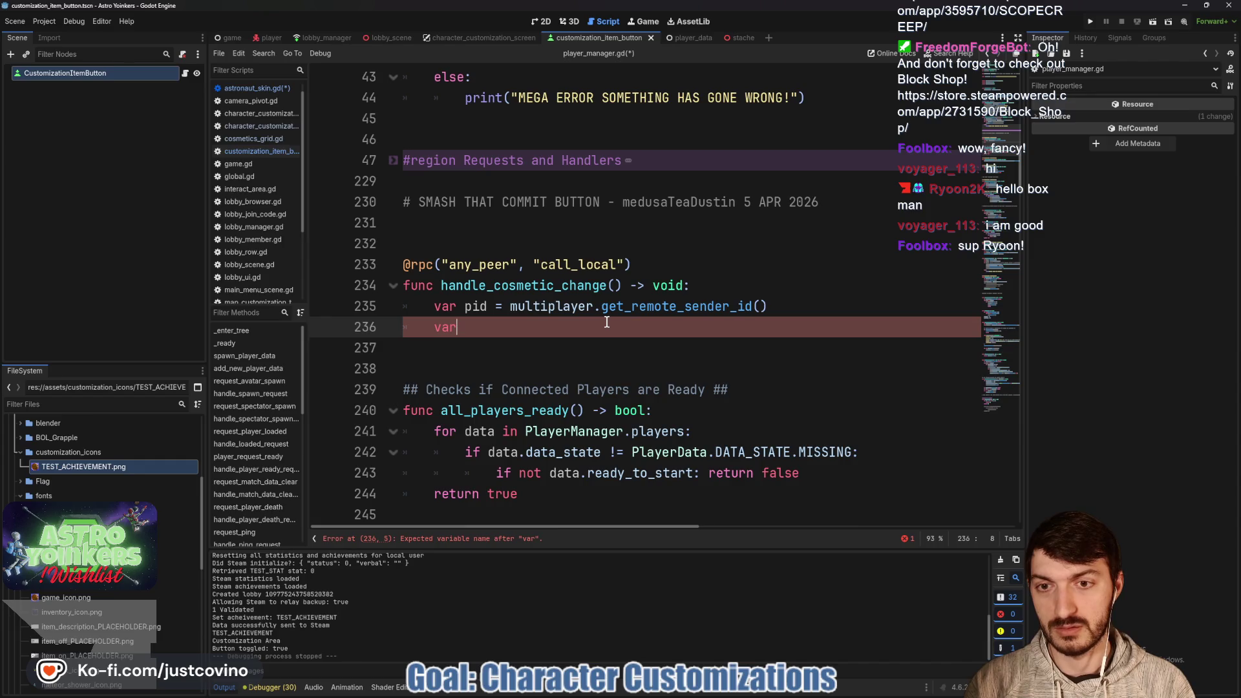
Add var player = get_player(pid).avatar_reference on the next line.
type("yer = ")
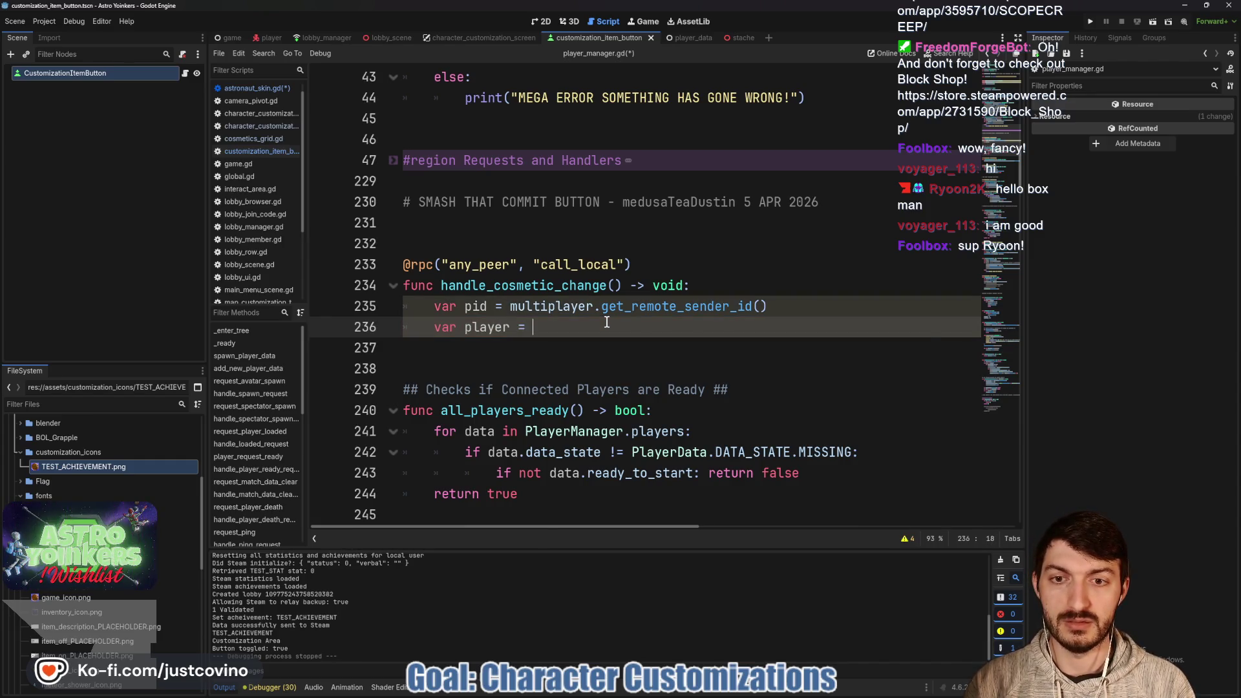
type("get_pl")
key("Return")
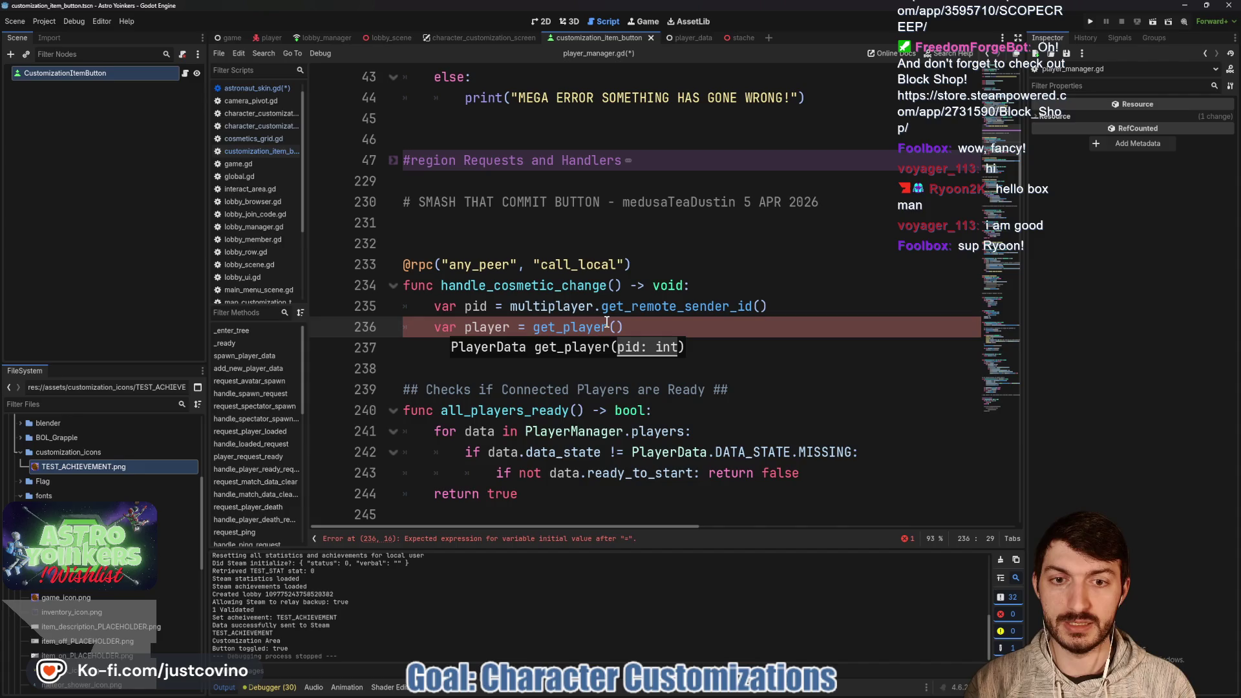
type("pid")
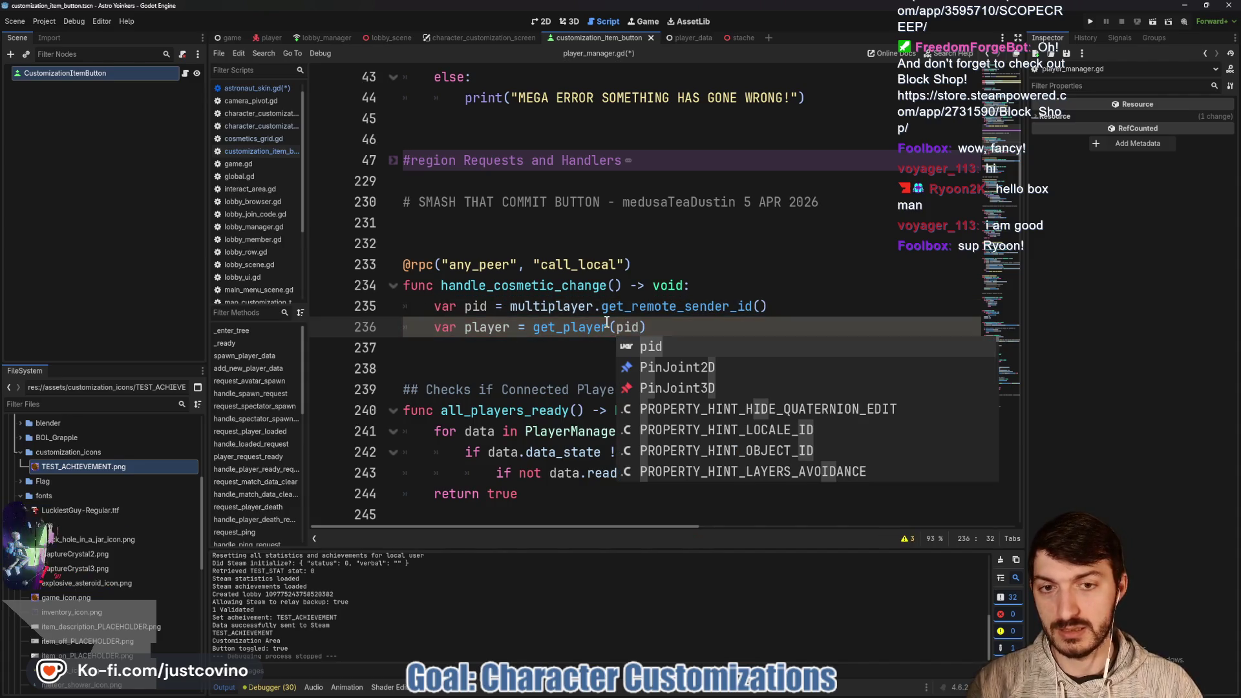
key("Right")
type(".avata")
key("Return")
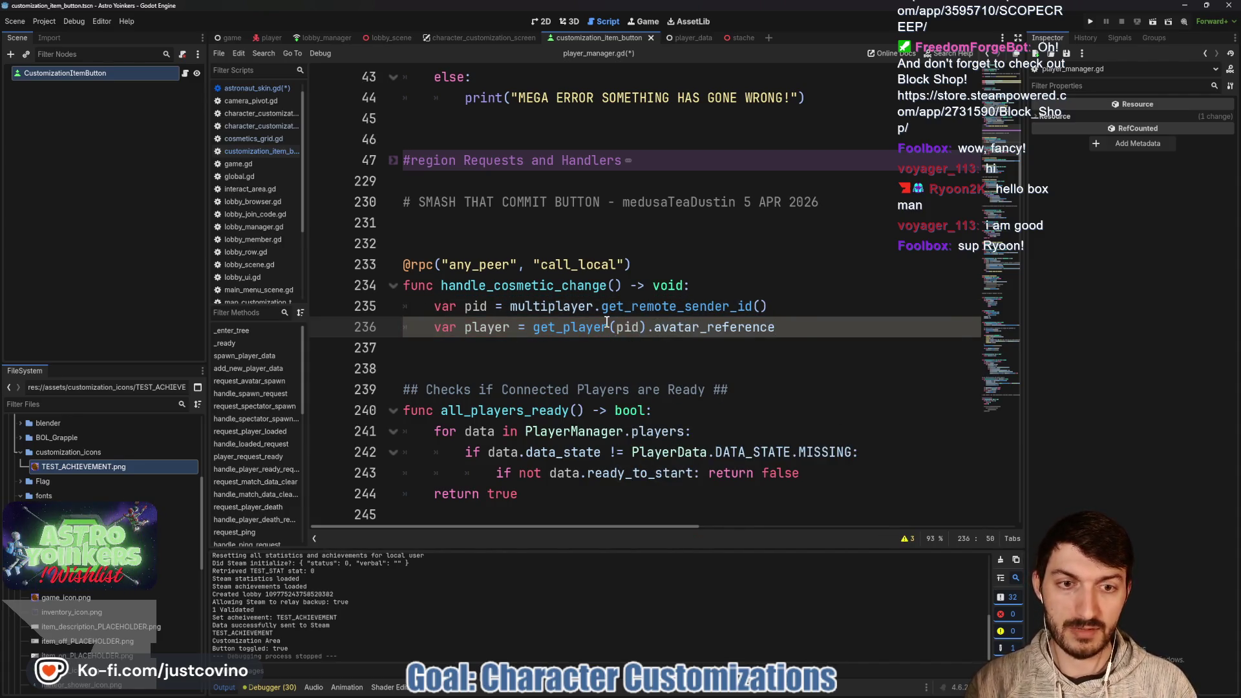
key("Return")
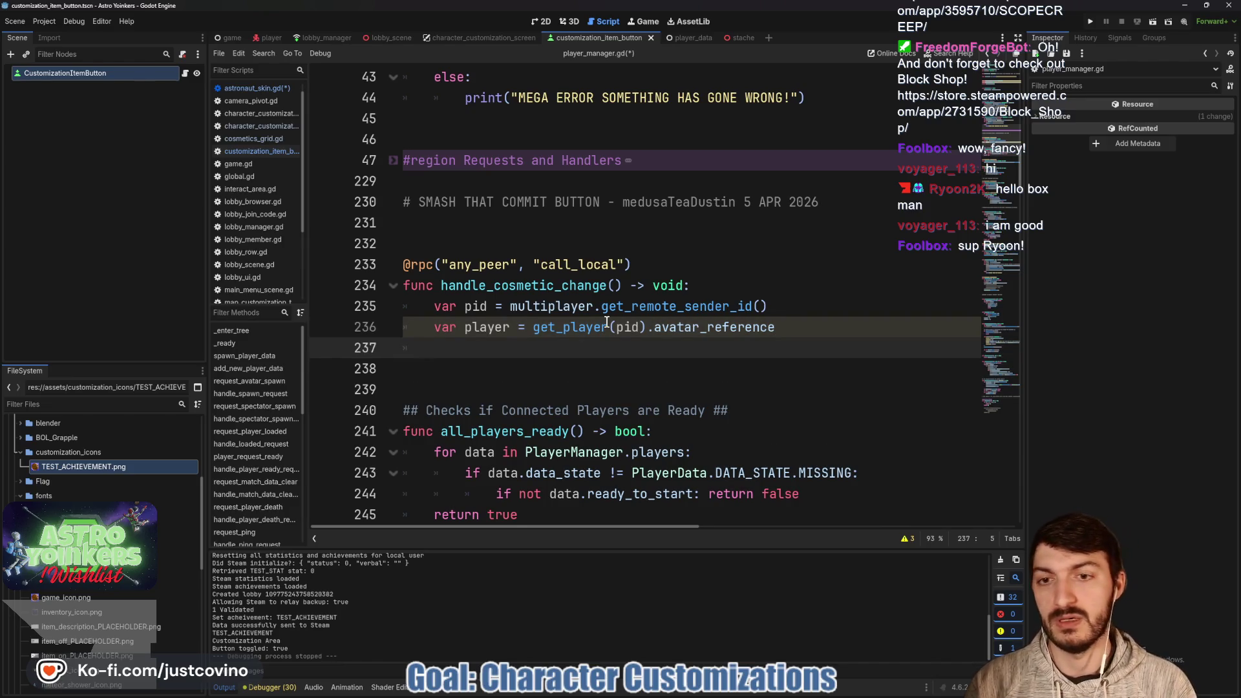
Write player.astronaut_skin.equip_hat( on line 237 of the function body.
type("player")
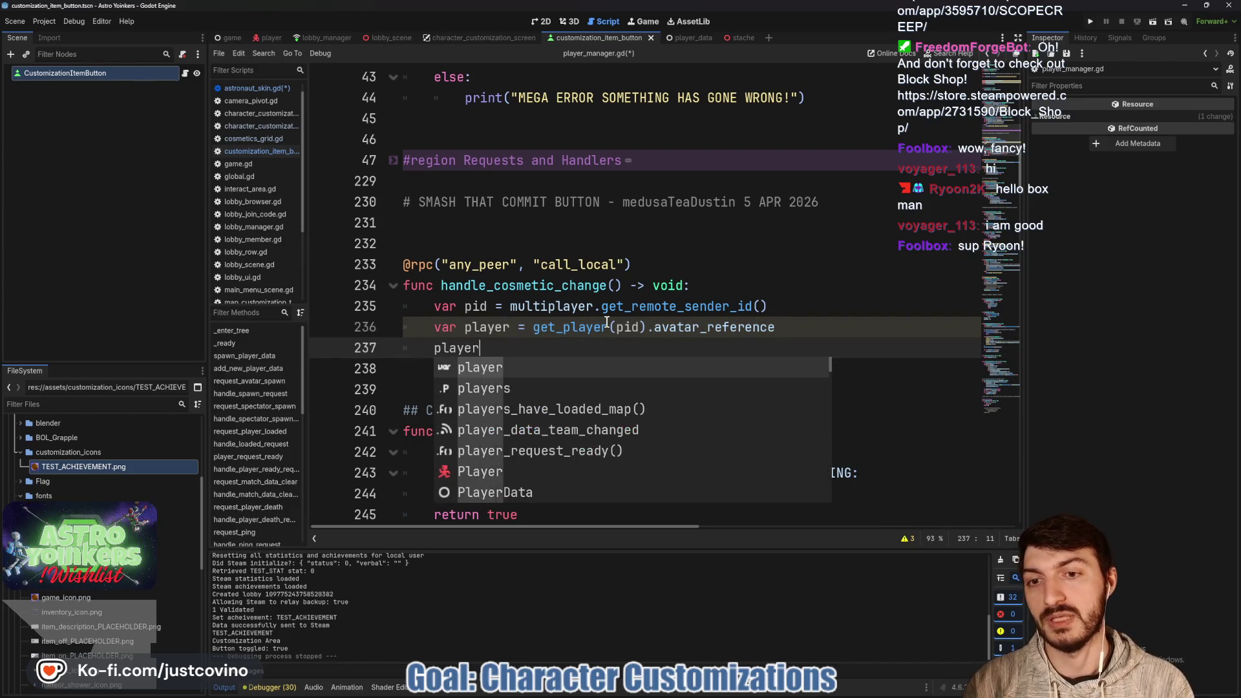
type(".set")
key("BackSpace")
key("BackSpace")
key("BackSpace")
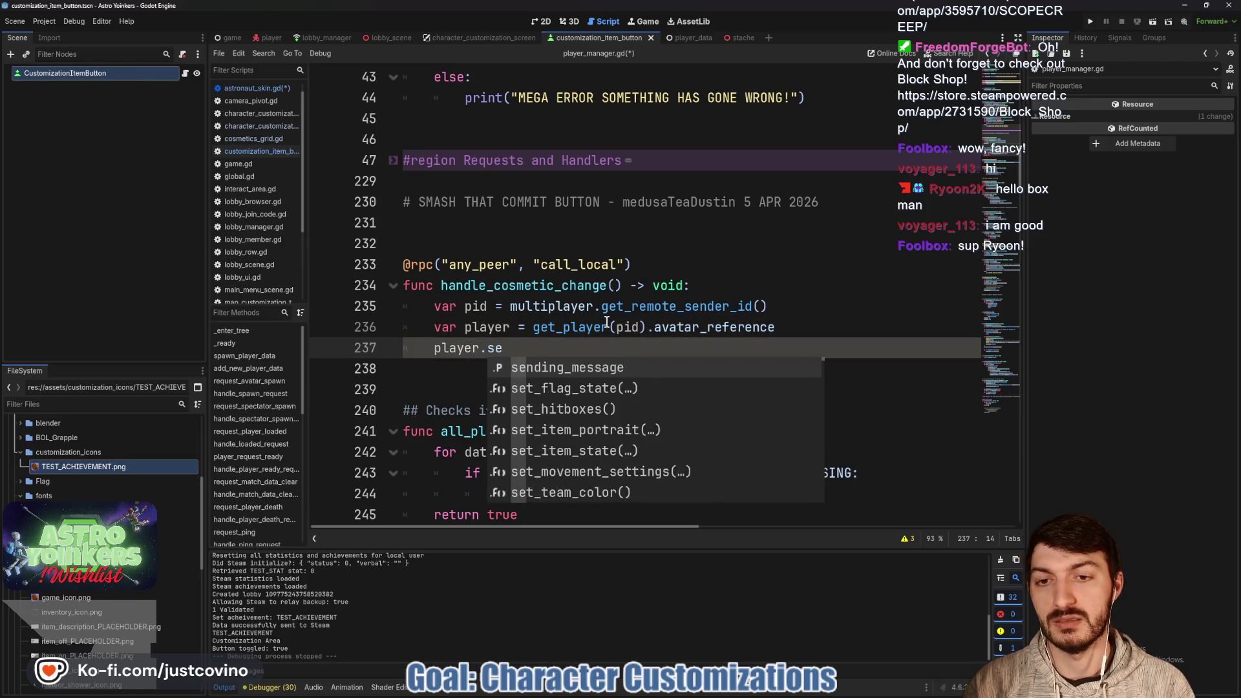
type("astro")
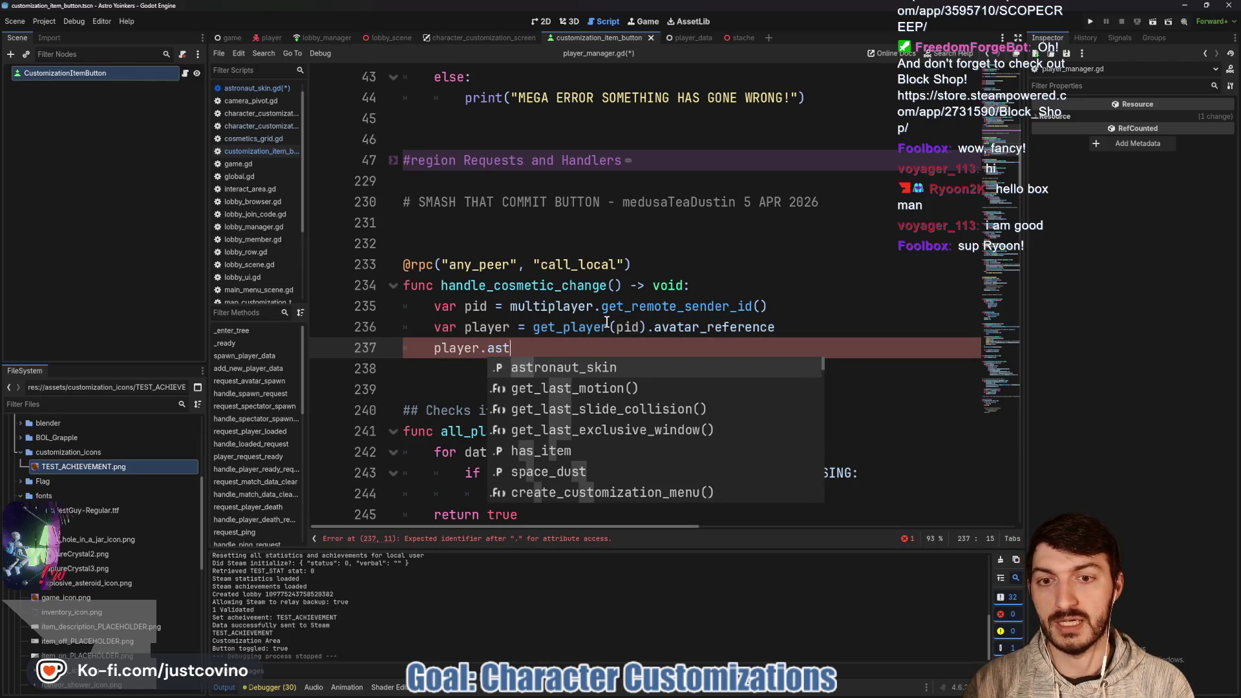
key("Return")
type(".set")
key("BackSpace")
key("BackSpace")
key("BackSpace")
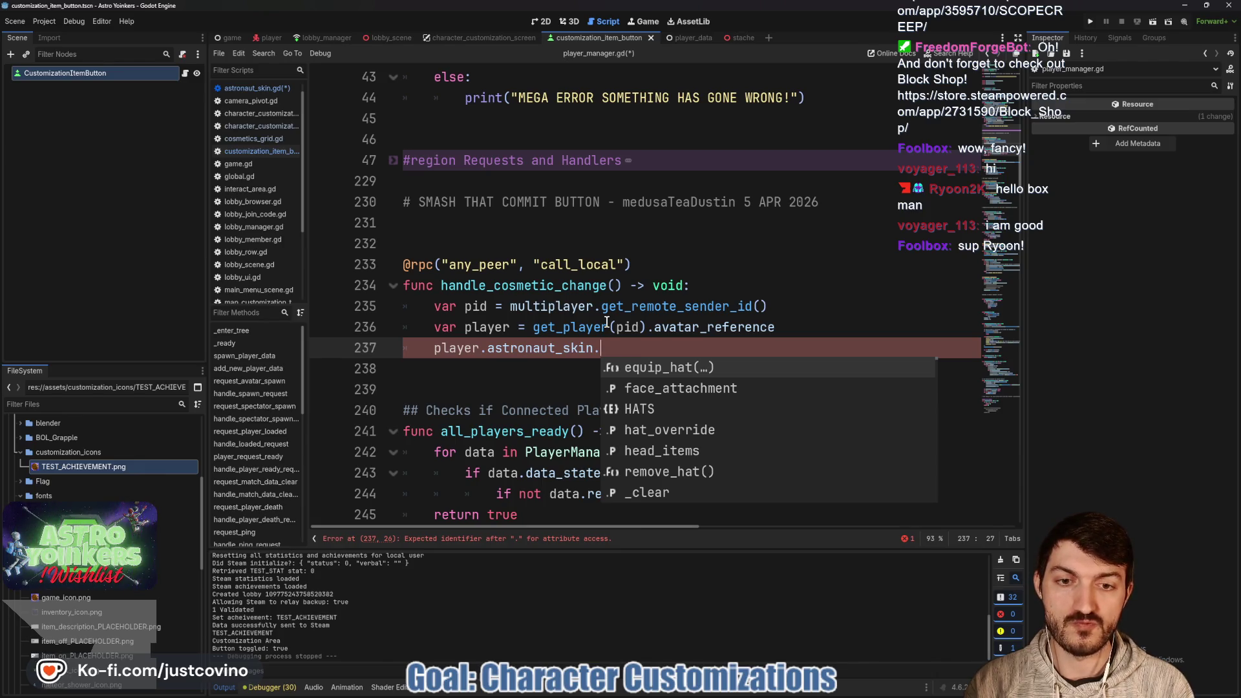
key("Return")
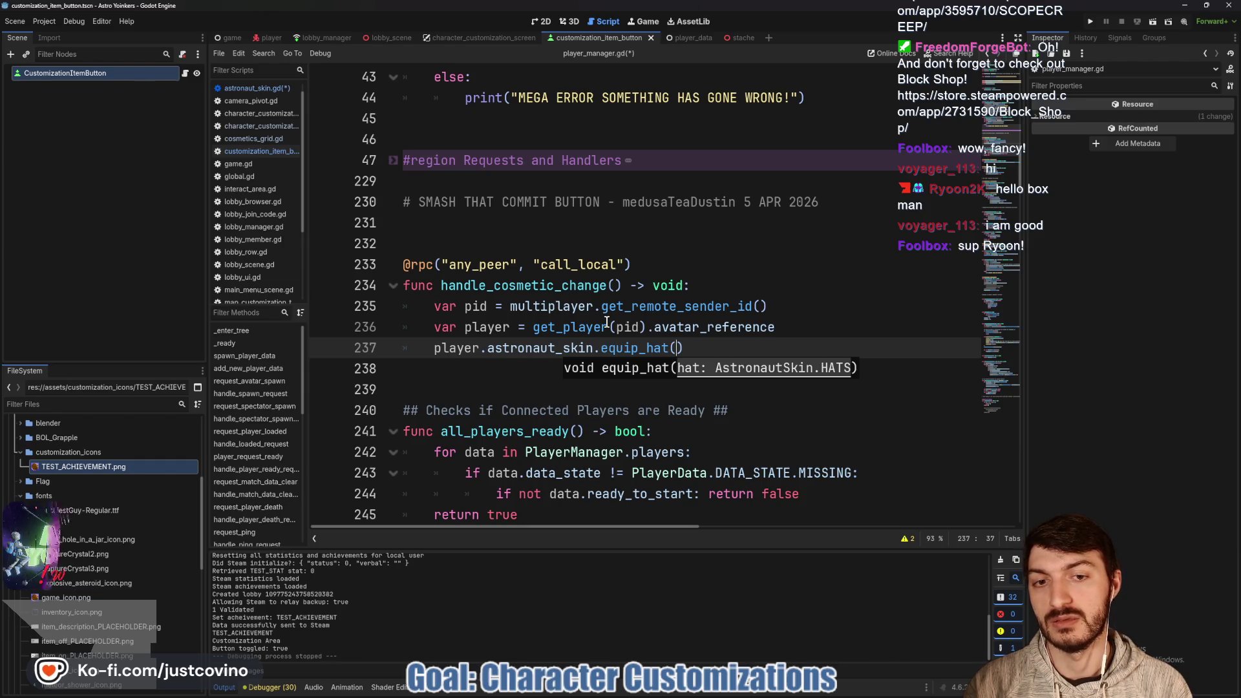
Pass AstronautSkin.HATS.MOUSTACHE as the equip_hat argument and select it.
type("Astro")
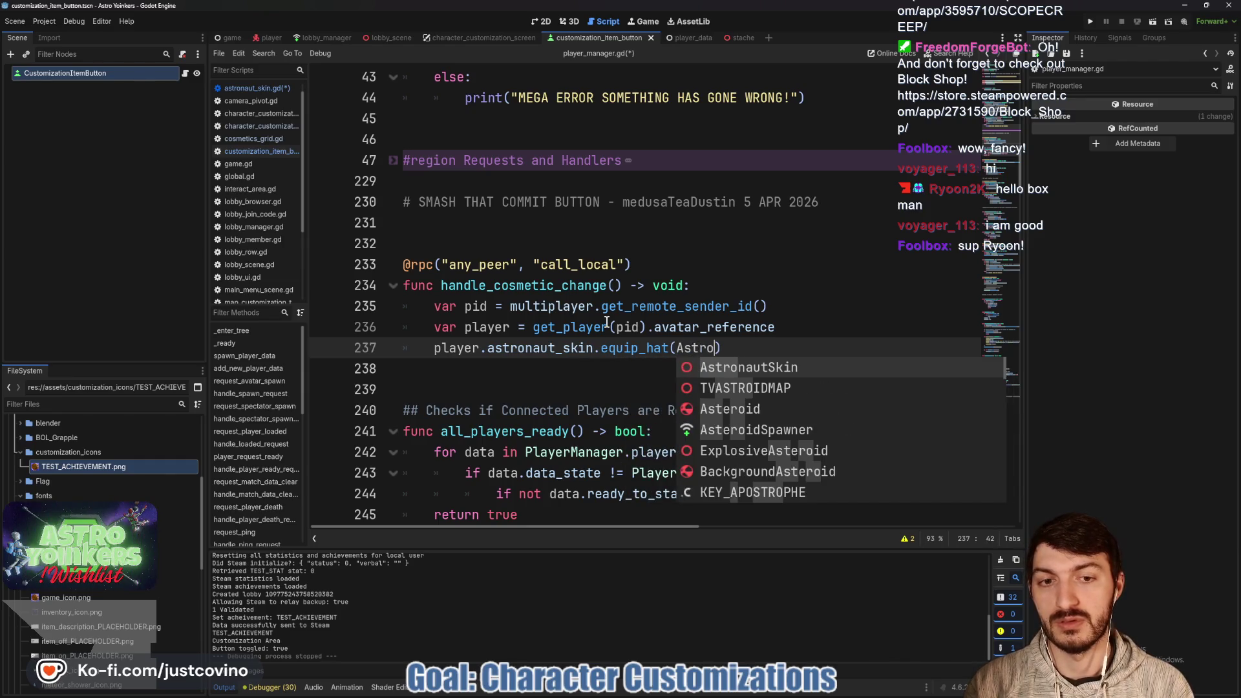
key("Return")
type(".")
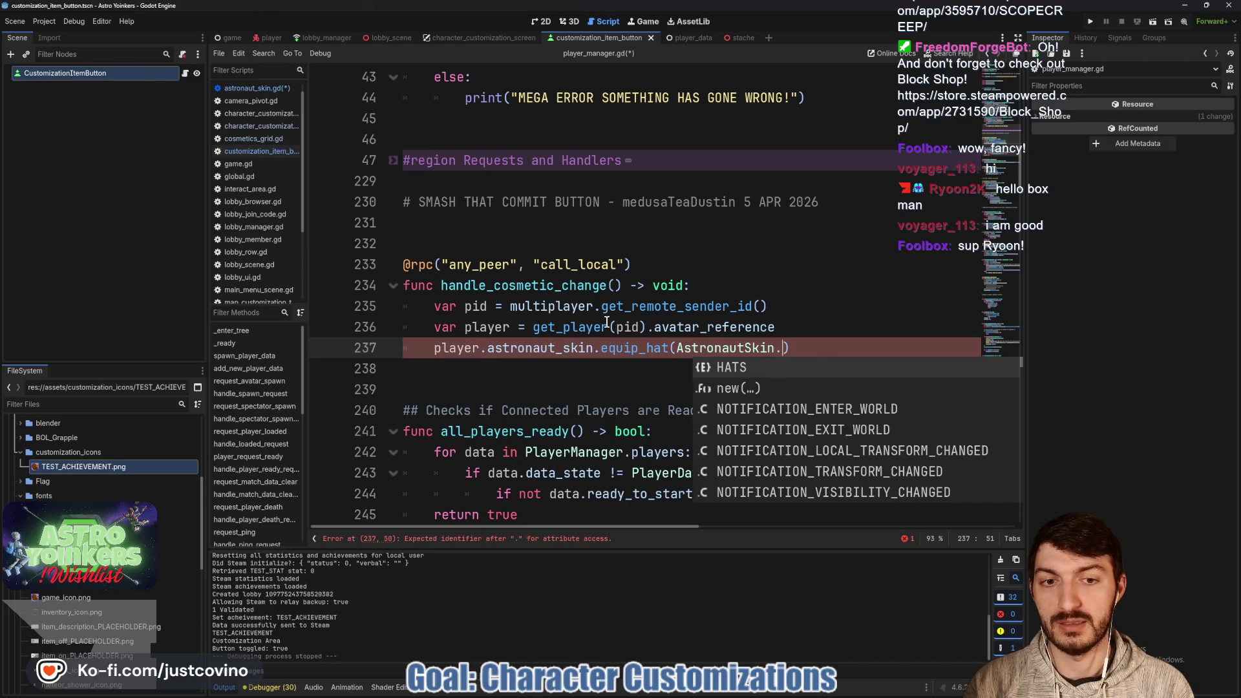
key("Return")
type(".")
key("Return")
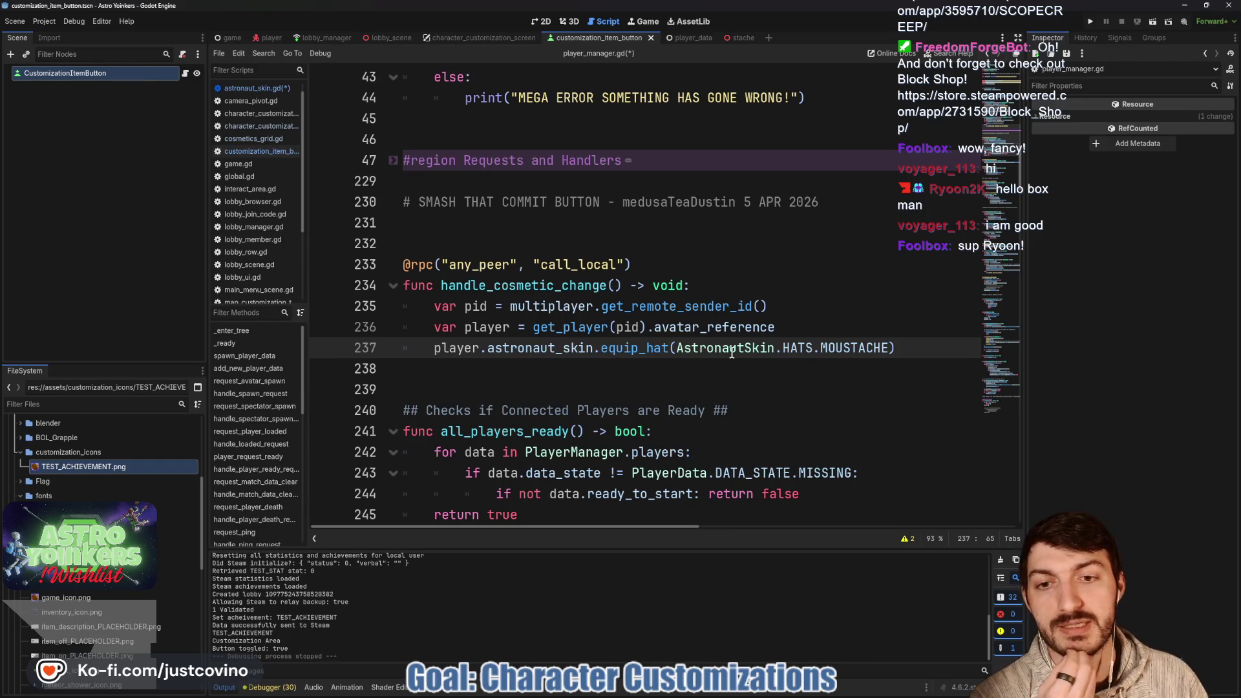
mouse_move(678, 351)
left_mouse_down()
mouse_move(883, 351)
mouse_move(895, 368)
left_mouse_up()
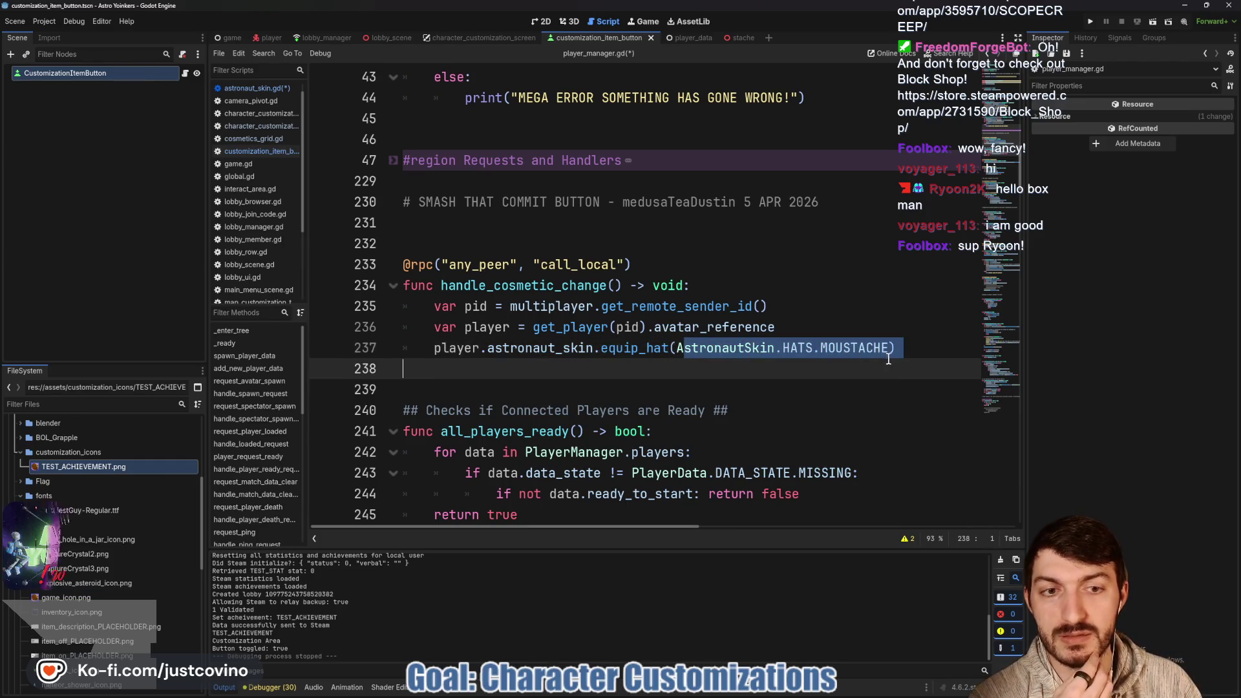
Add a blank line after the equip_hat call and save player_manager.gd.
left_click(612, 285)
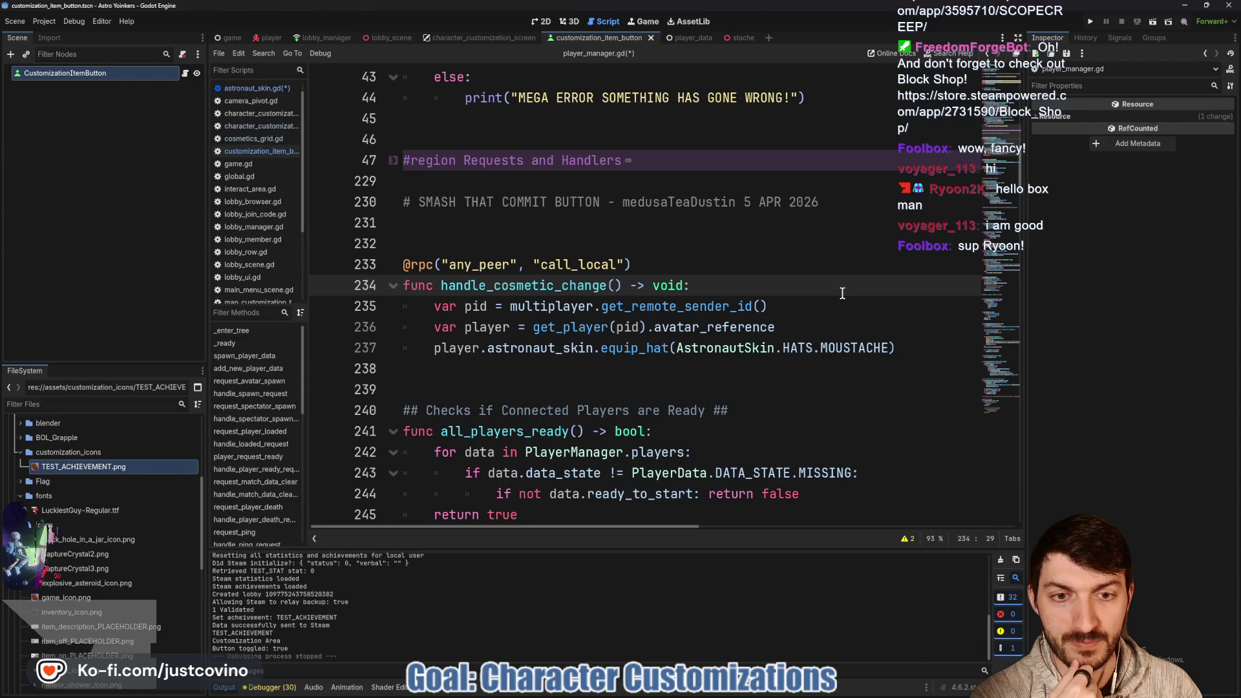
double_click(642, 349)
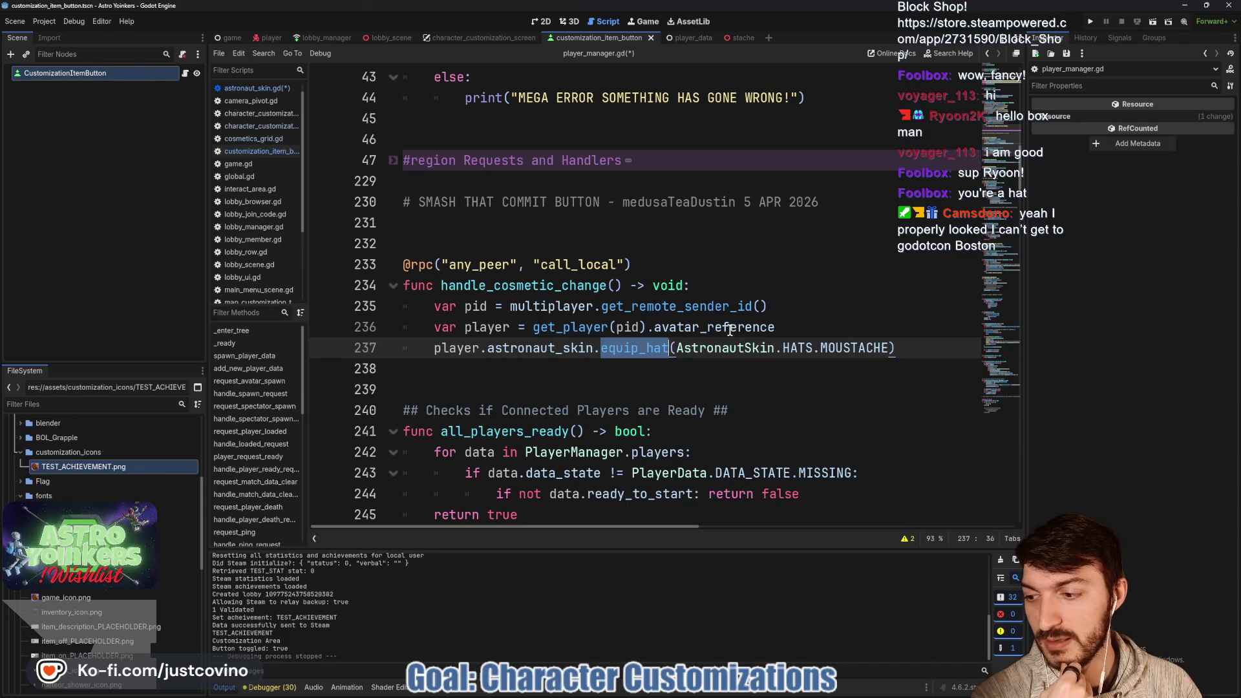
mouse_move(730, 330)
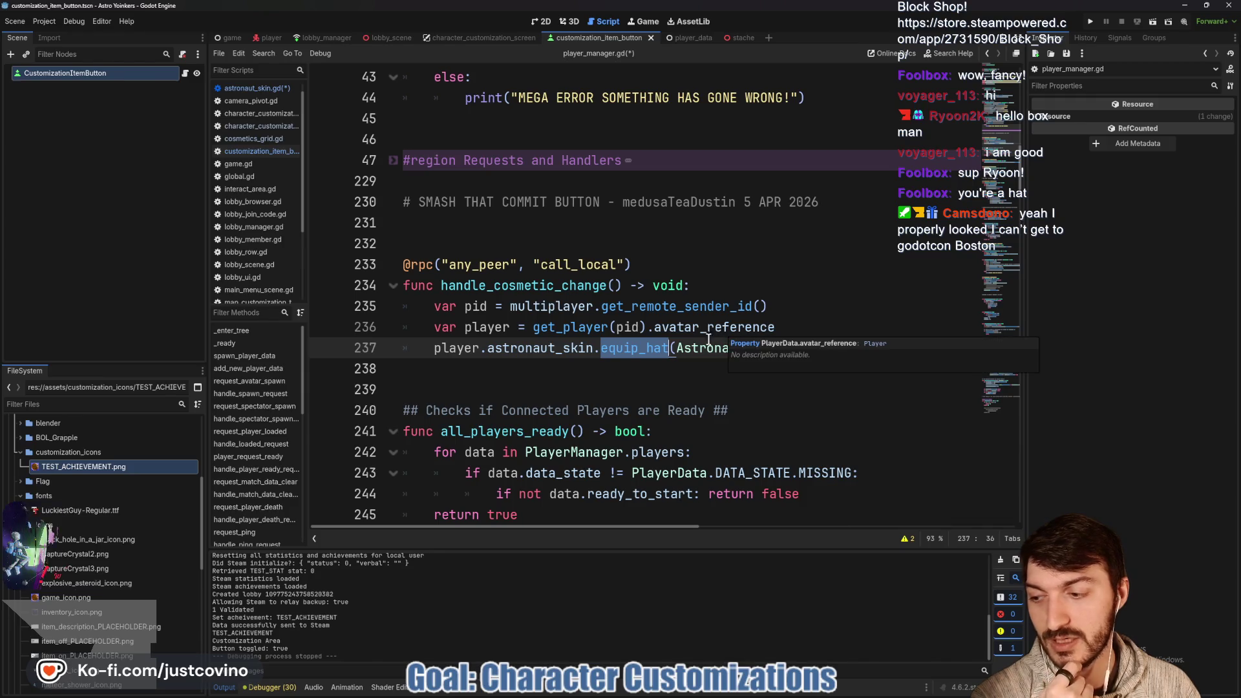
left_click(599, 367)
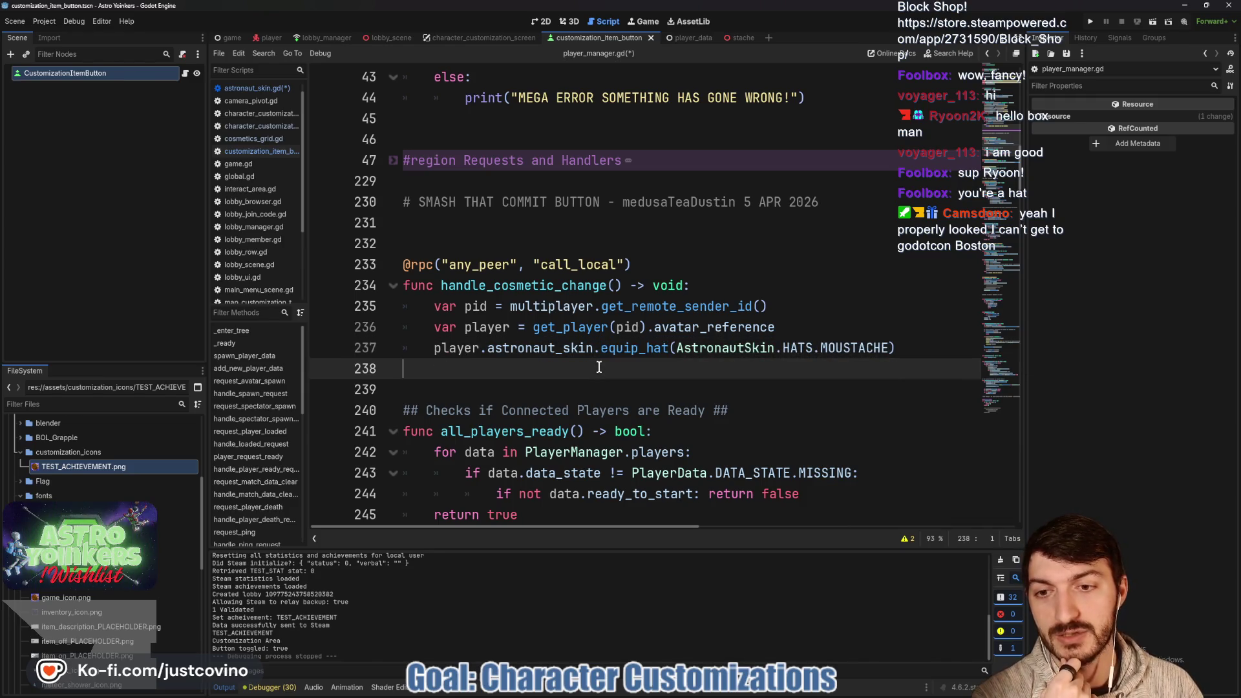
key("Return")
key("ctrl+s")
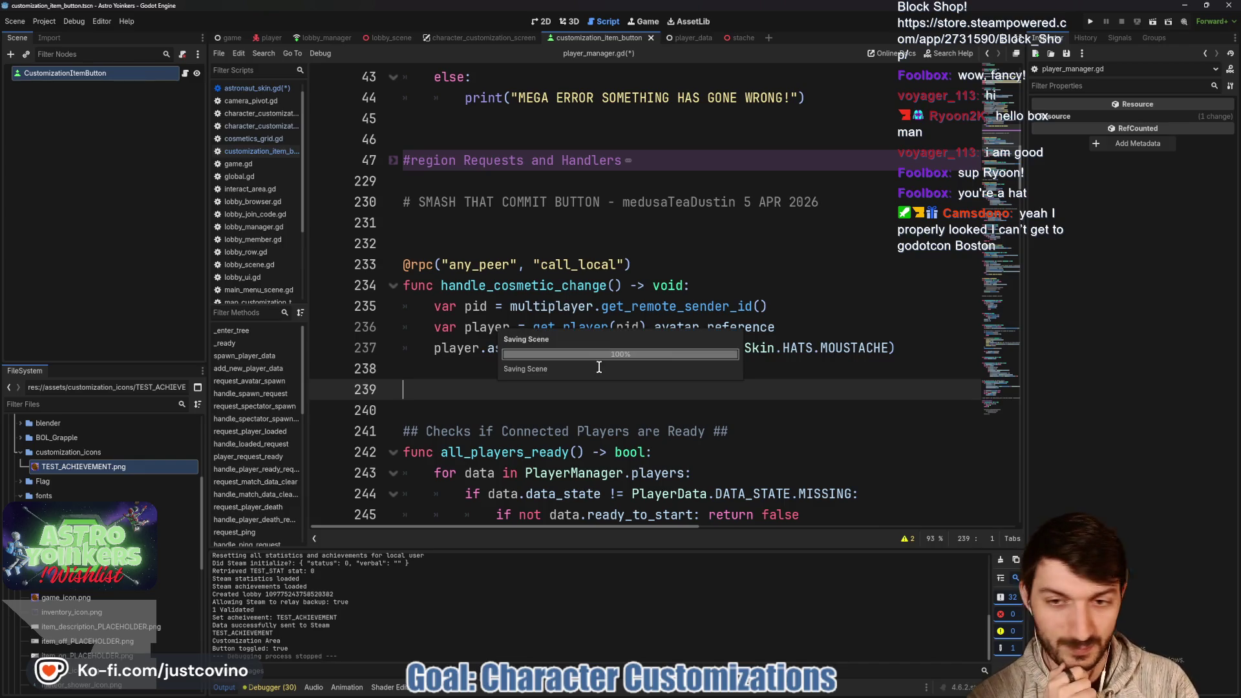
left_click(600, 367)
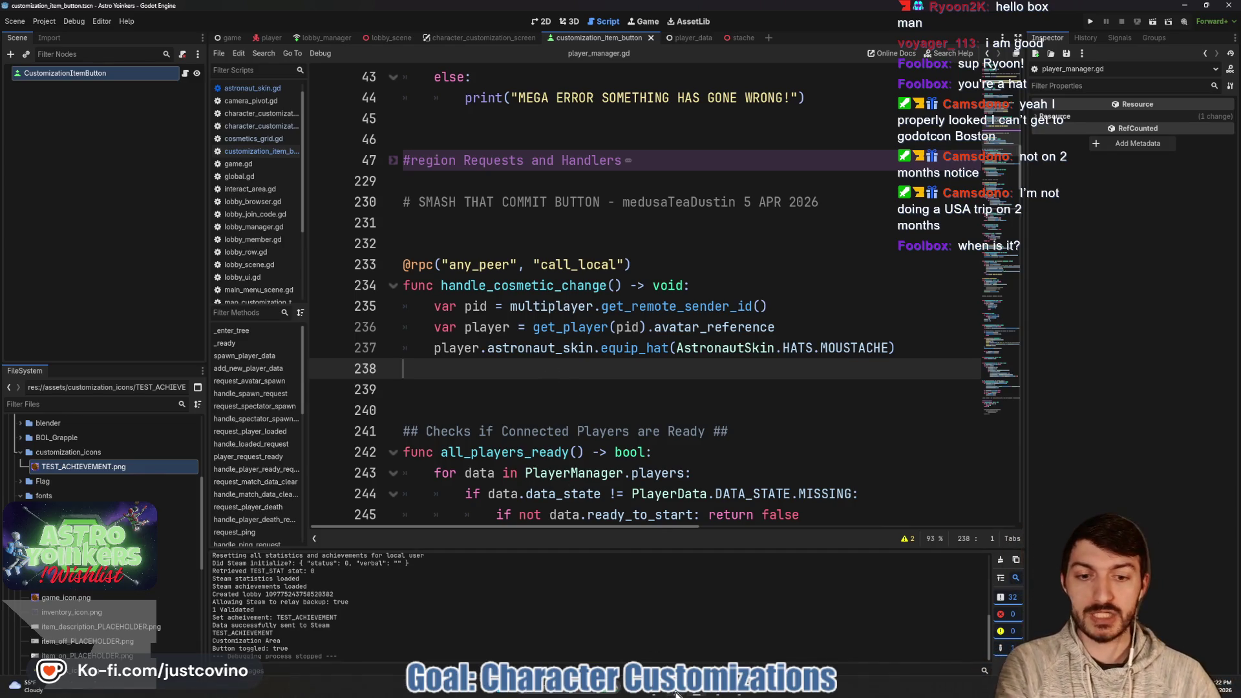
key("alt+Tab")
left_click(373, 36)
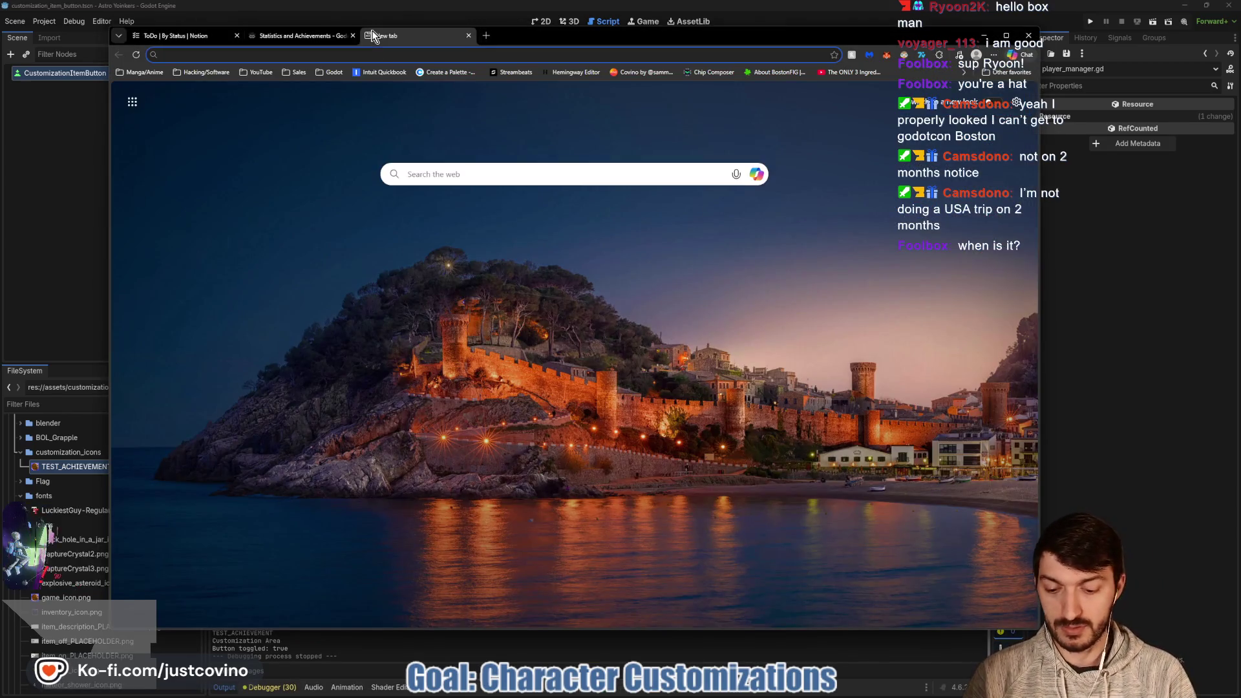
type("godot con boston")
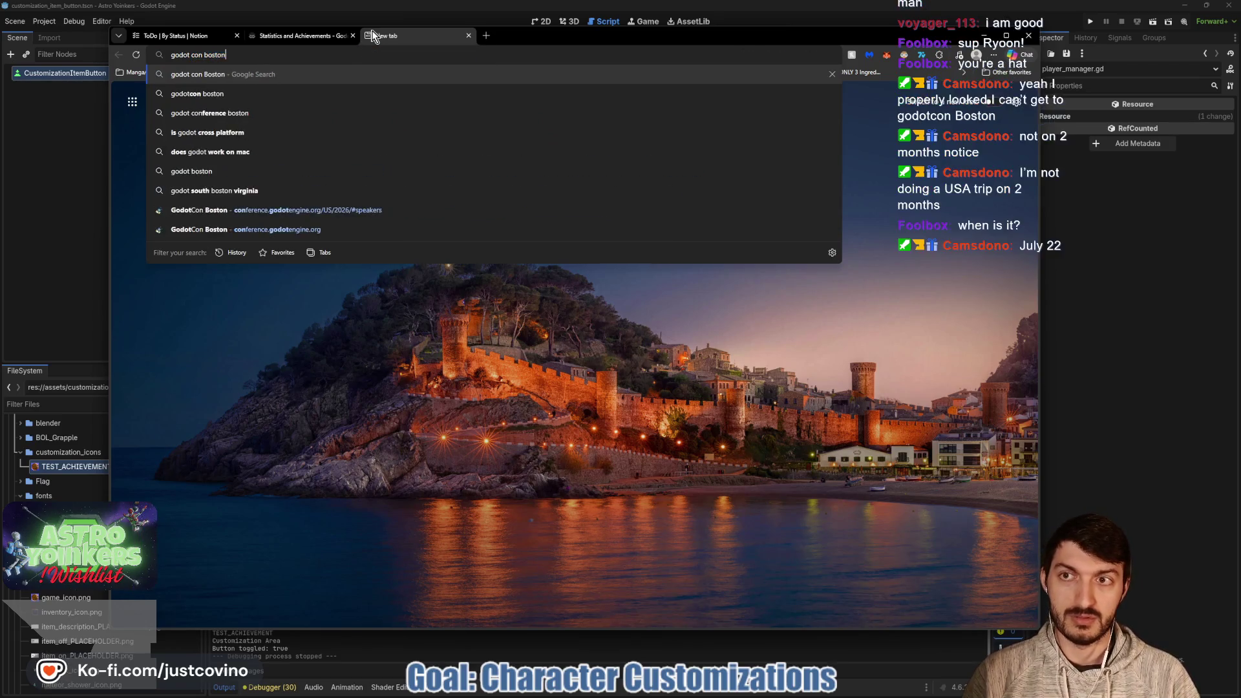
key("Return")
left_click(264, 193)
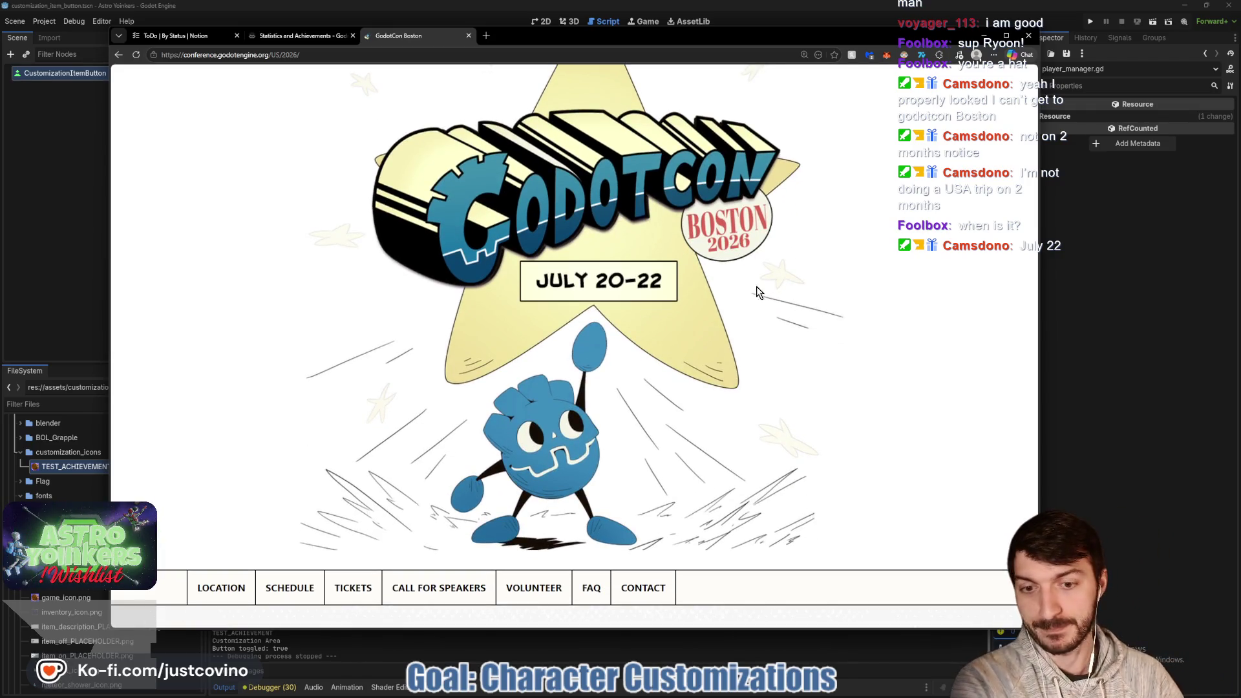
scroll(737, 253, "down", 5)
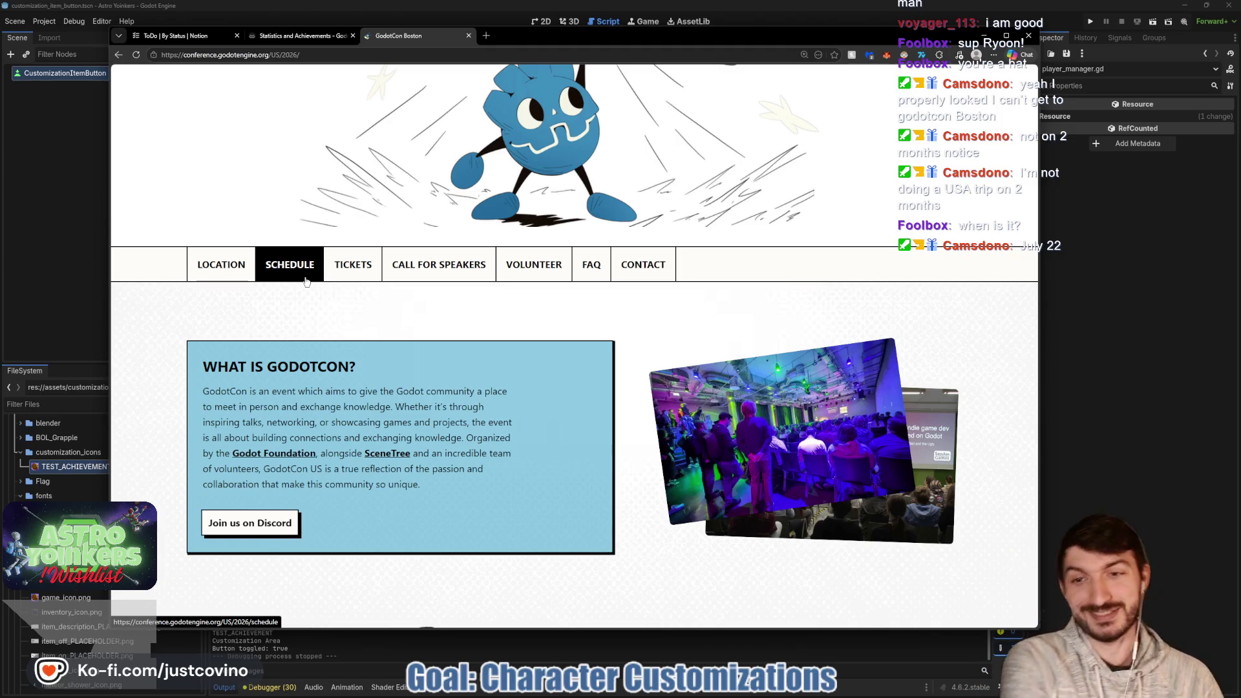
scroll(545, 279, "down", 2)
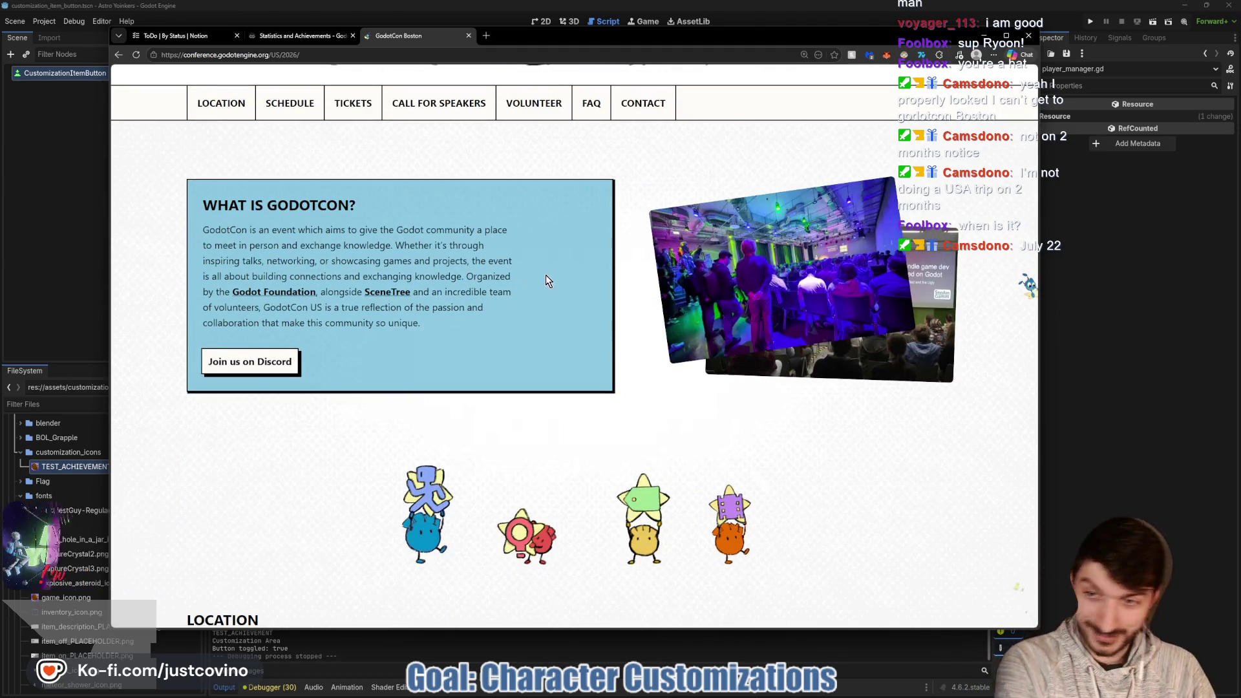
scroll(544, 276, "down", 1)
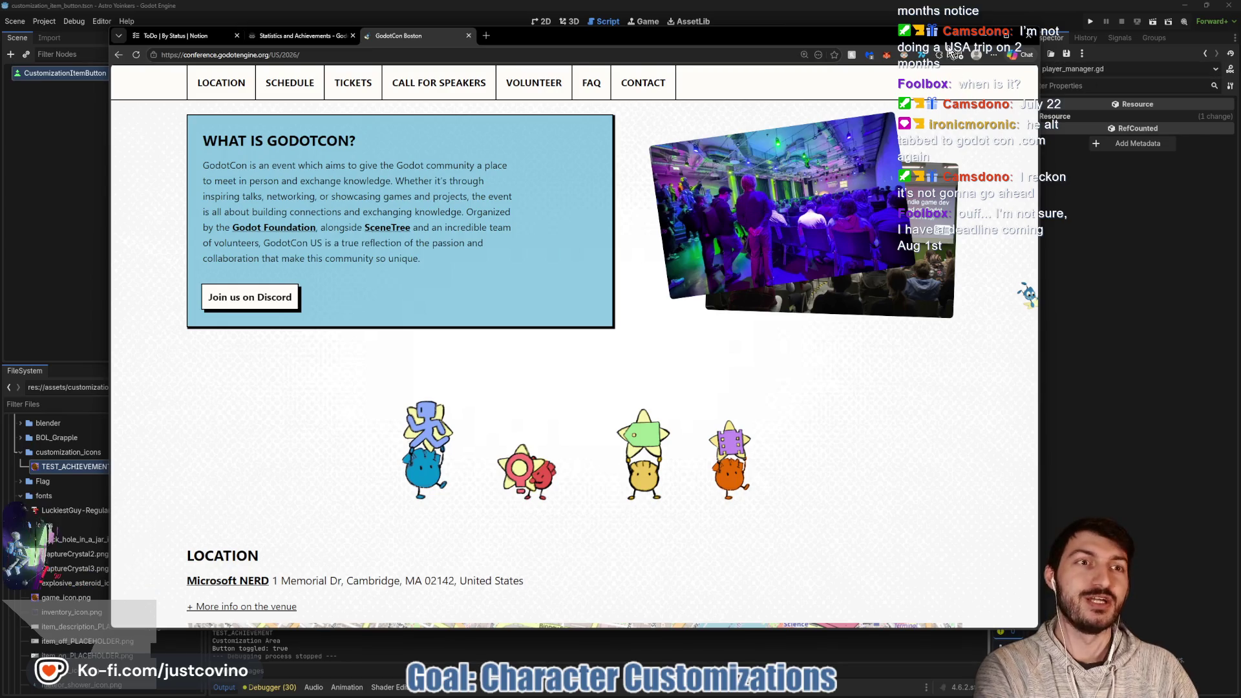
key("ctrl+w")
key("alt+Tab")
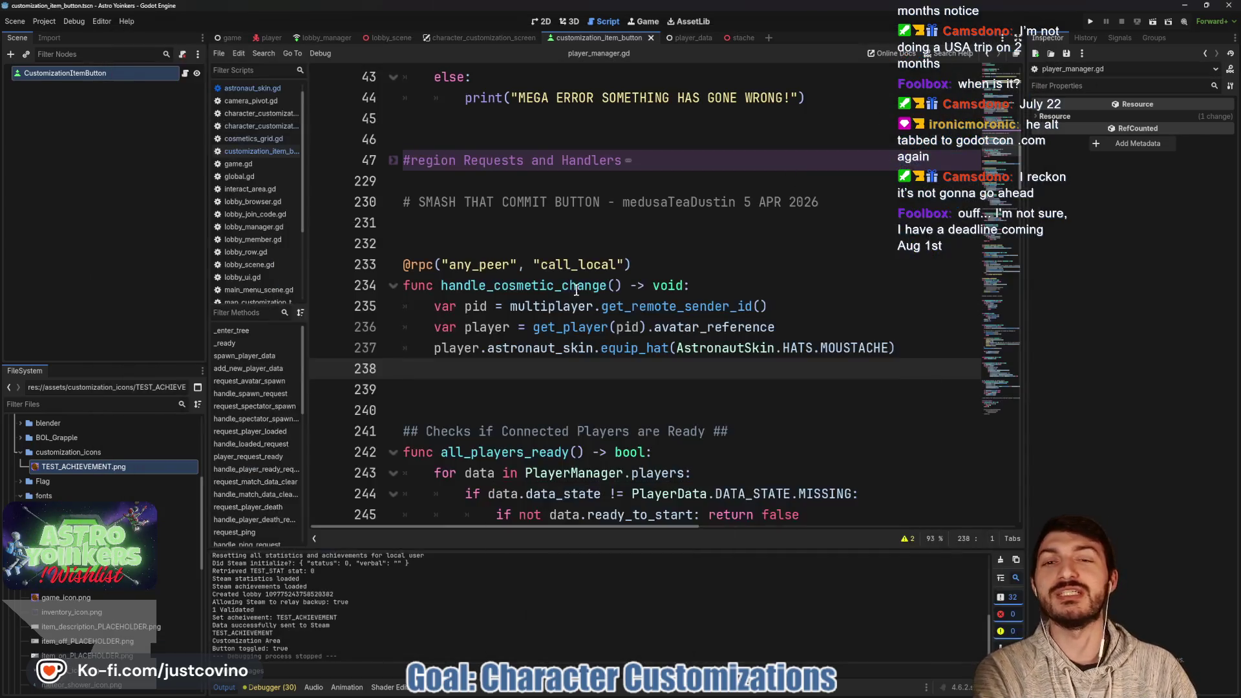
Review the finished handle_cosmetic_change function and select 'cosmetic' in its name.
left_click(590, 296)
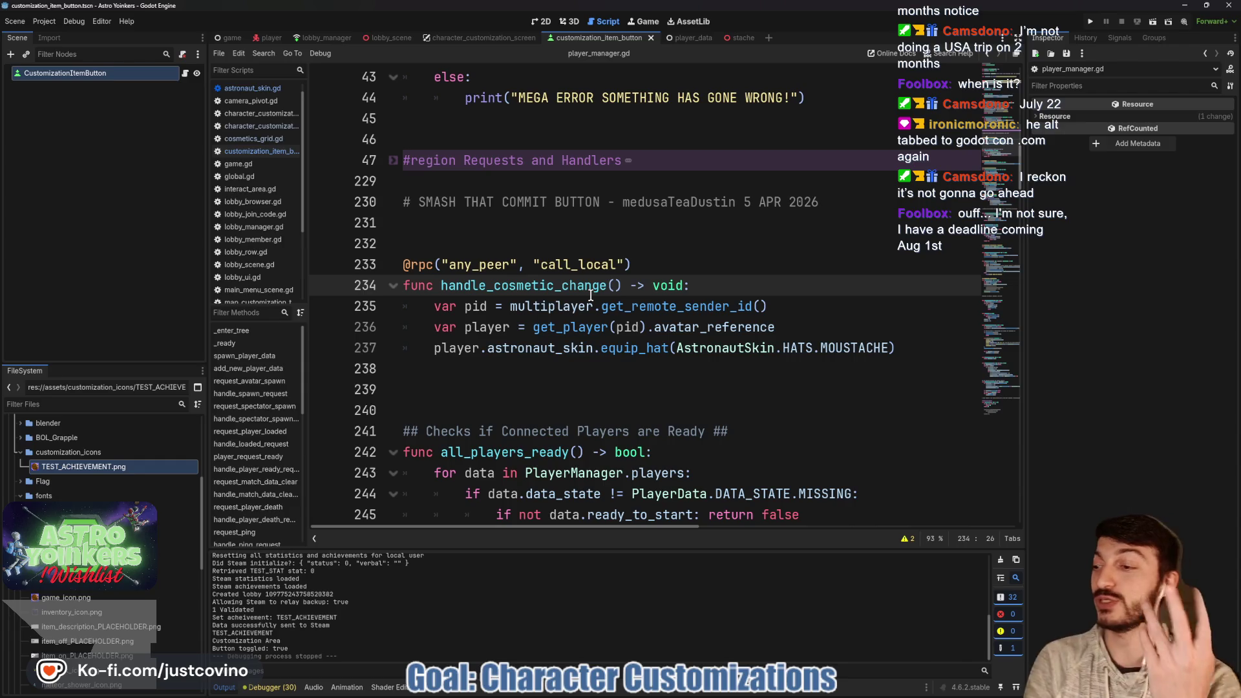
mouse_move(591, 296)
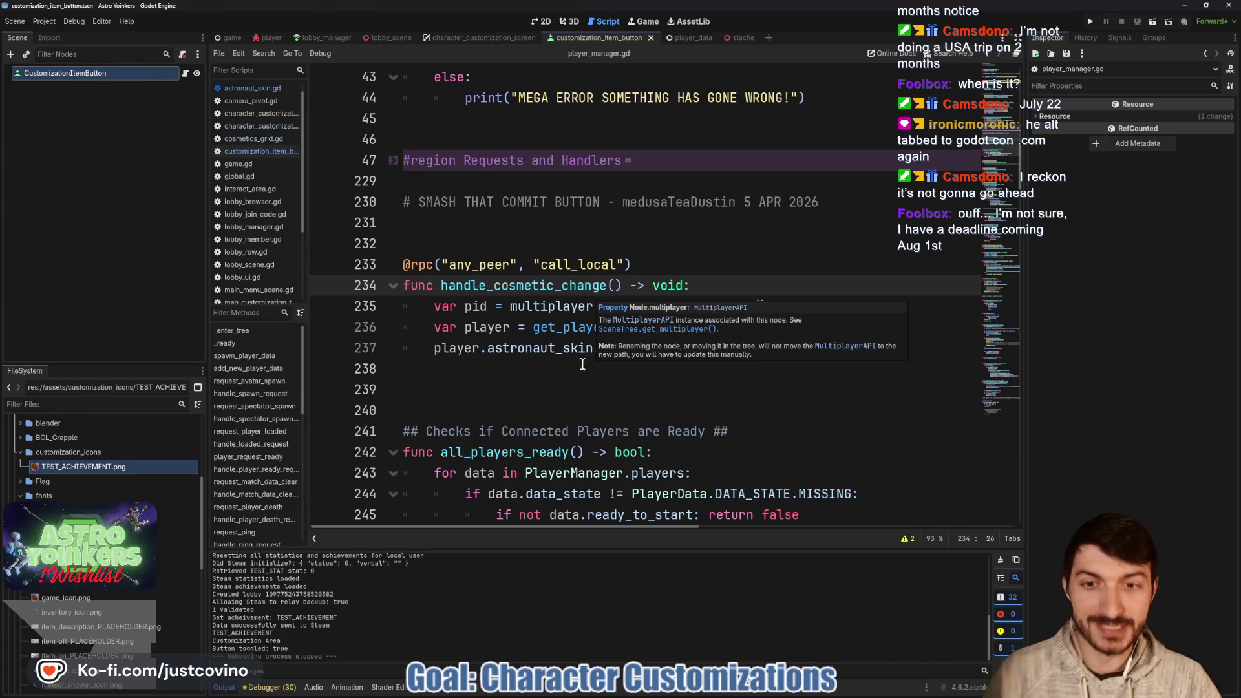
left_click(579, 386)
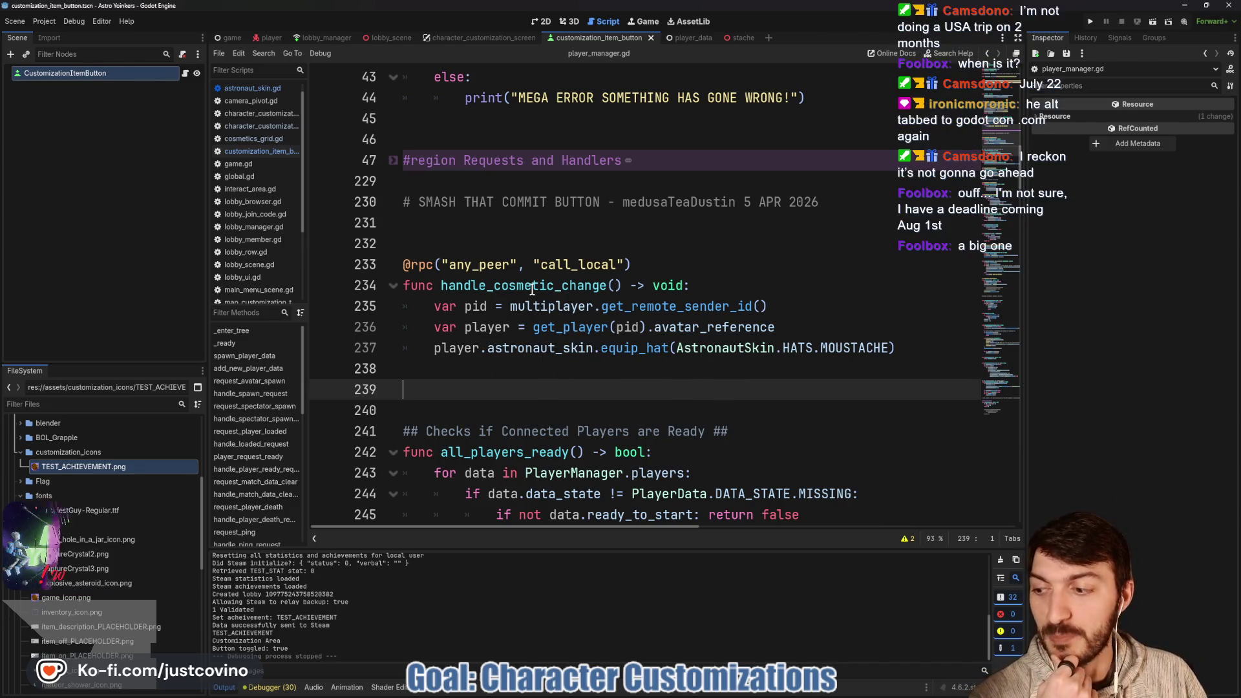
mouse_move(547, 306)
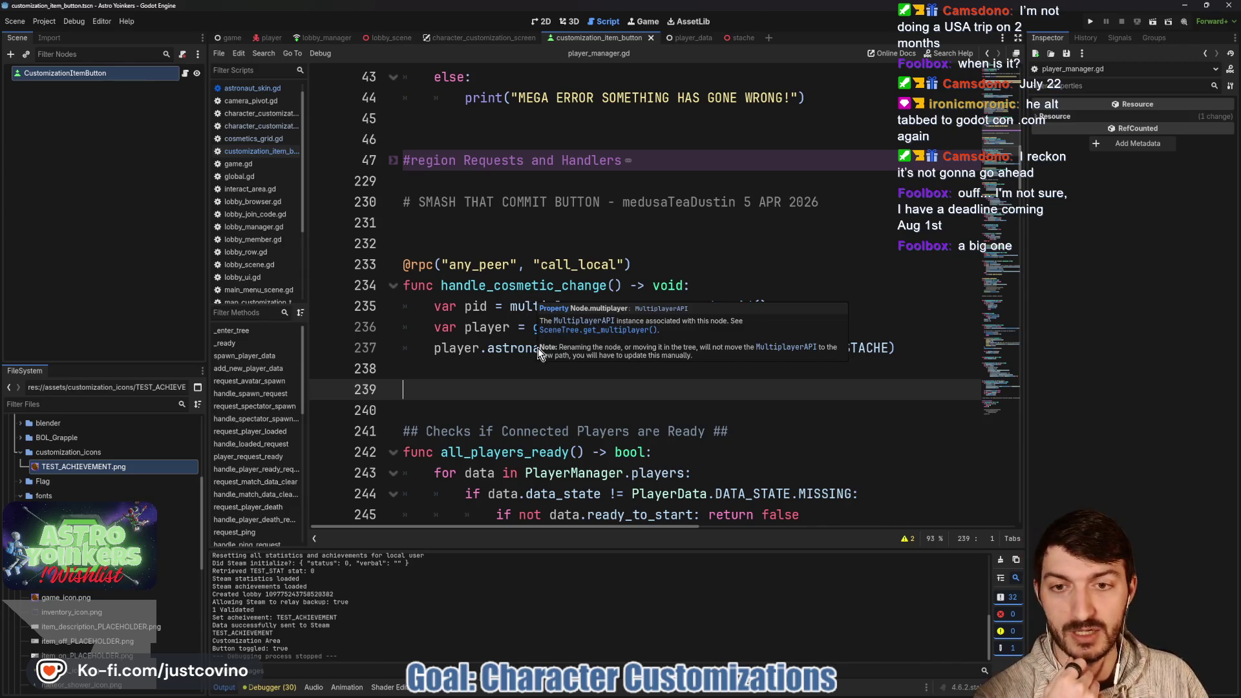
left_click(518, 365)
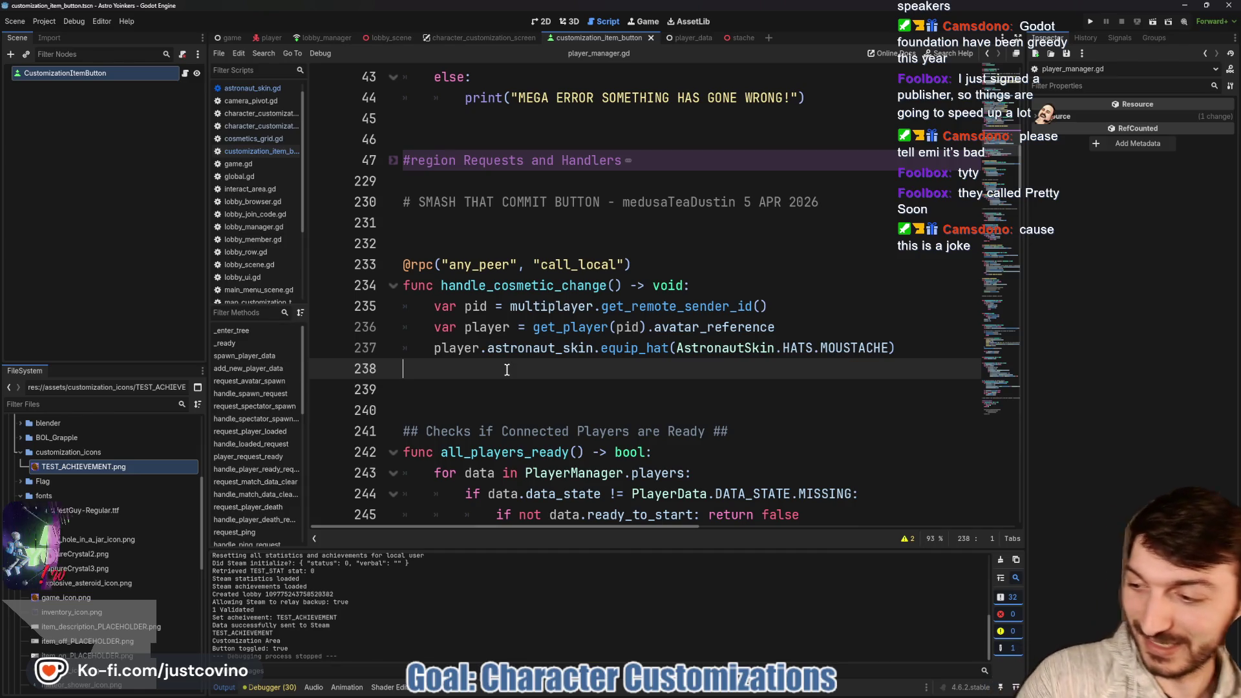
left_click(511, 392)
left_click(505, 373)
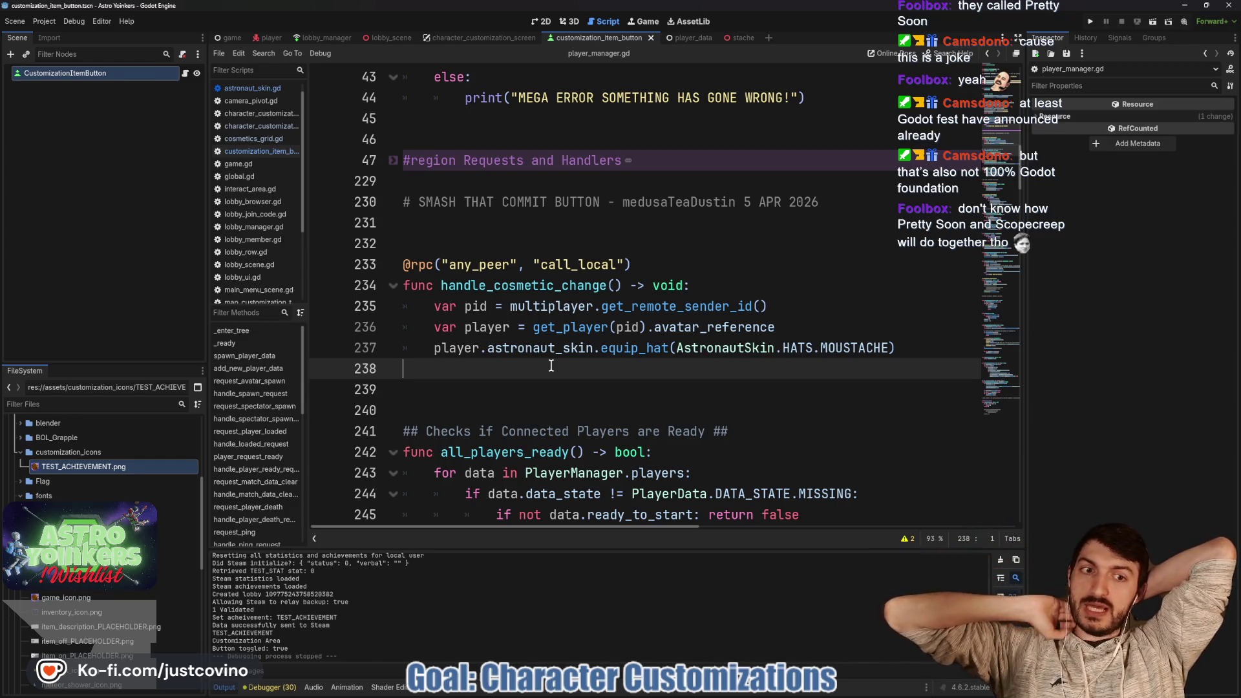
left_click(614, 287)
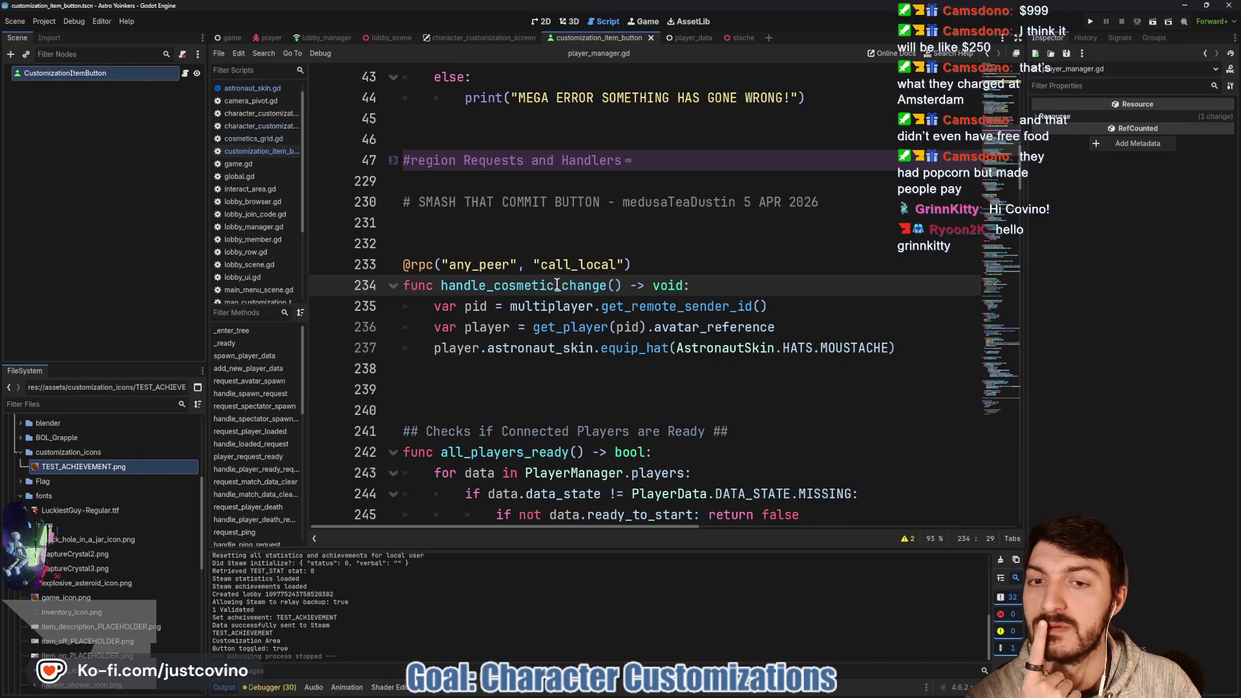
left_click_drag(555, 285, 490, 288)
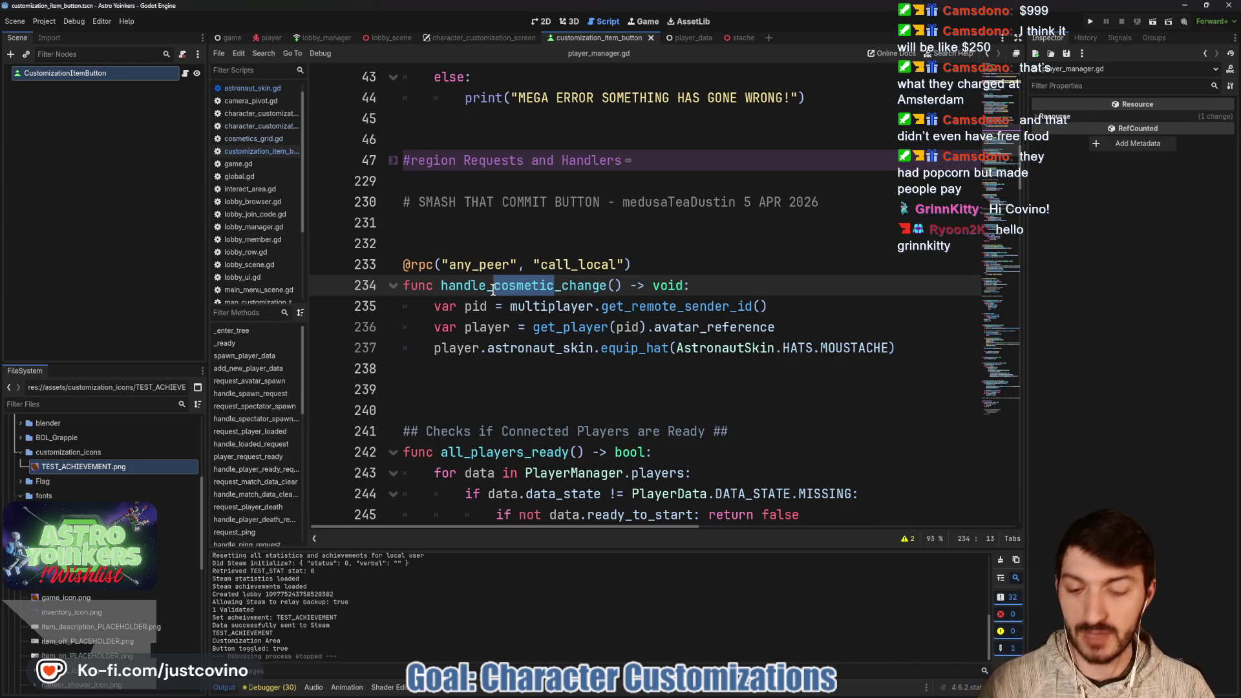
Rename the function to handle_hat_change and type 'hat' inside its parentheses.
type("hat")
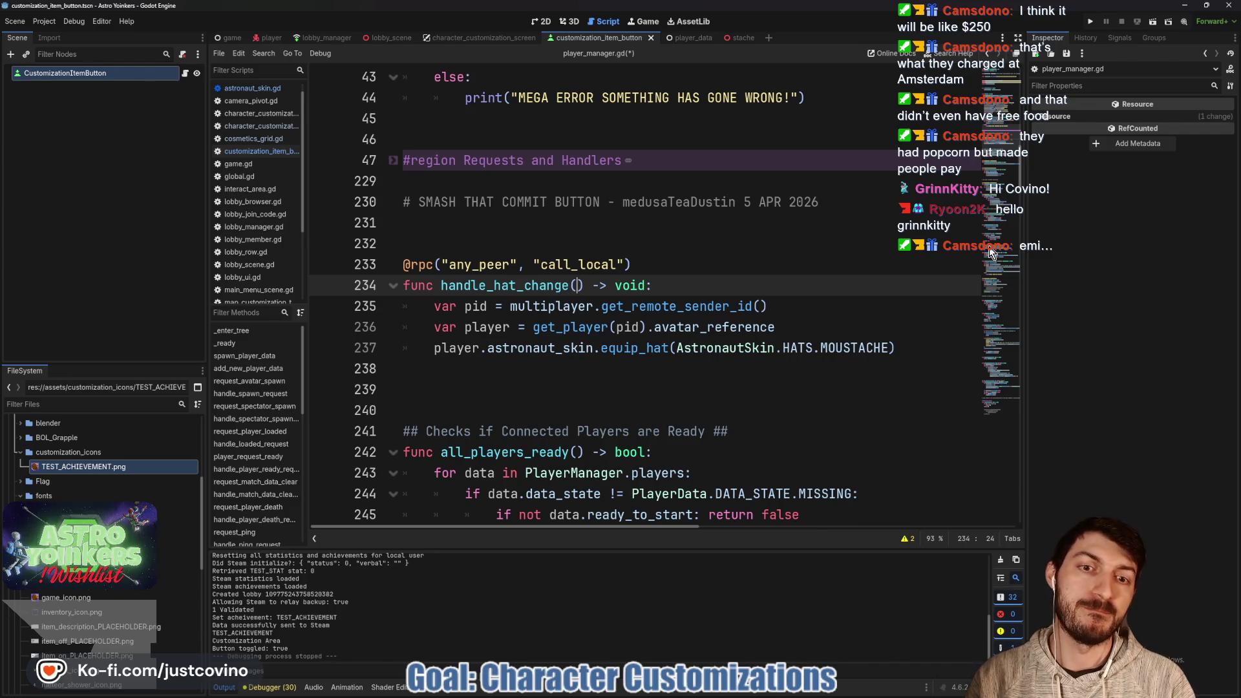
type("hat:")
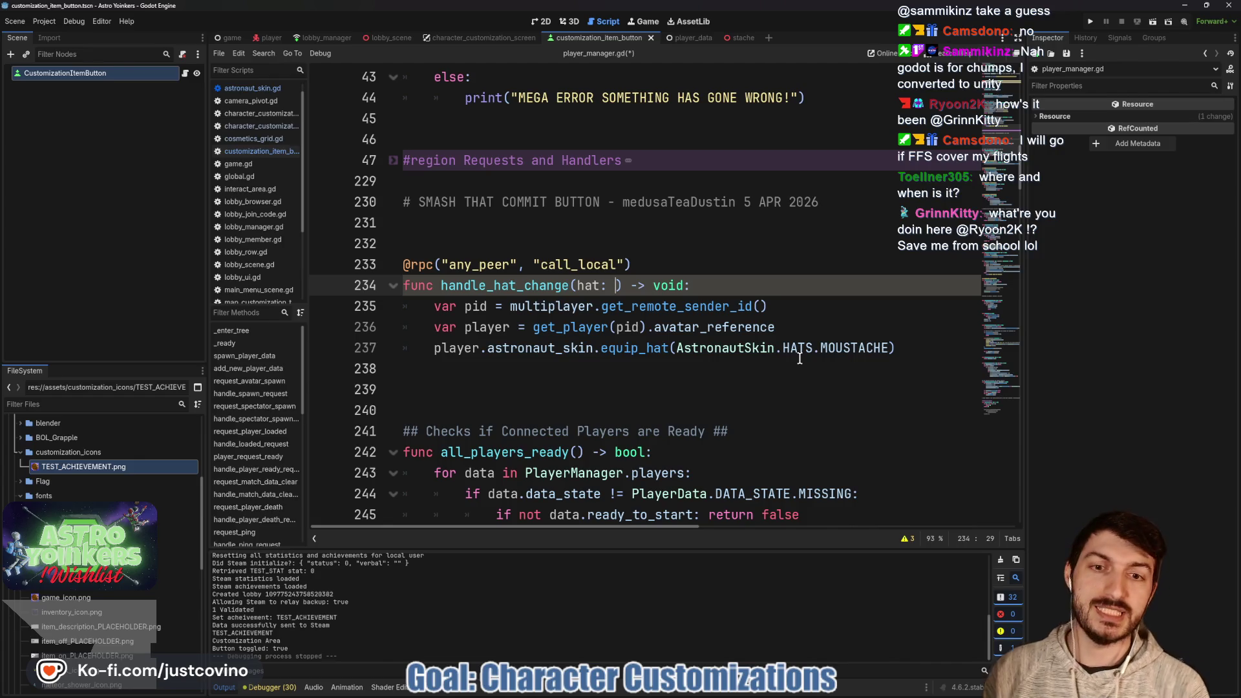
mouse_move(800, 358)
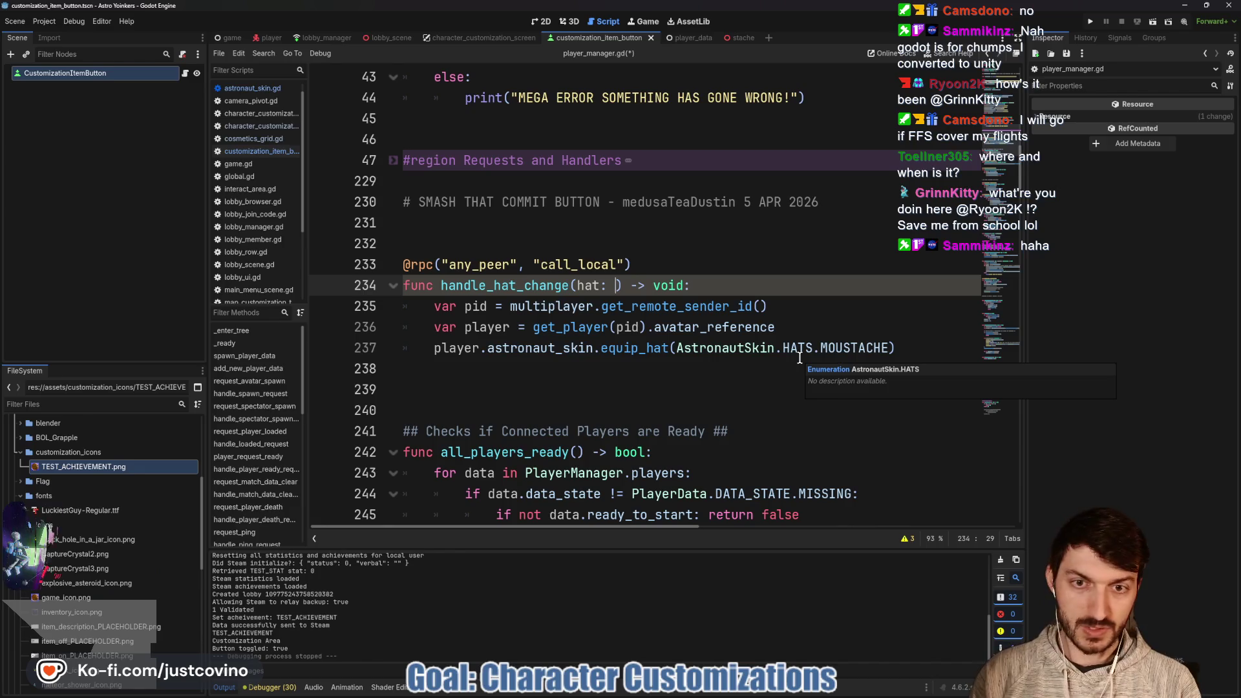
Type handle_hat_change's parameter as AstronautSkin.HATS.
type("Astro")
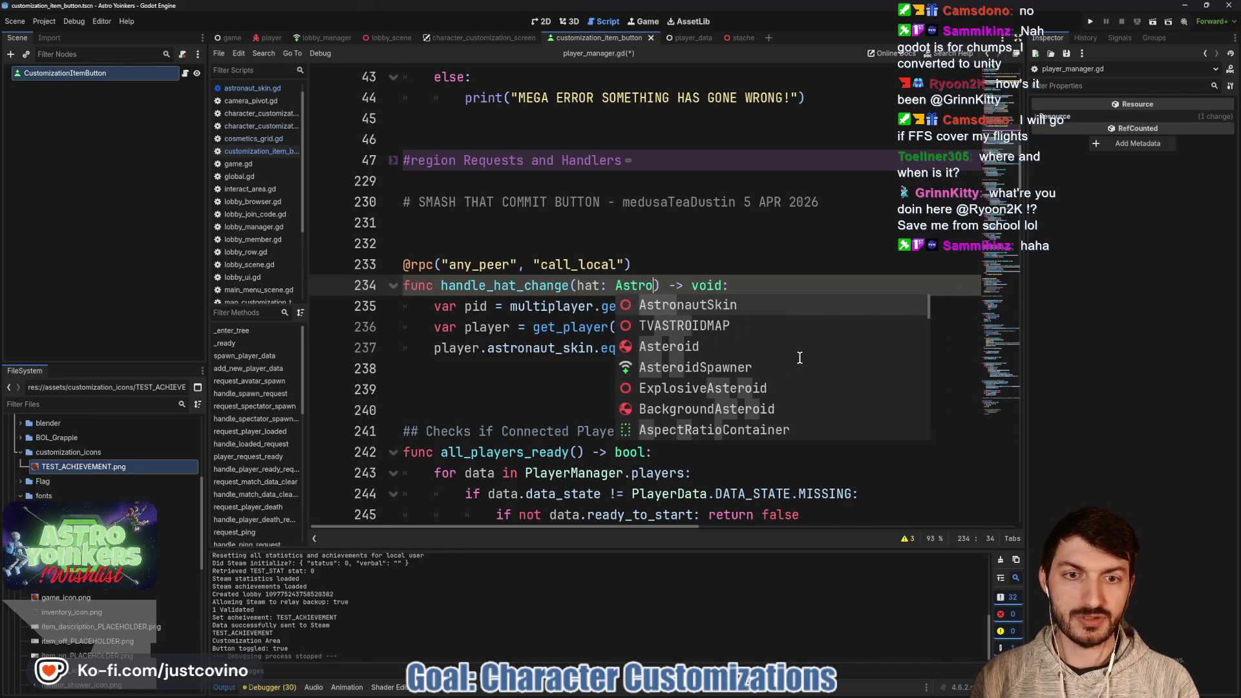
key("Return")
type(".")
key("Return")
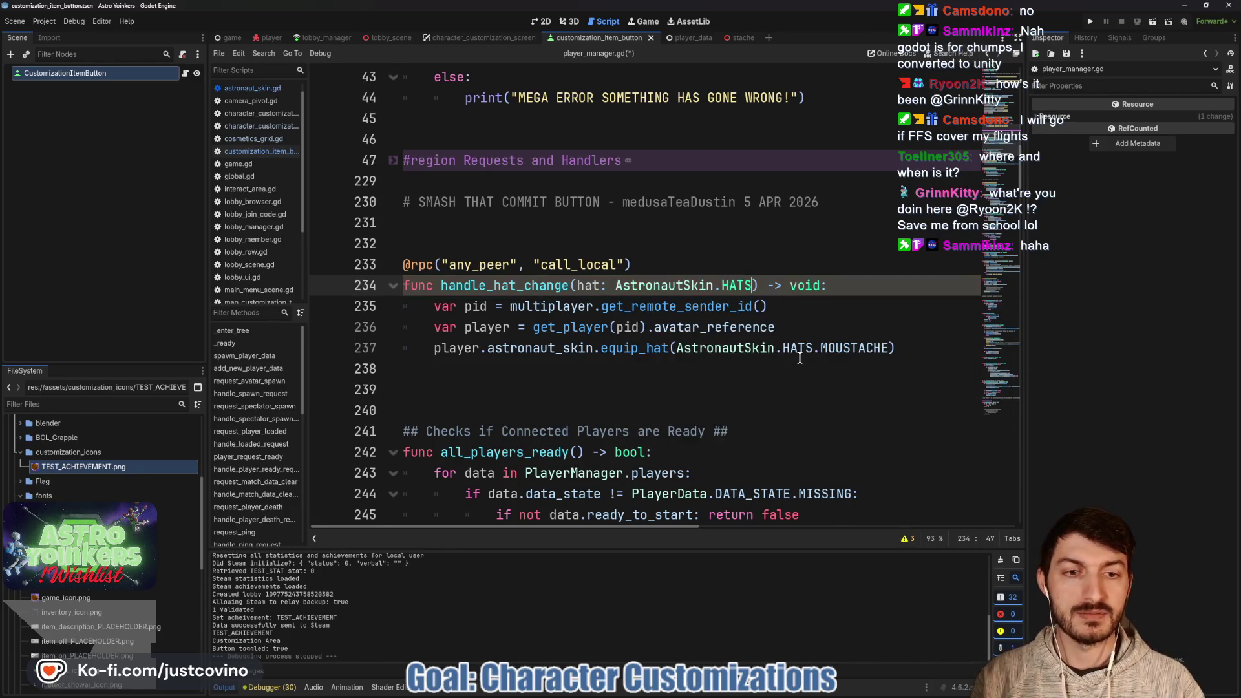
Replace the hardcoded AstronautSkin.HATS.MOUSTACHE argument of equip_hat with hat.
left_click_drag(890, 348, 685, 342)
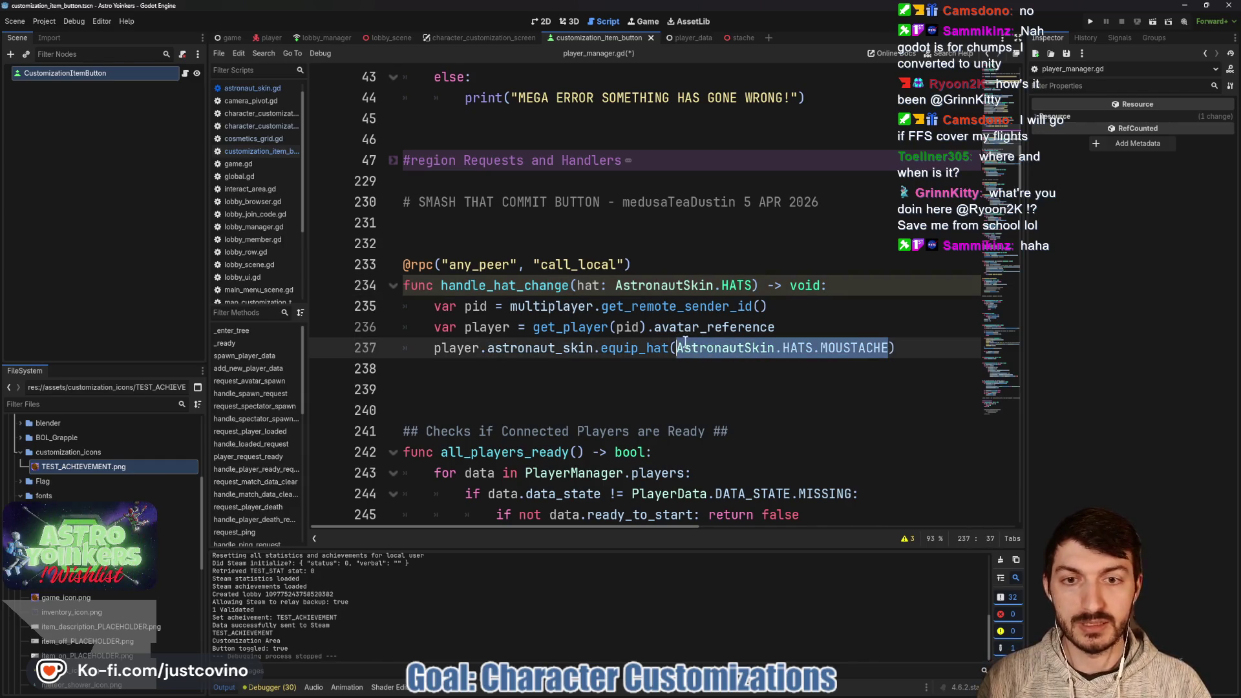
type("hat")
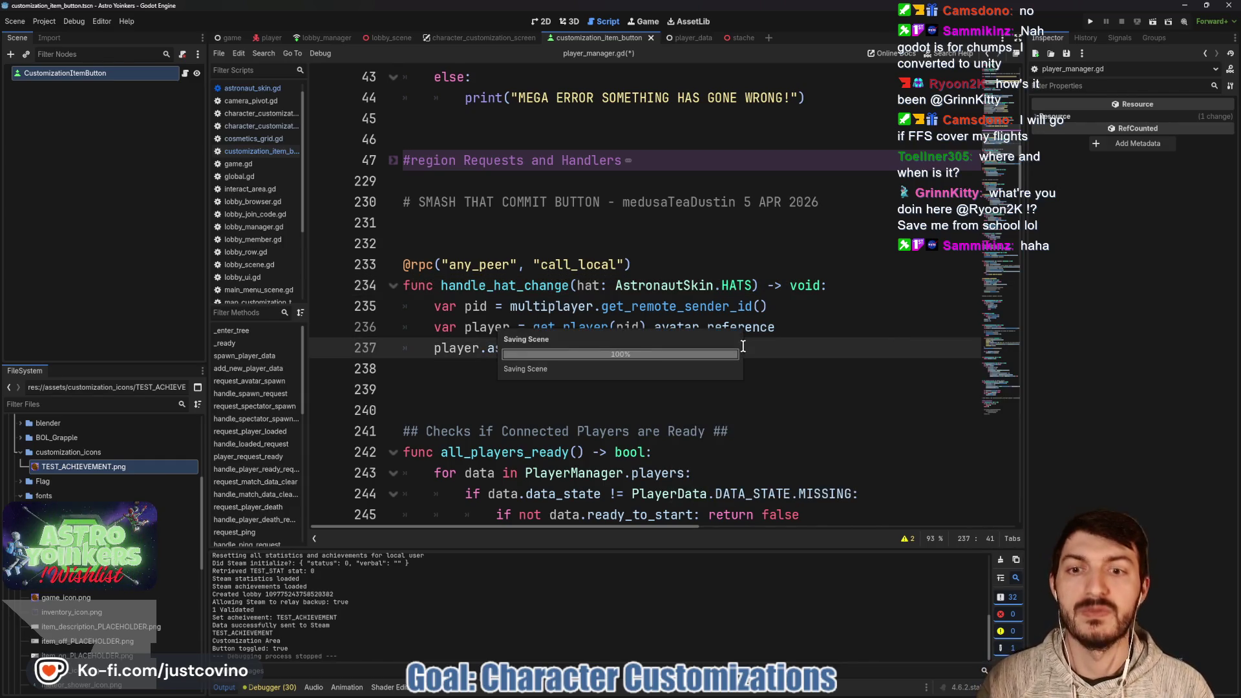
key("Right")
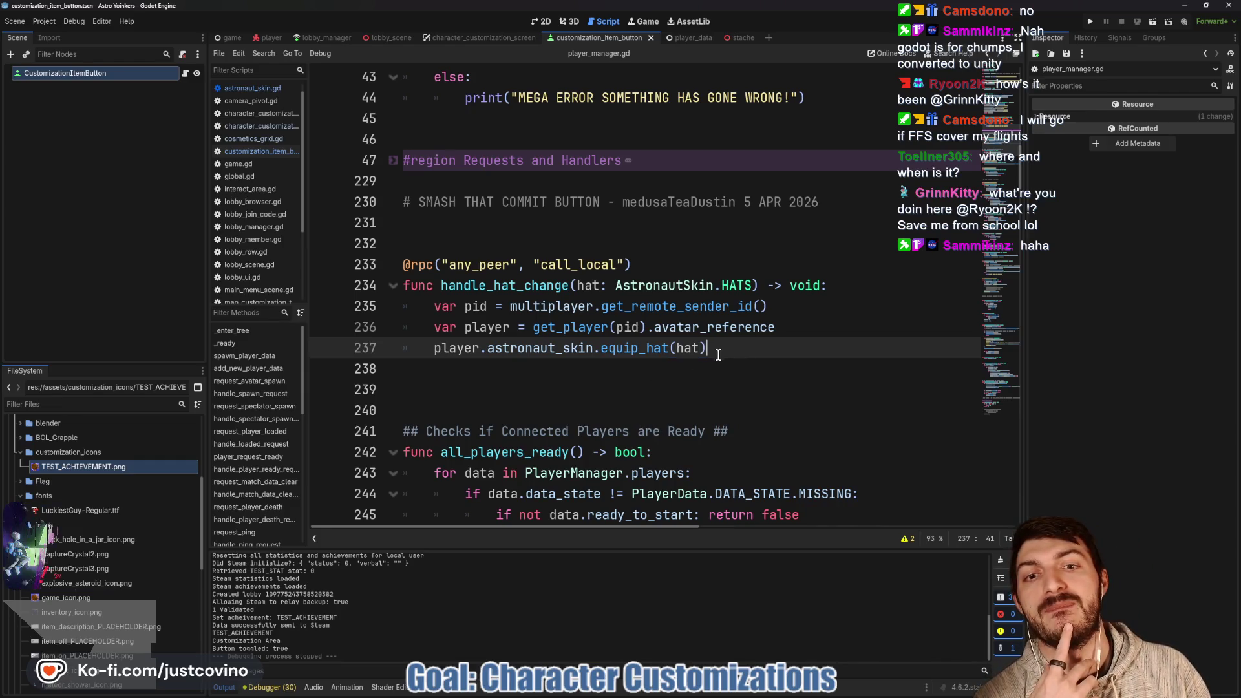
Add player.astronaut_skin.remove_hat() before equip_hat and save player_manager.gd.
left_click(801, 326)
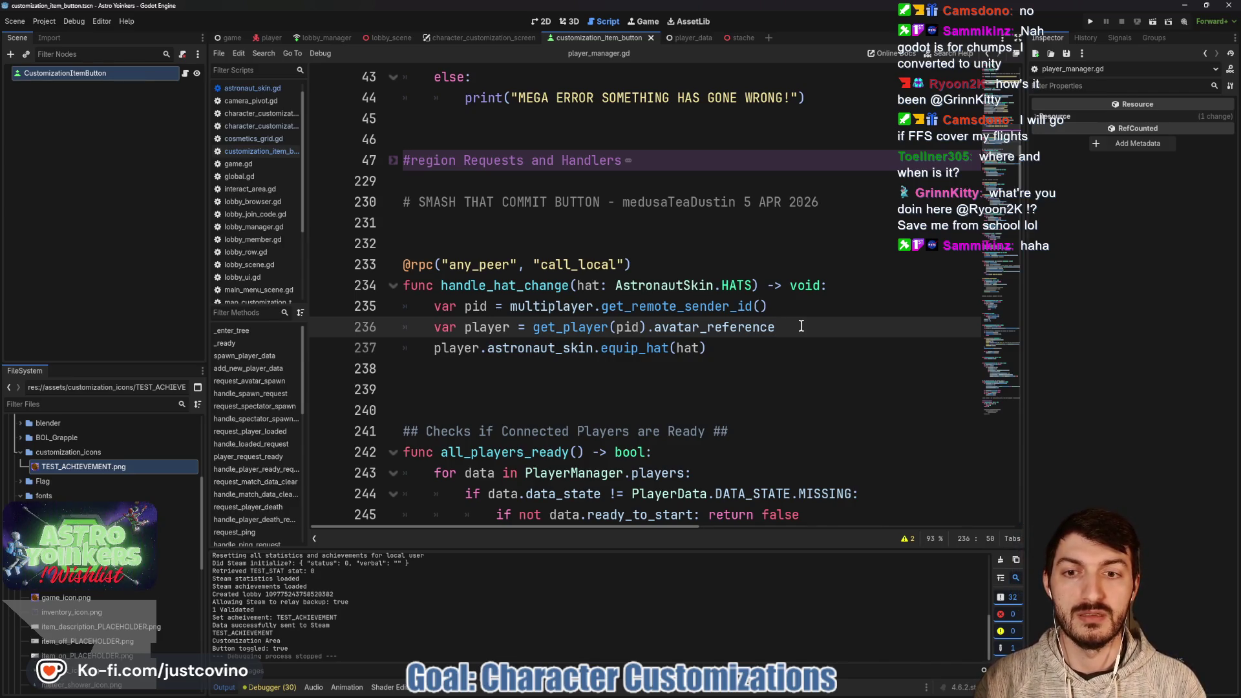
key("Return")
type("player.astr")
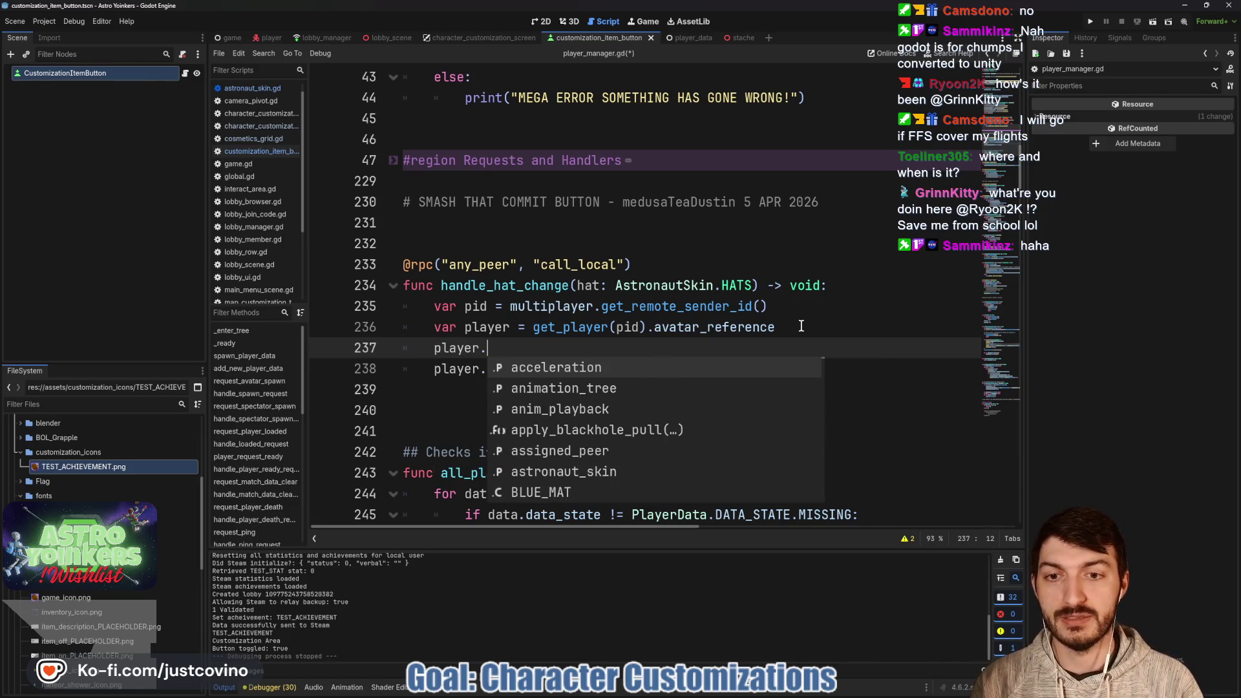
key("Return")
type(".r")
key("Return")
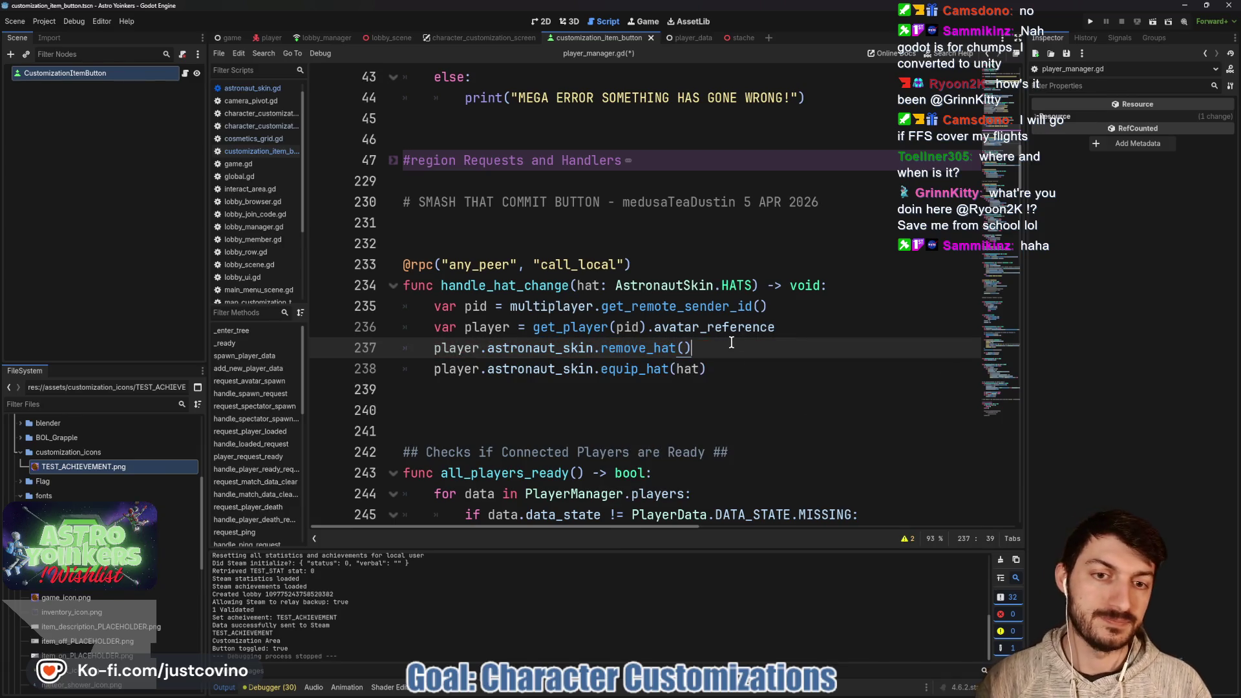
key("ctrl+s")
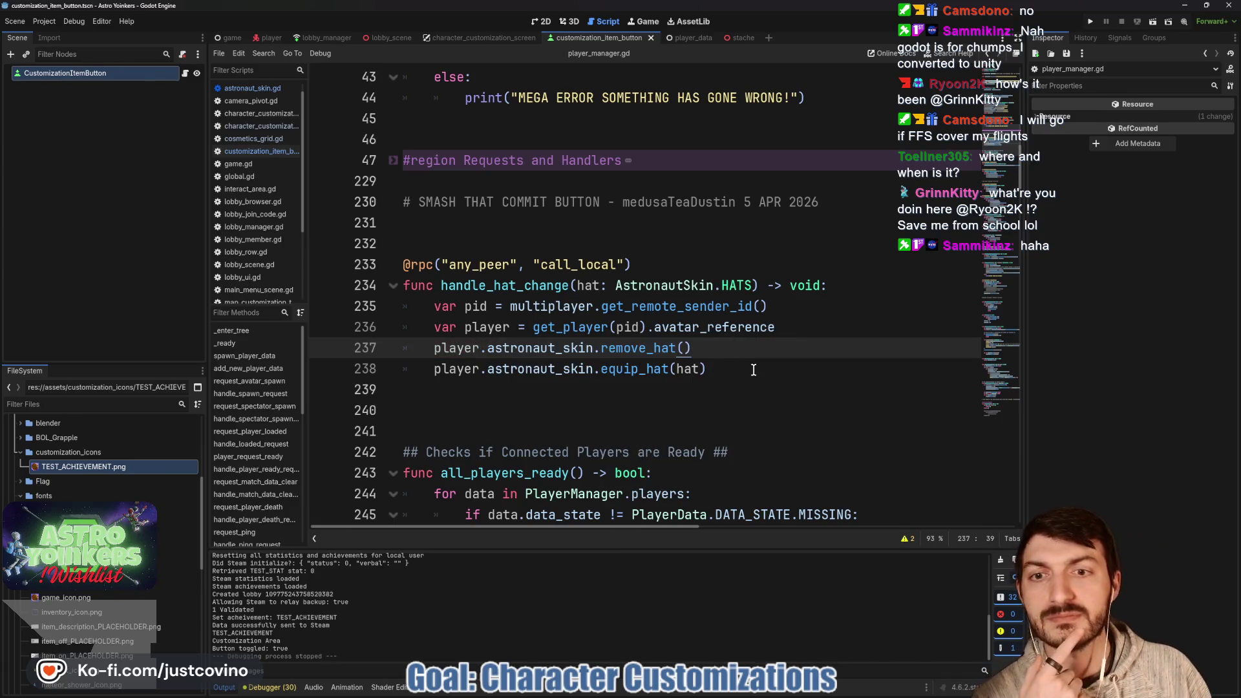
double_click(516, 286)
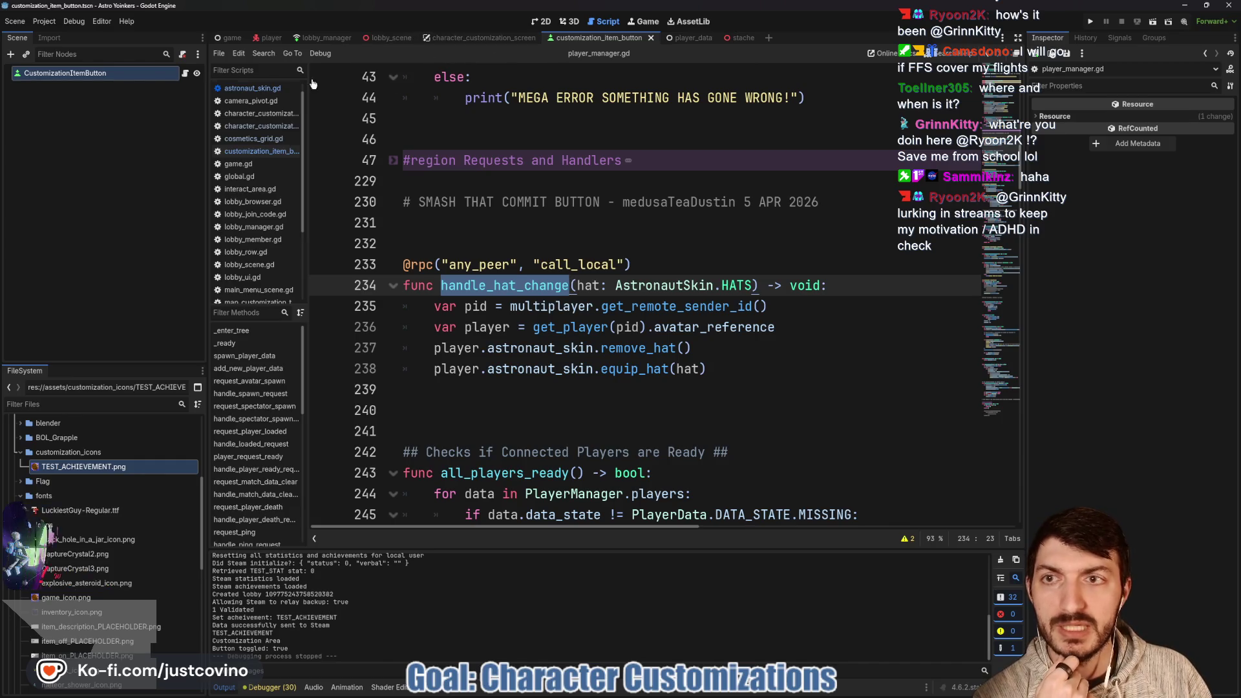
In customization_item_button.gd, change line 15's rpc call to PlayerManager.handle_hat_change.rpc().
left_click(185, 73)
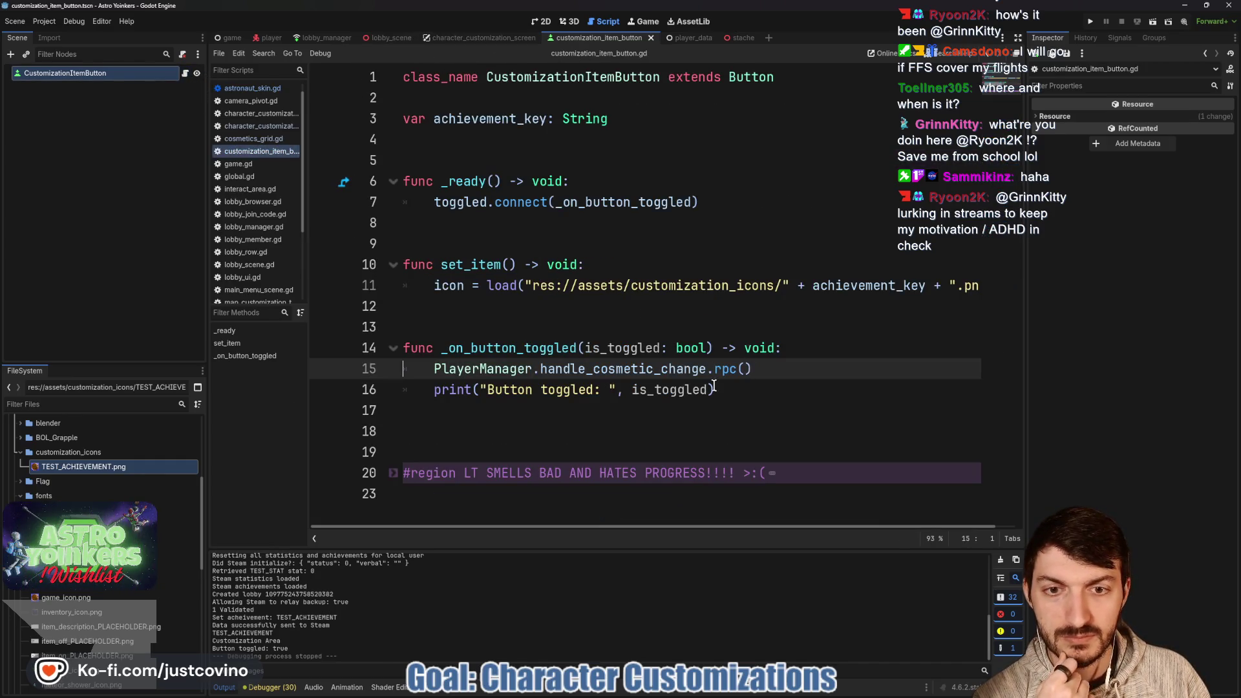
double_click(649, 369)
type("hat")
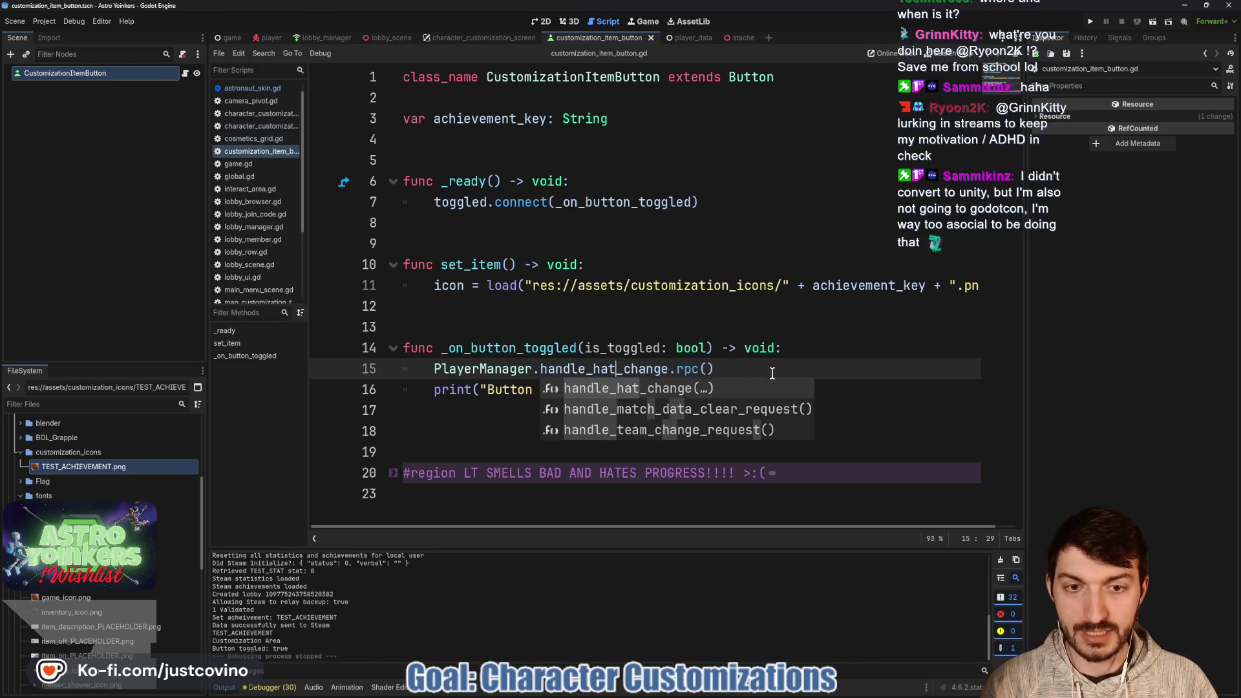
key("End")
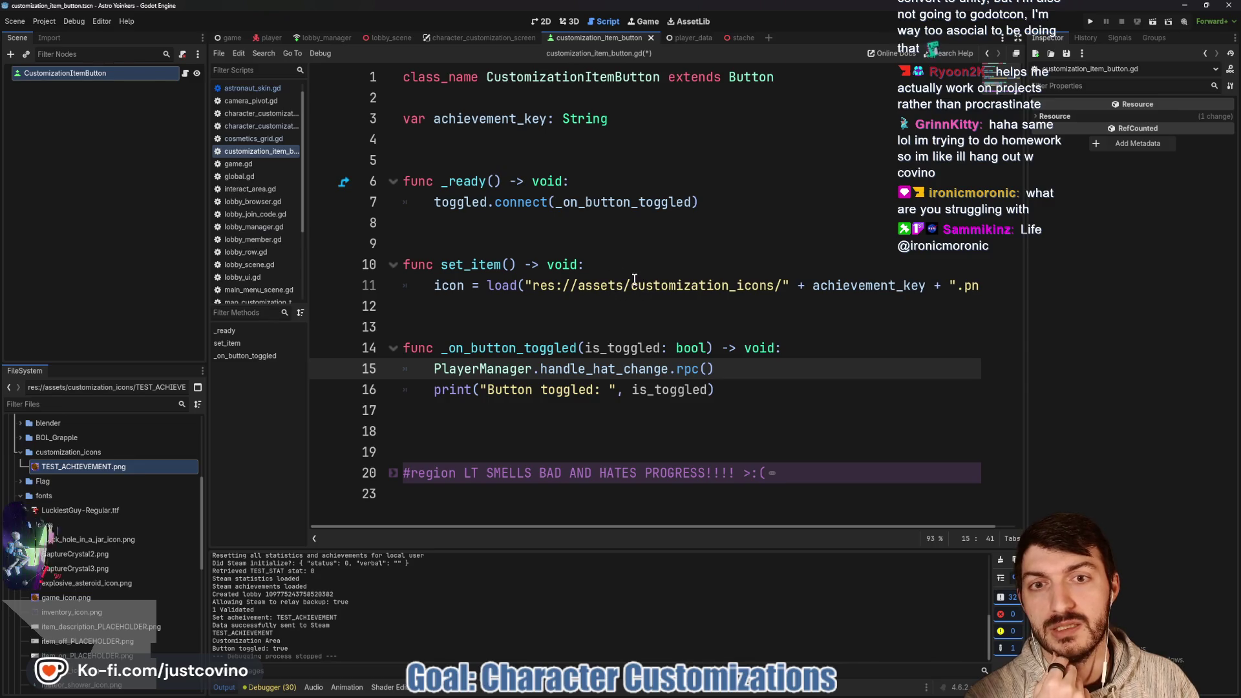
mouse_move(634, 276)
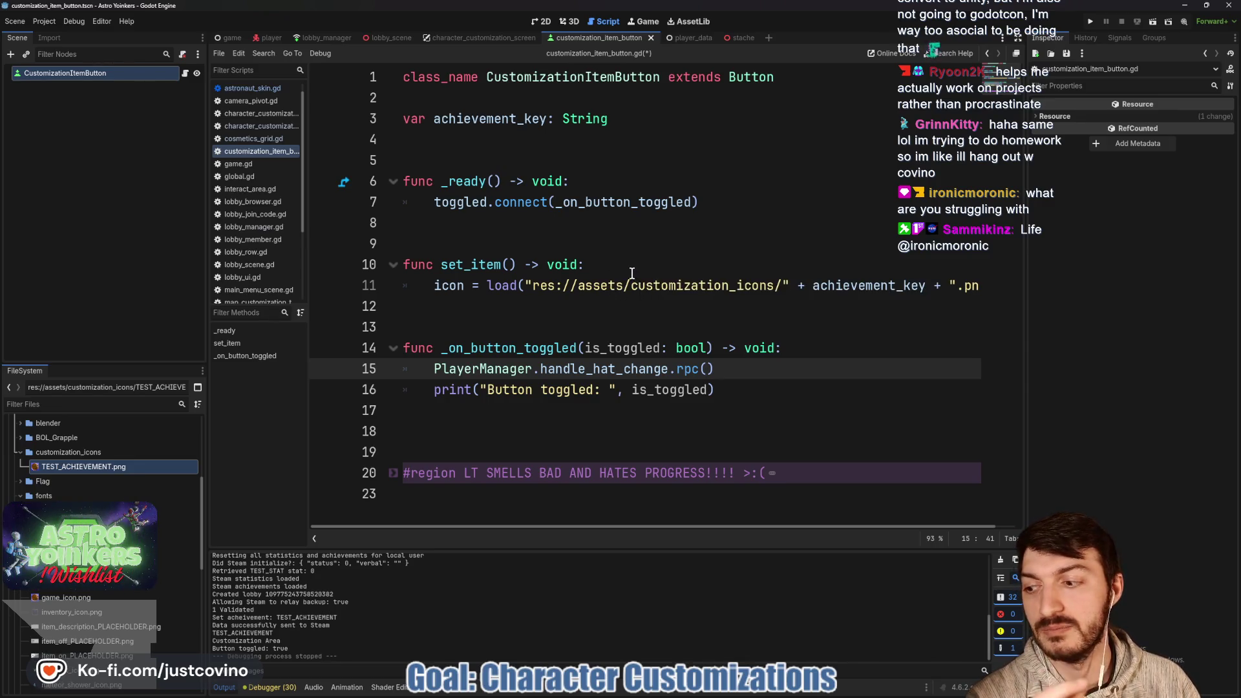
double_click(546, 350)
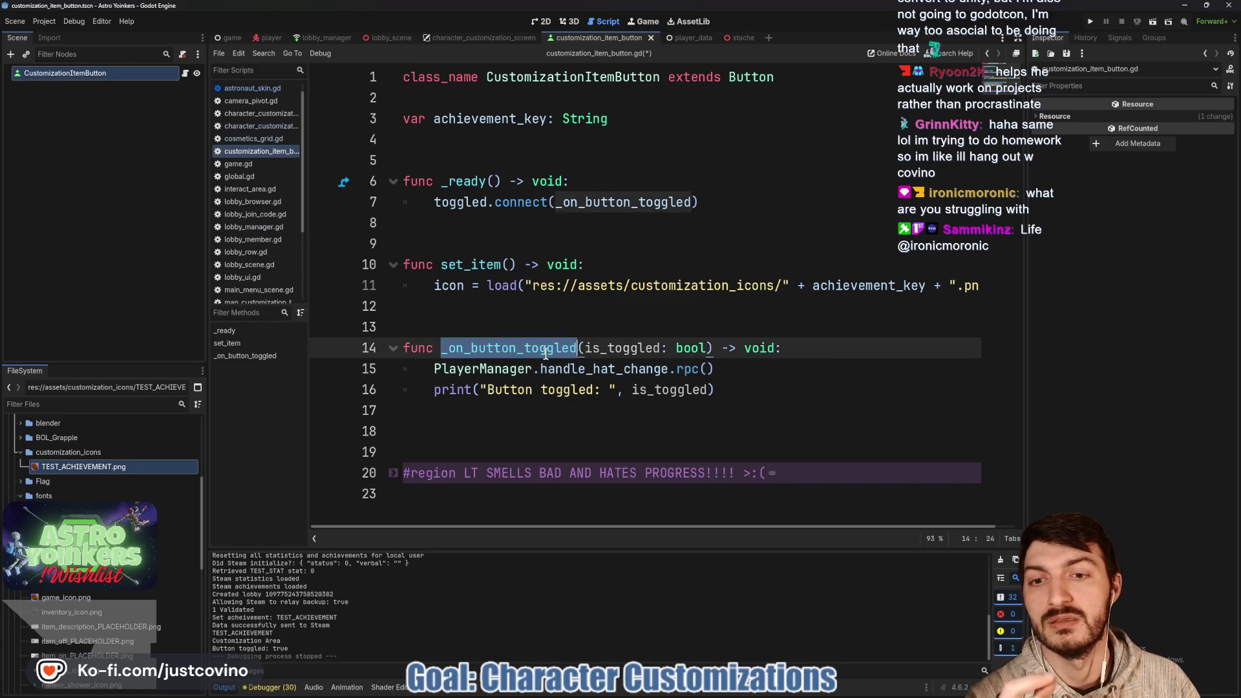
double_click(542, 370)
mouse_move(629, 367)
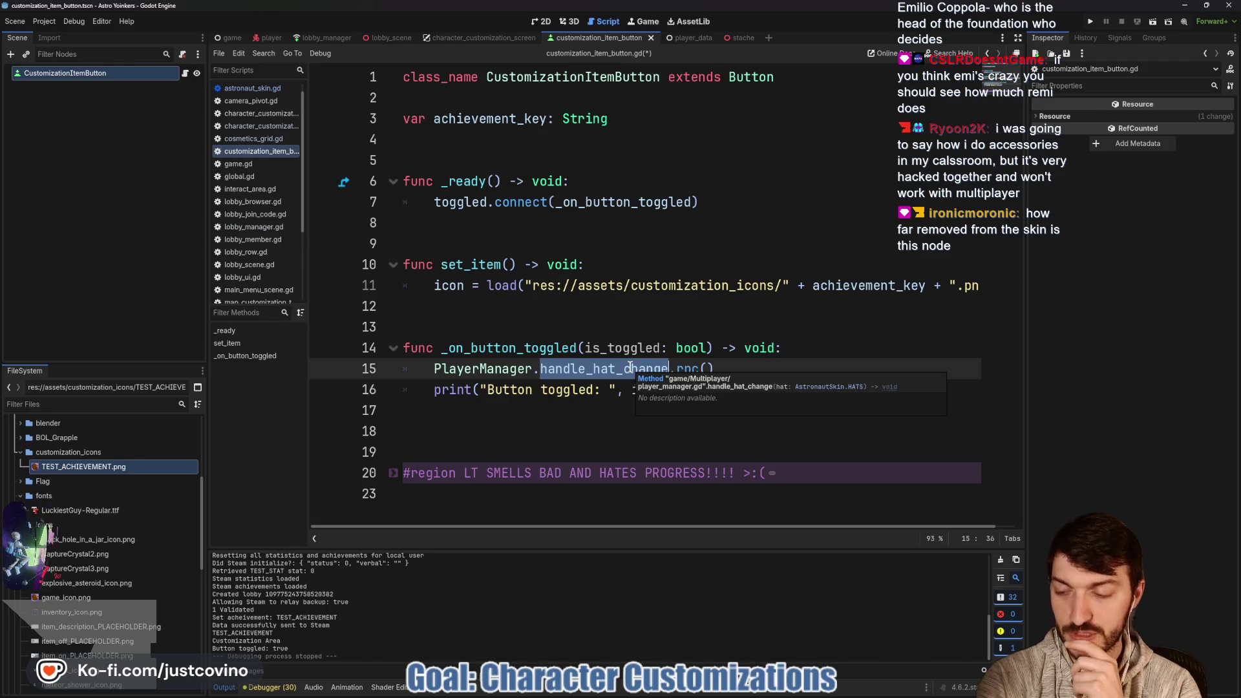
View character_customization_screen in 2D, sketch and clear a stick-figure annotation, then go to the player scene.
left_click(490, 38)
left_click(542, 21)
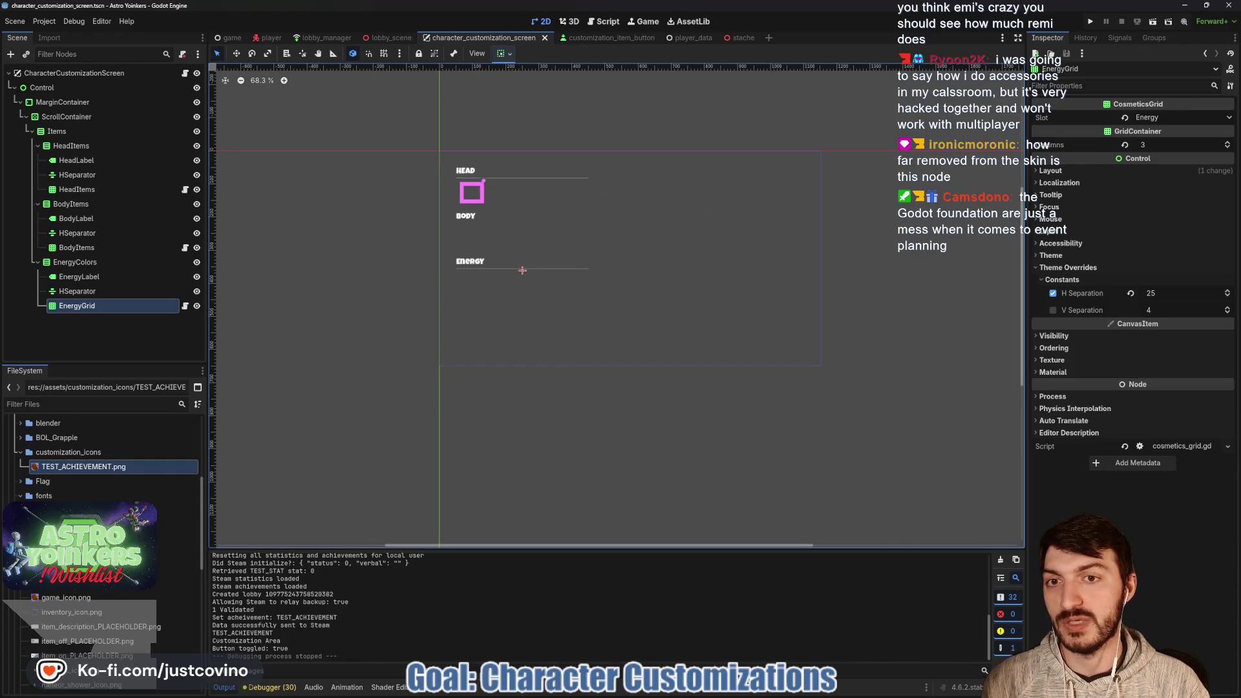
left_click_drag(737, 174, 744, 173)
left_click_drag(717, 226, 750, 323)
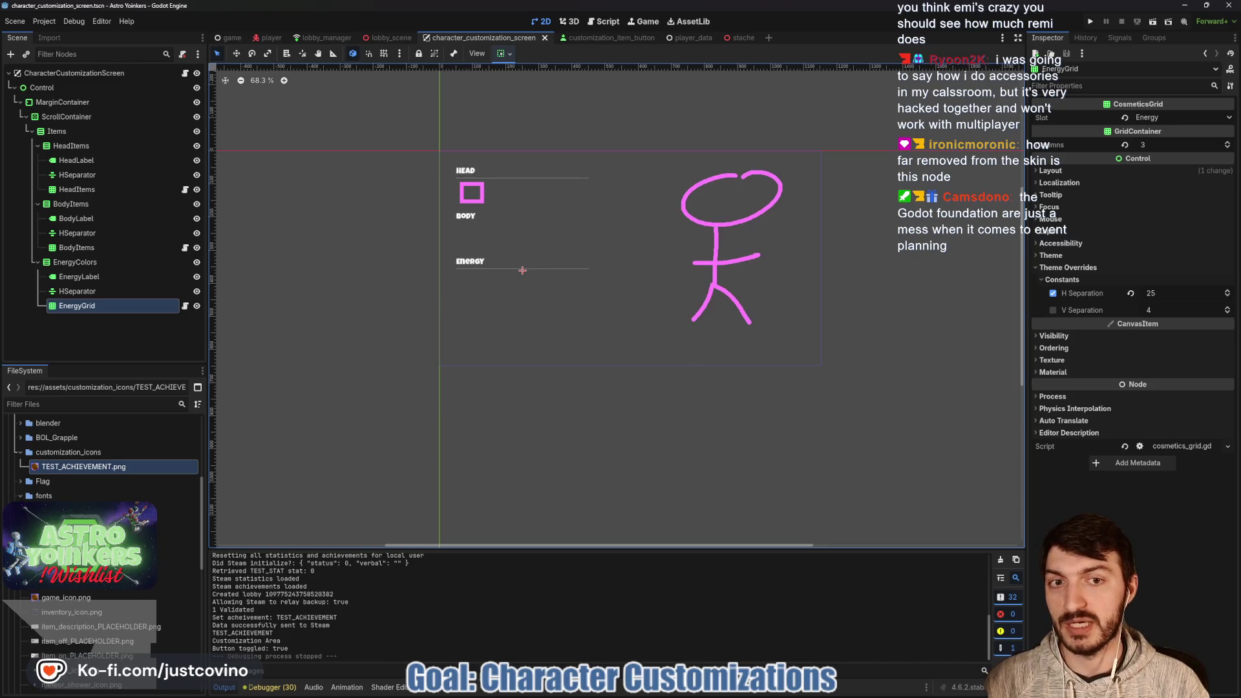
left_click_drag(700, 201, 740, 205)
key("Escape")
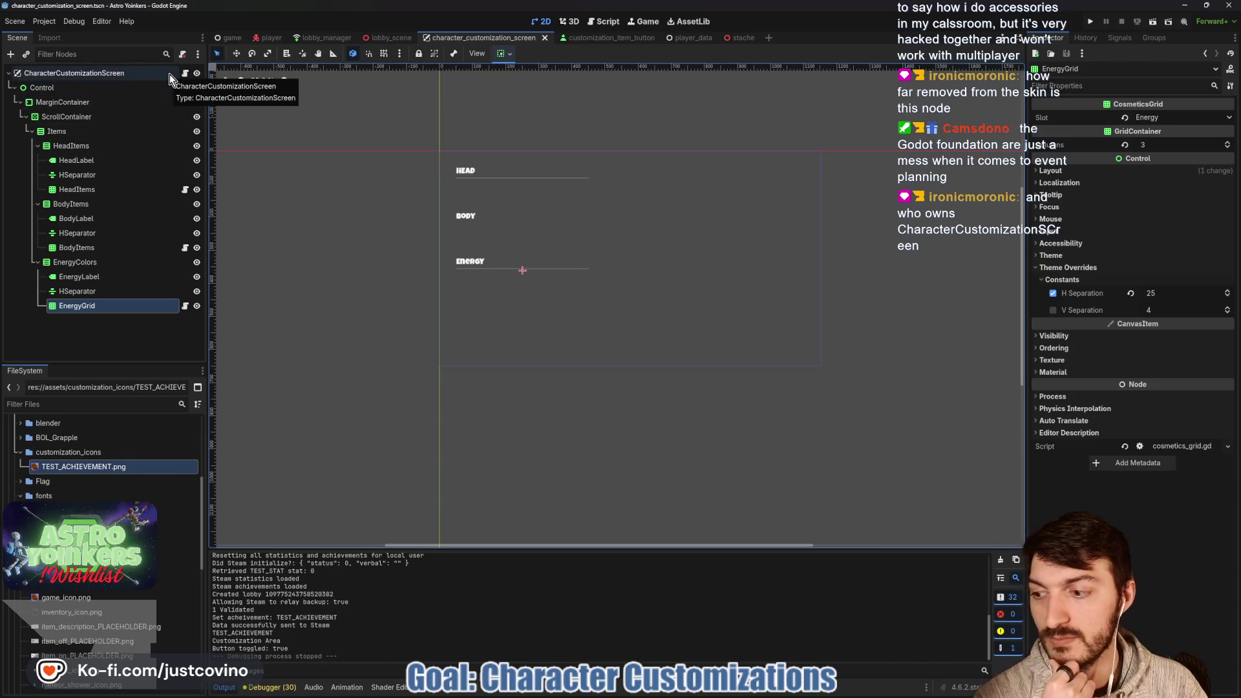
left_click(271, 37)
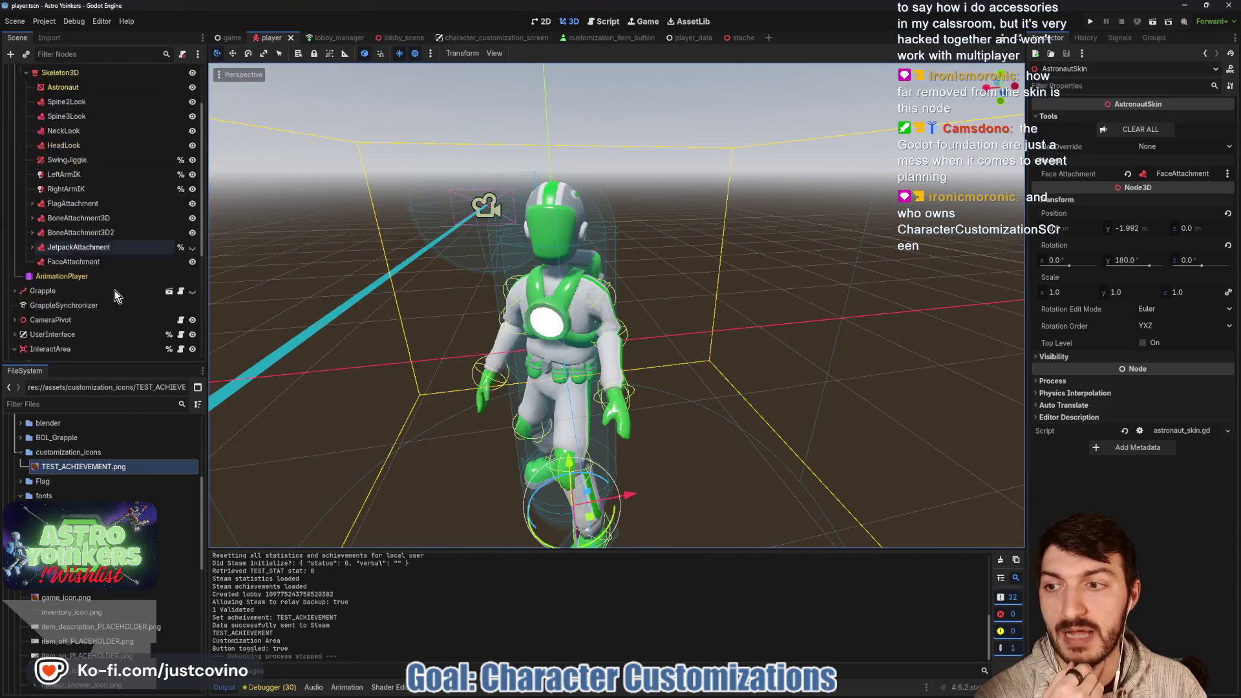
scroll(102, 343, "up", 5)
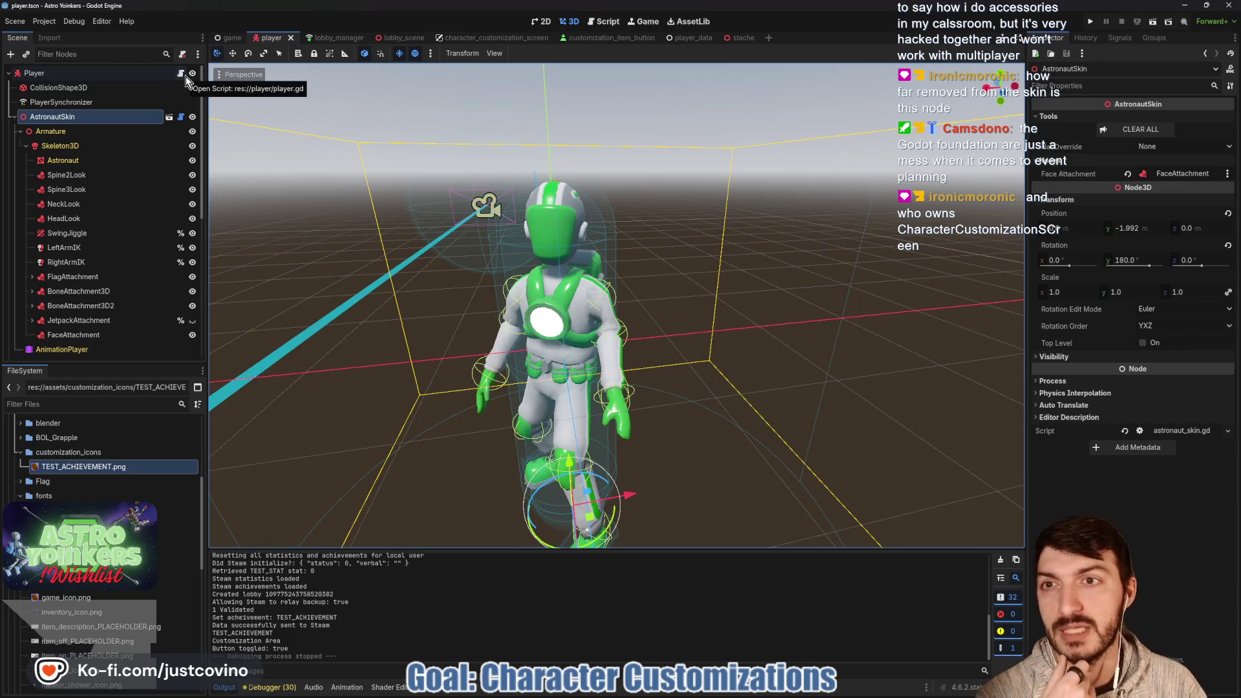
left_click(485, 37)
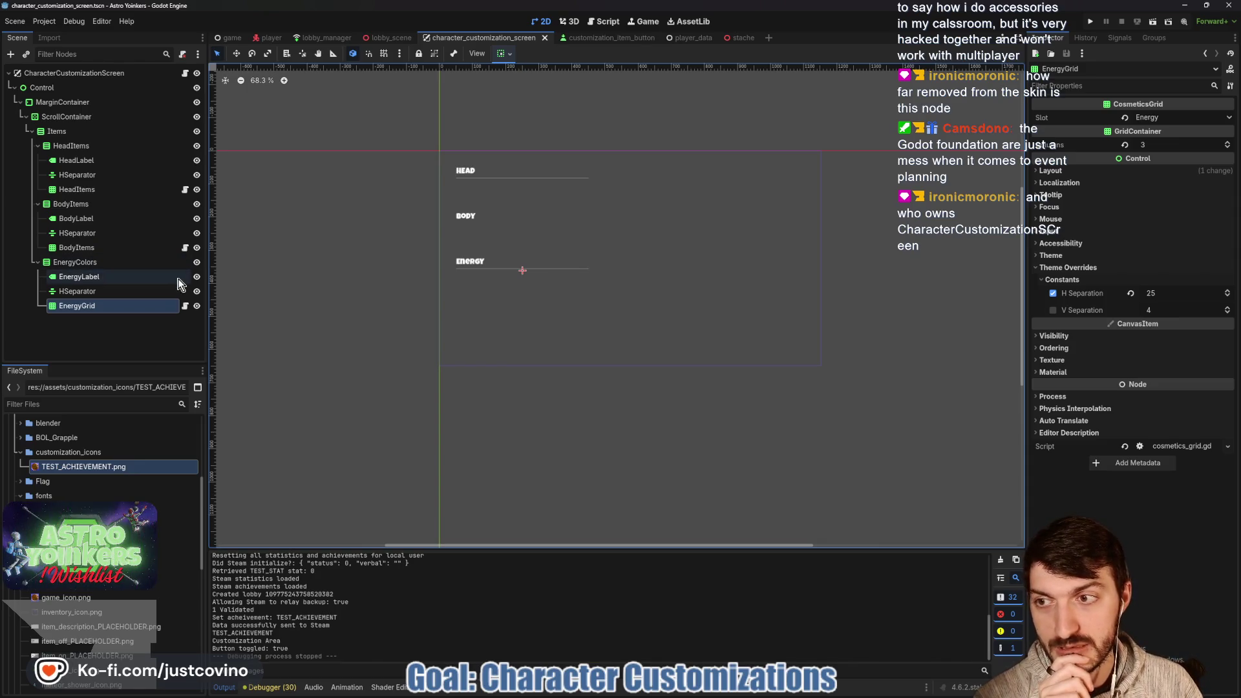
Glance at EnergyGrid's cosmetics_grid.gd, then return to the customization_item_button scene and script.
left_click(185, 306)
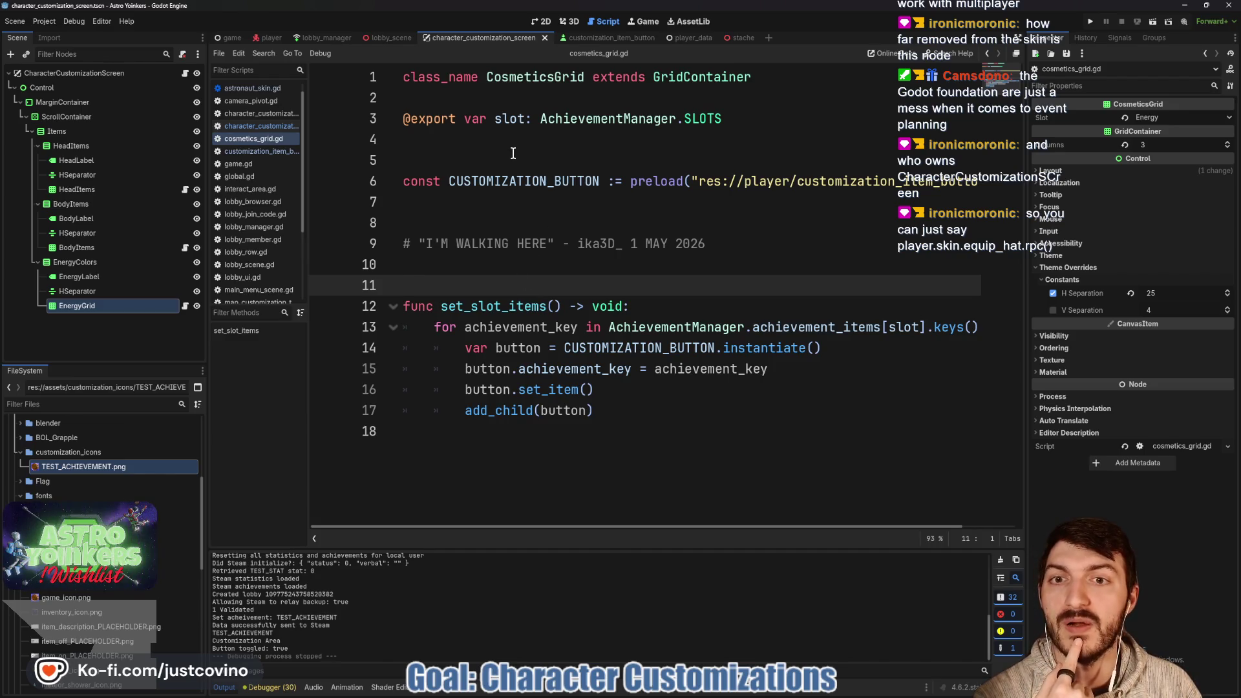
left_click(594, 40)
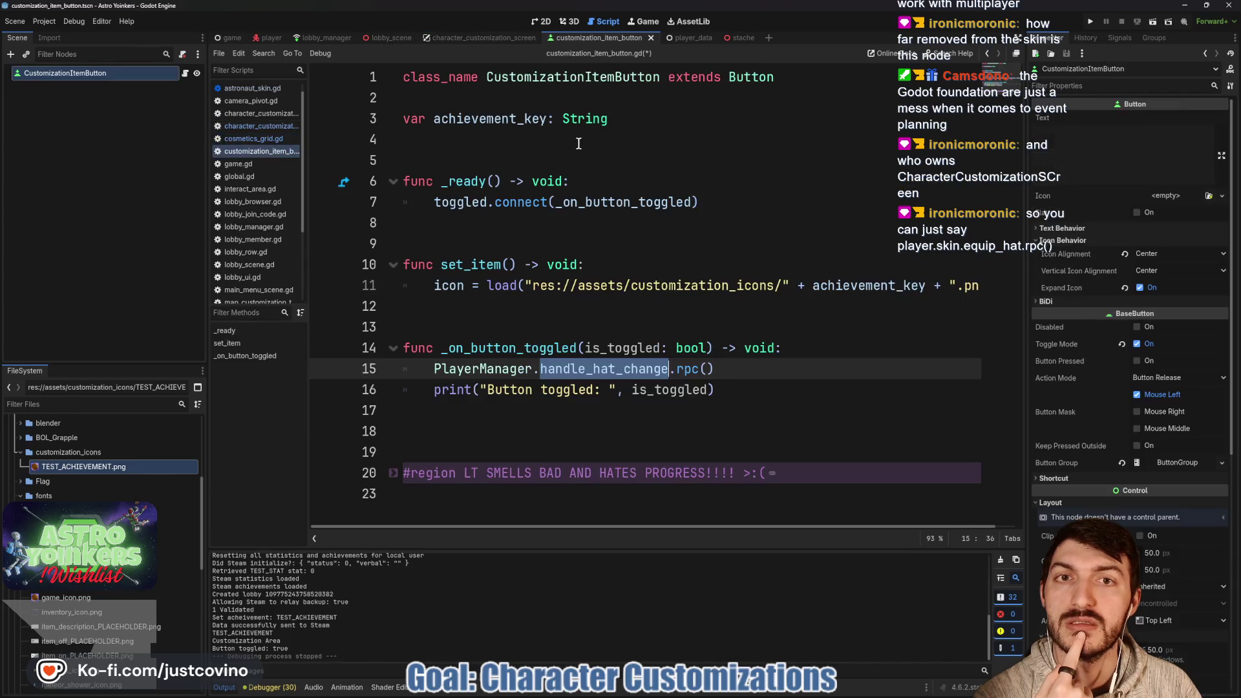
left_click(615, 370)
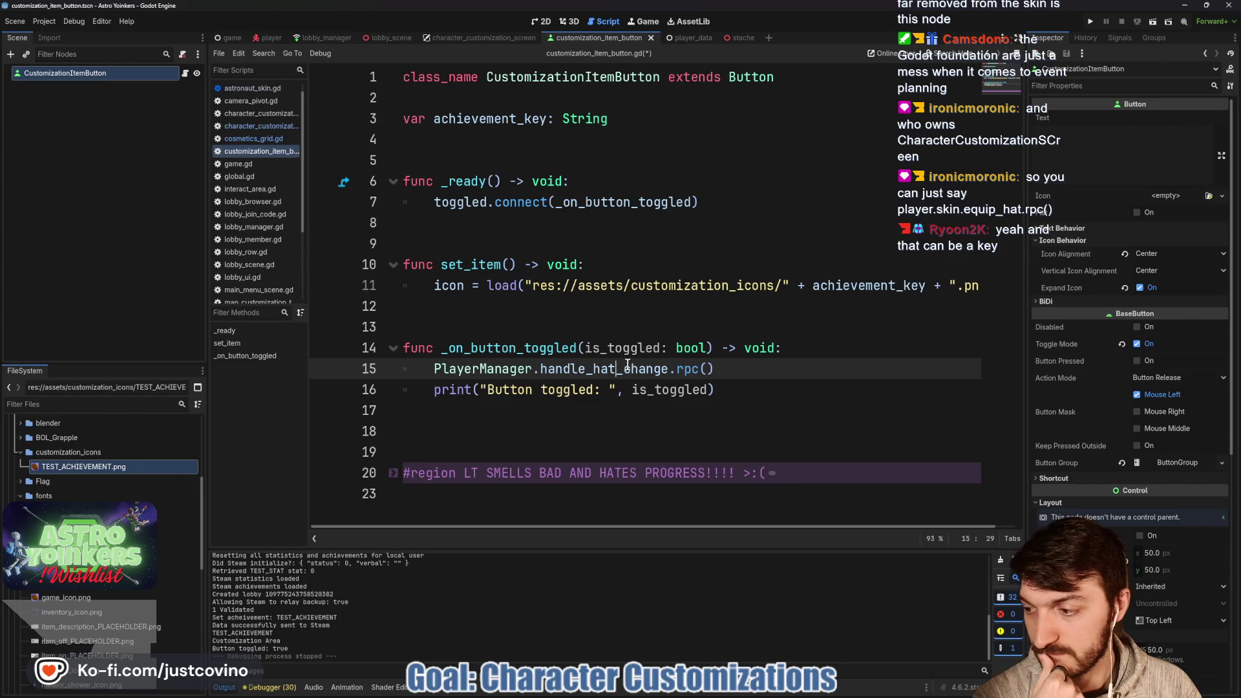
mouse_move(628, 365)
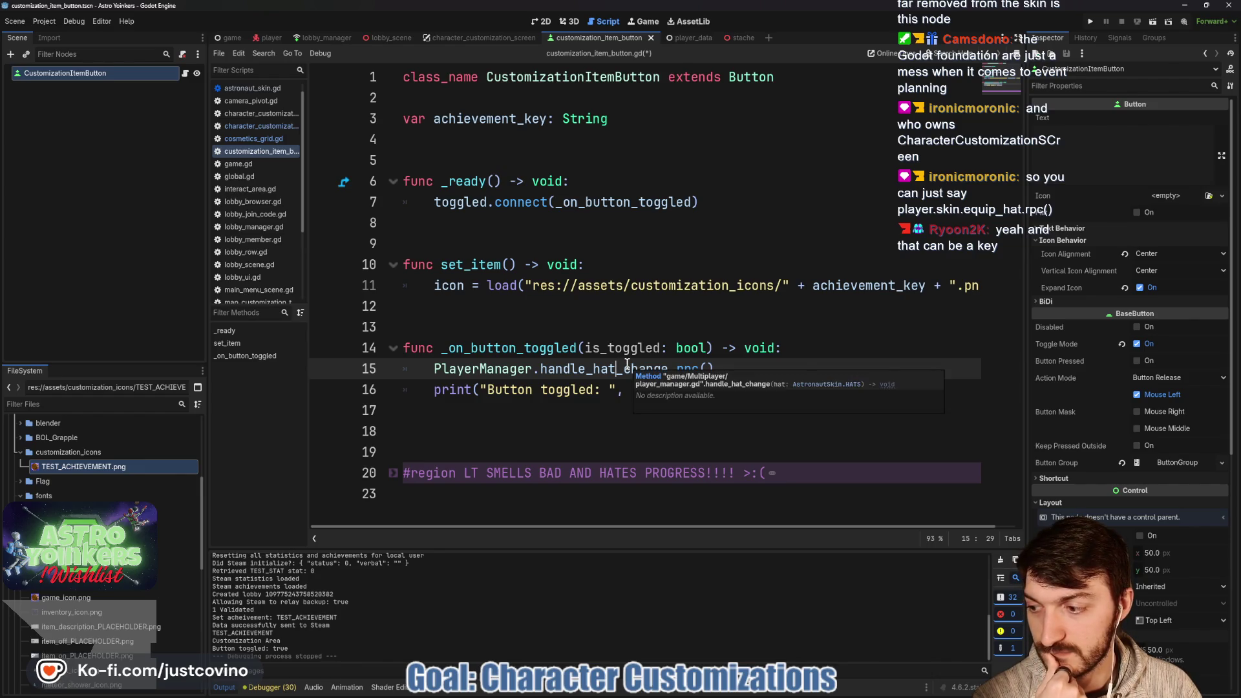
left_click(625, 366)
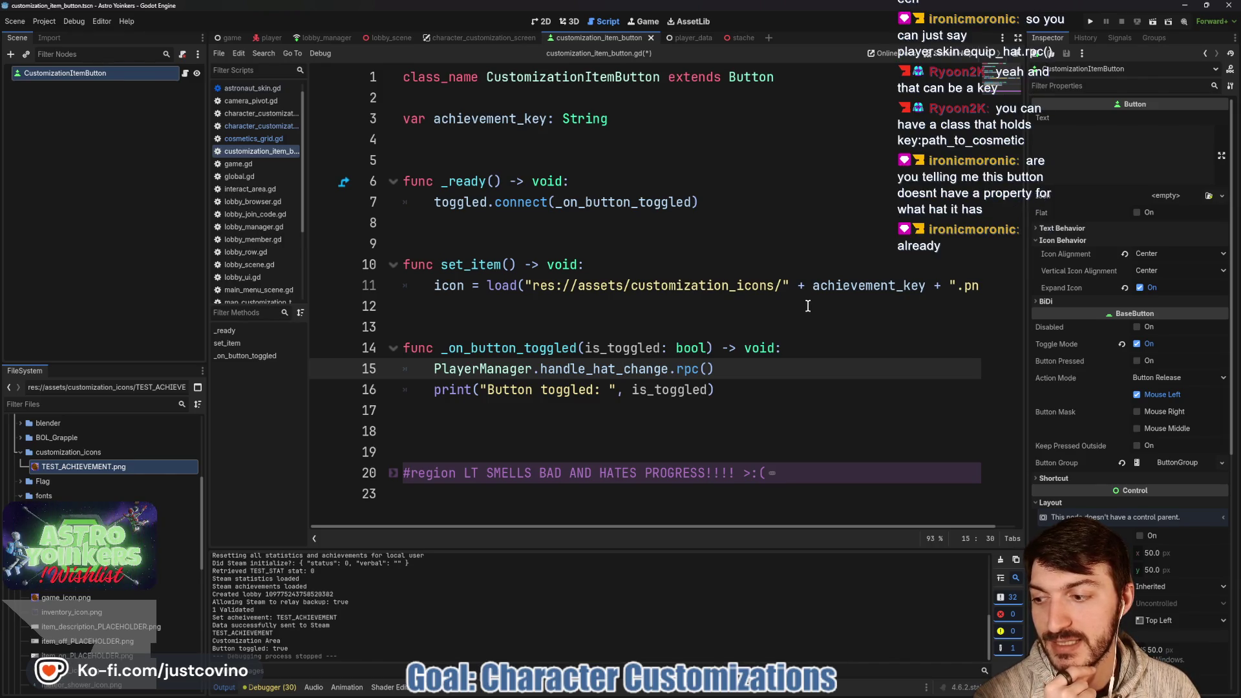
scroll(807, 306, "right", 1)
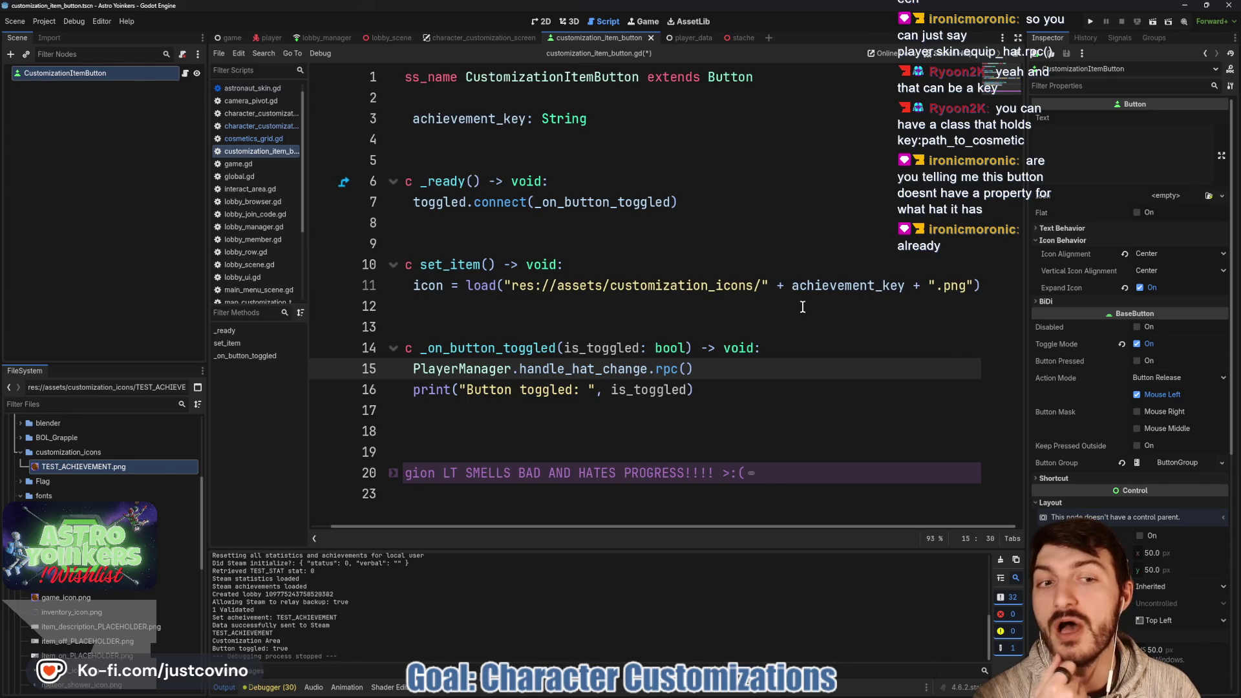
scroll(803, 307, "left", 1)
double_click(477, 119)
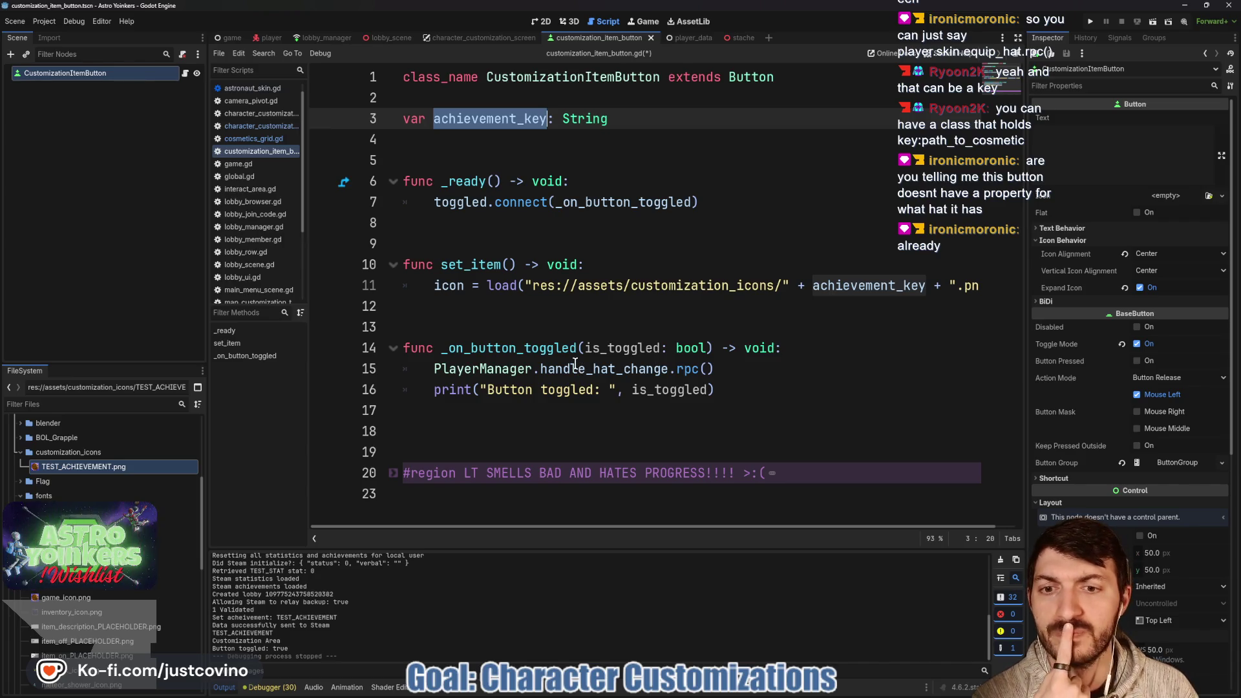
mouse_move(574, 364)
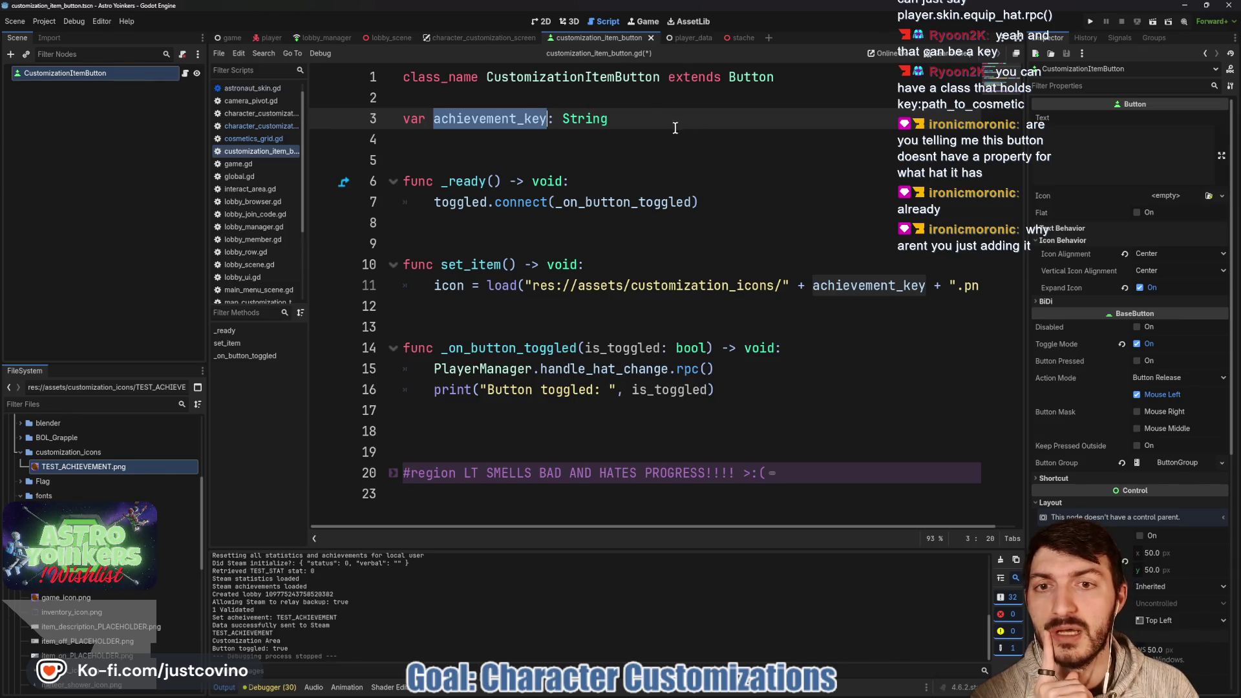
left_click(647, 118)
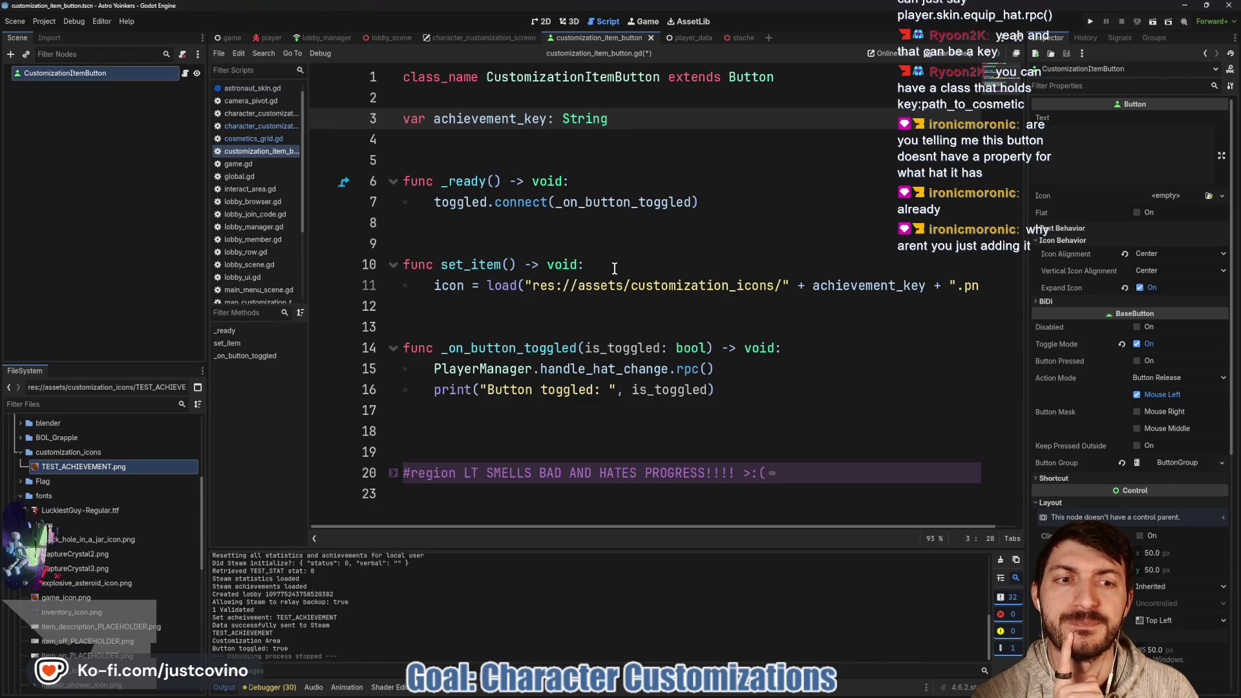
scroll(620, 309, "right", 1)
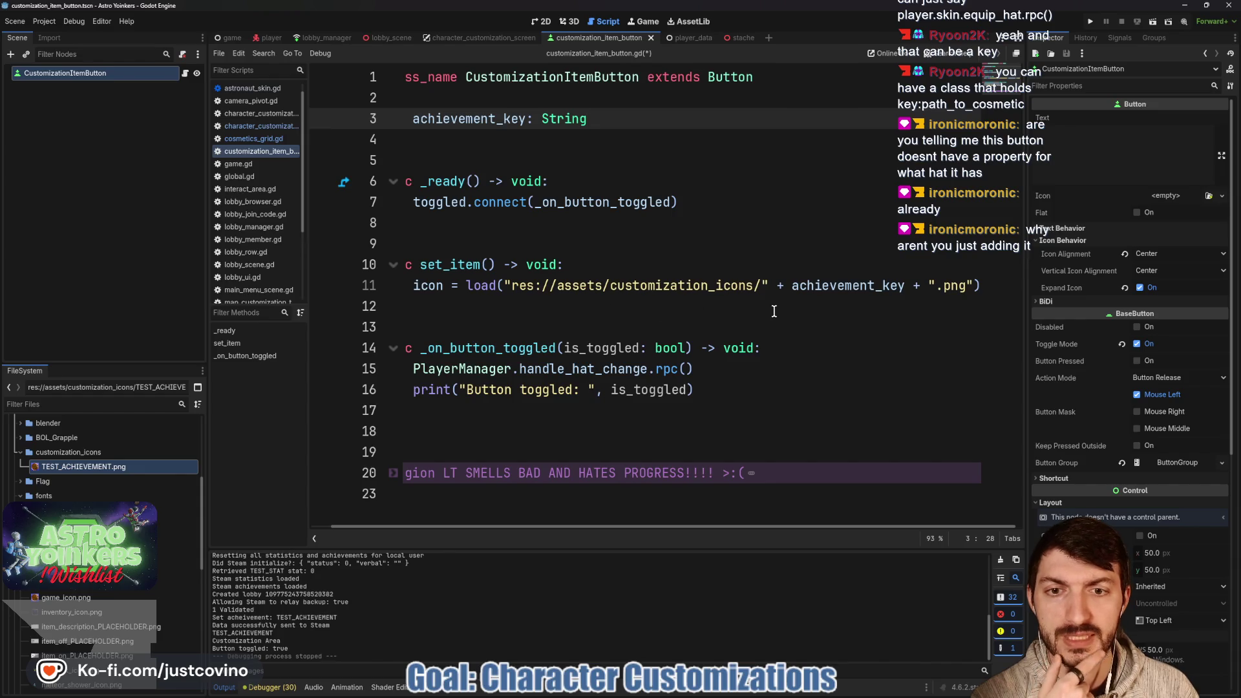
scroll(780, 302, "left", 1)
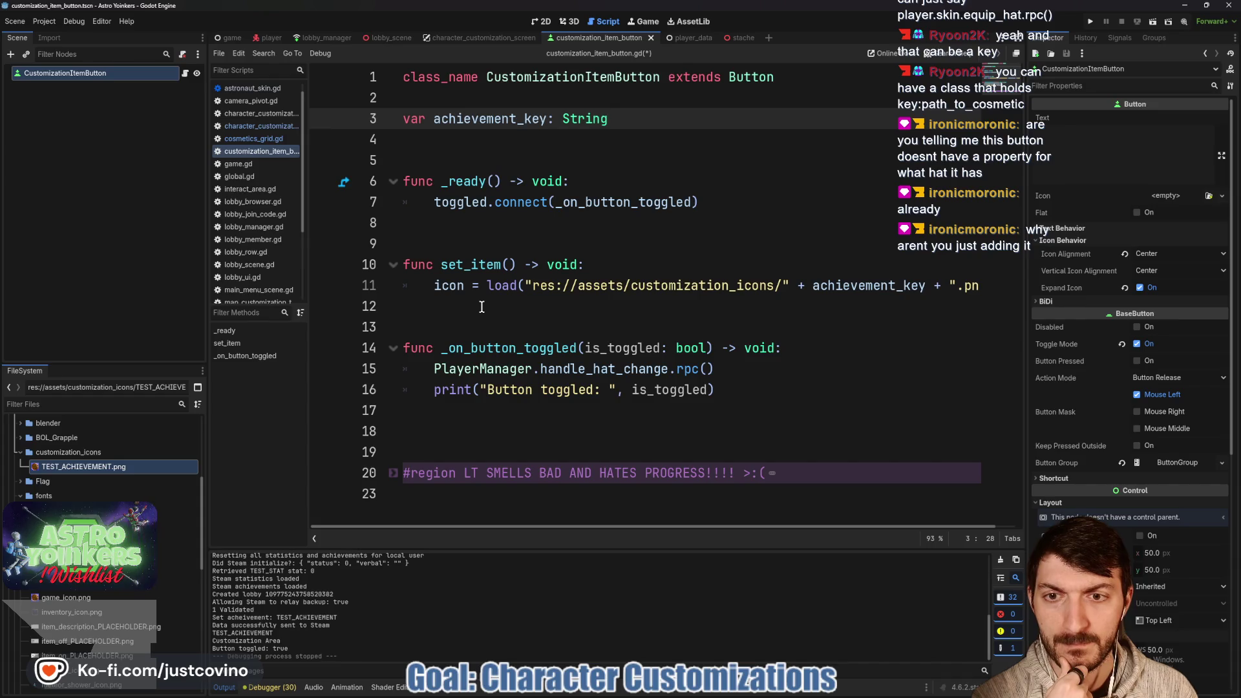
scroll(278, 111, "up", 1)
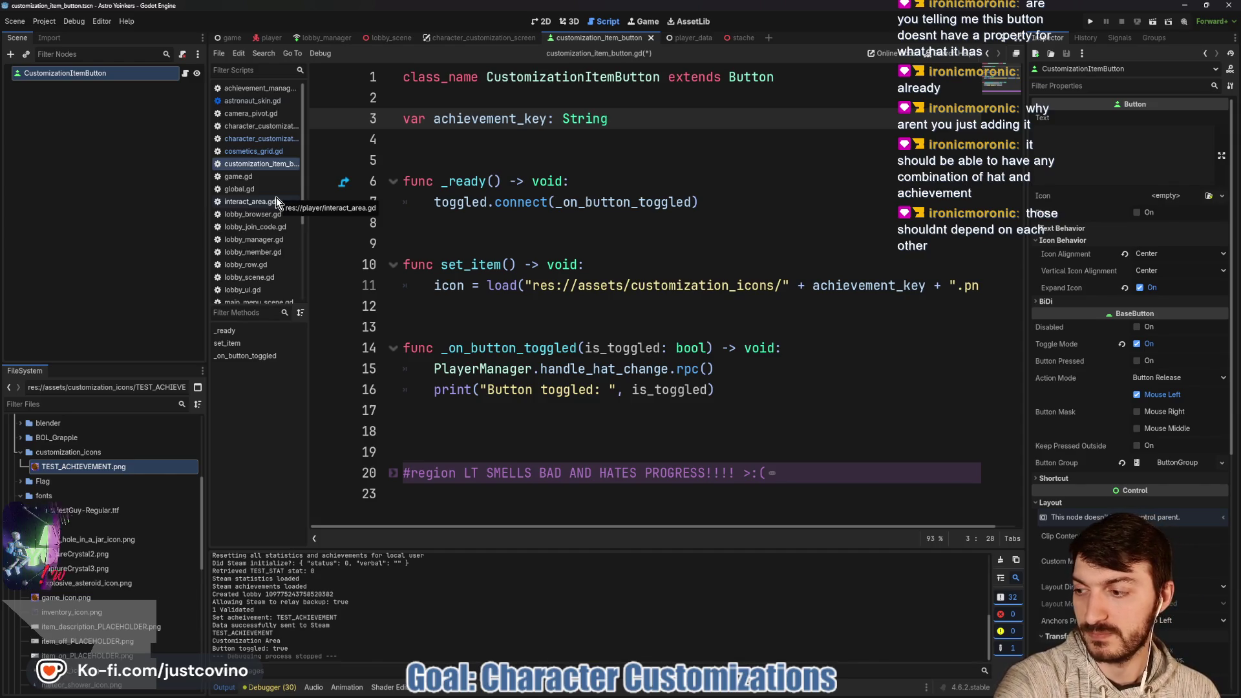
left_click(258, 91)
scroll(565, 271, "up", 4)
scroll(565, 272, "up", 20)
scroll(543, 294, "down", 4)
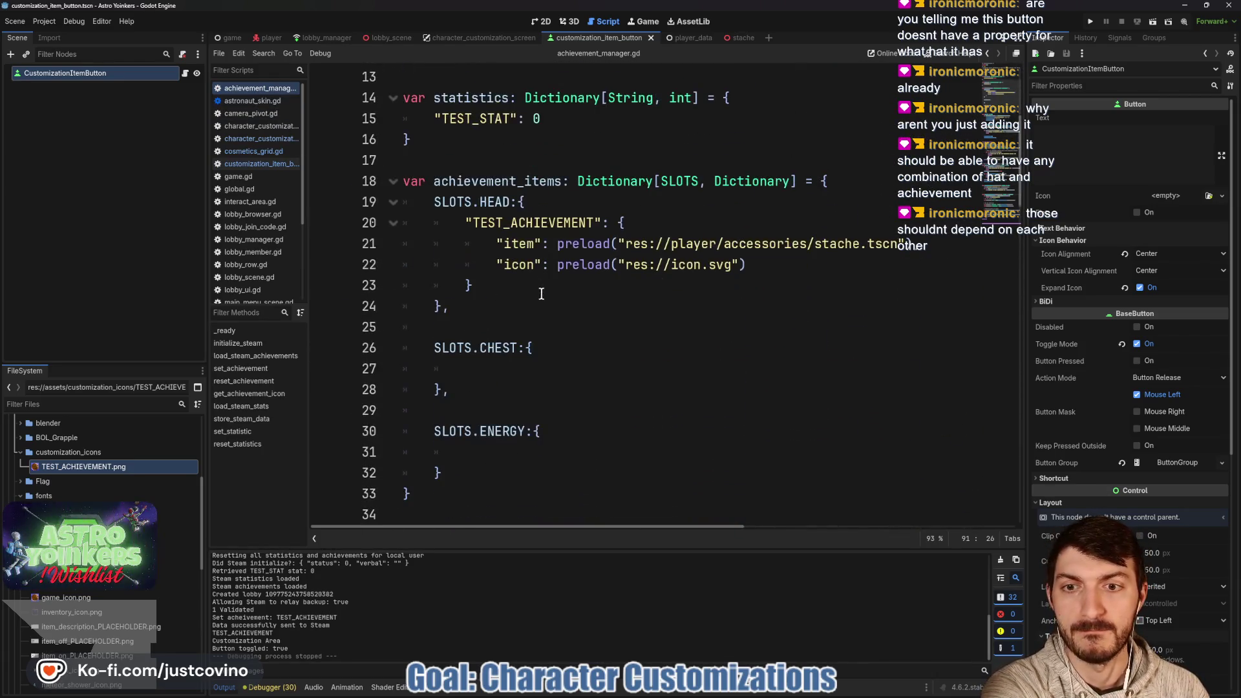
left_click(488, 202)
mouse_move(611, 424)
left_mouse_down()
mouse_move(421, 201)
mouse_move(315, 181)
left_mouse_up()
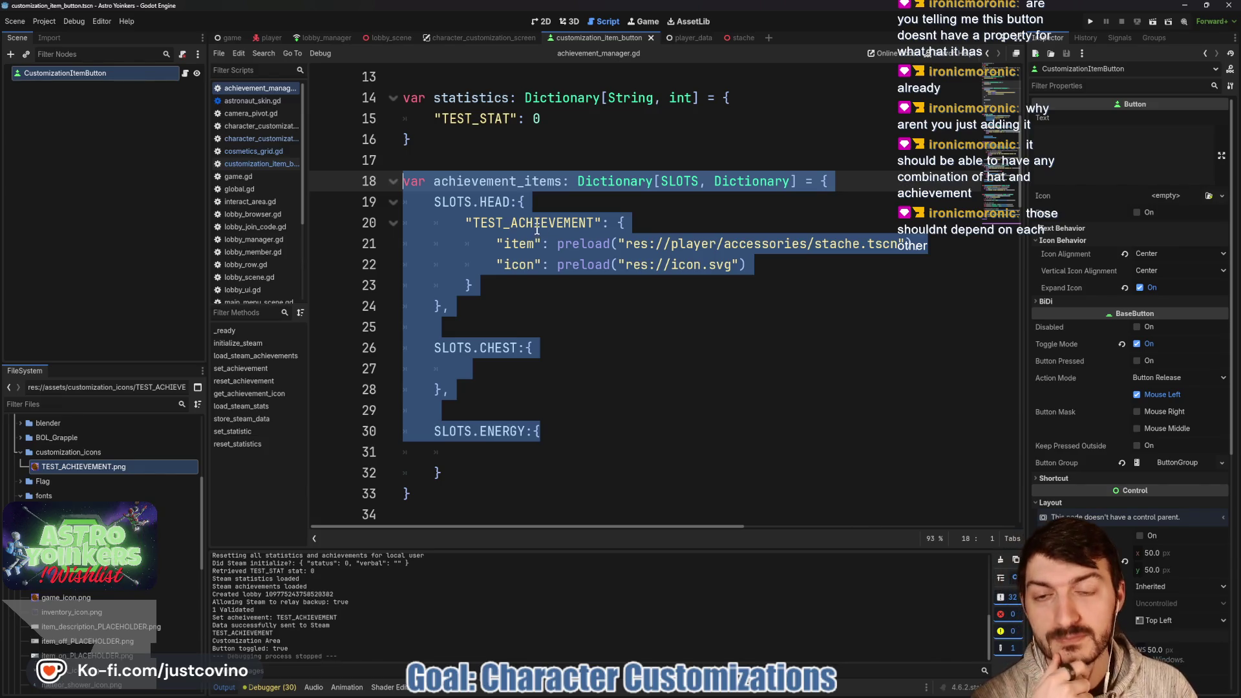
mouse_move(588, 267)
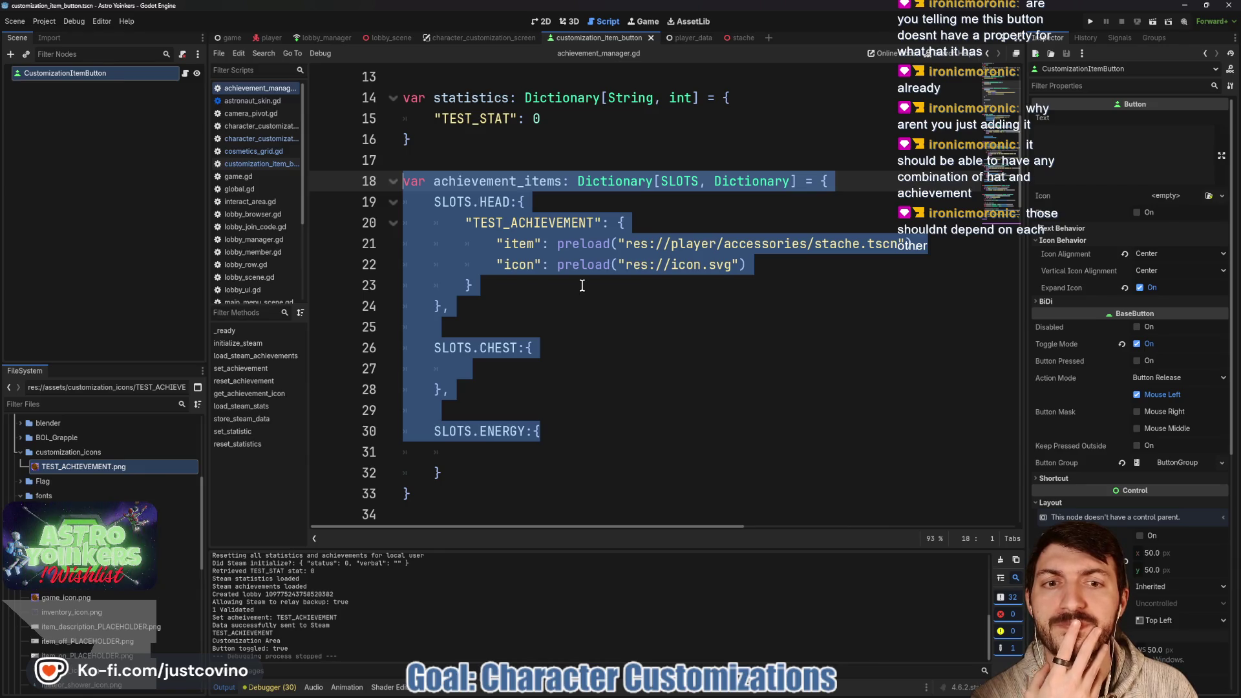
left_click(545, 291)
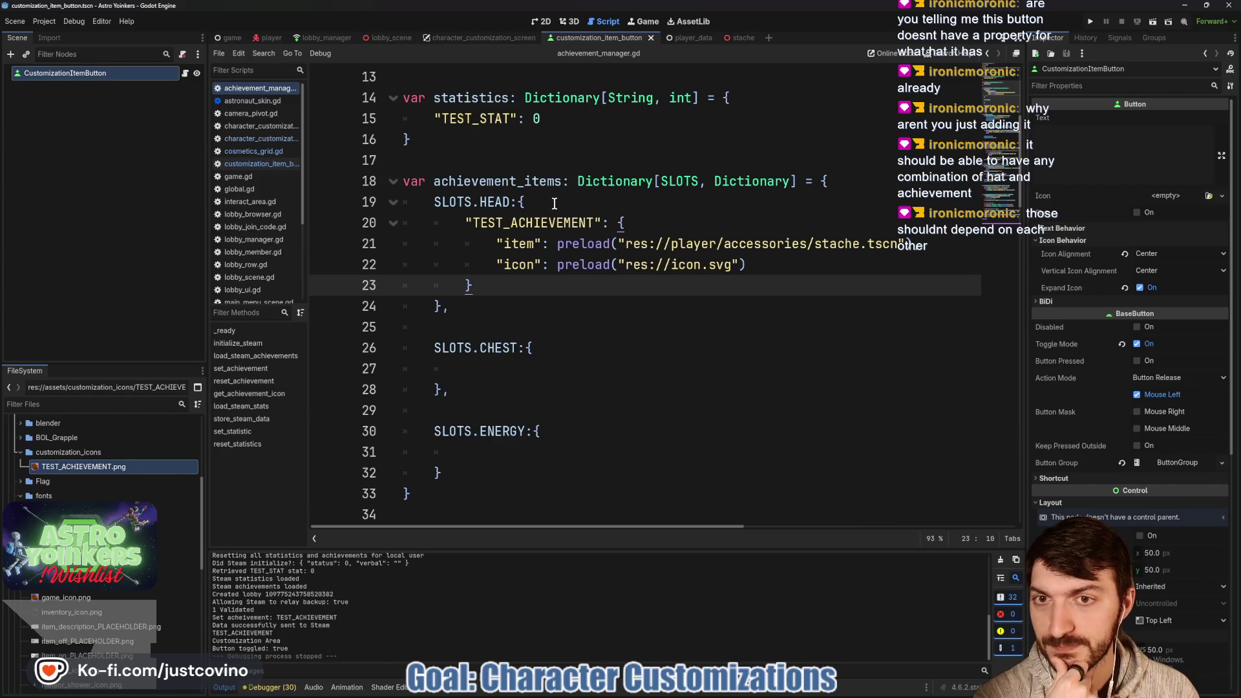
double_click(527, 181)
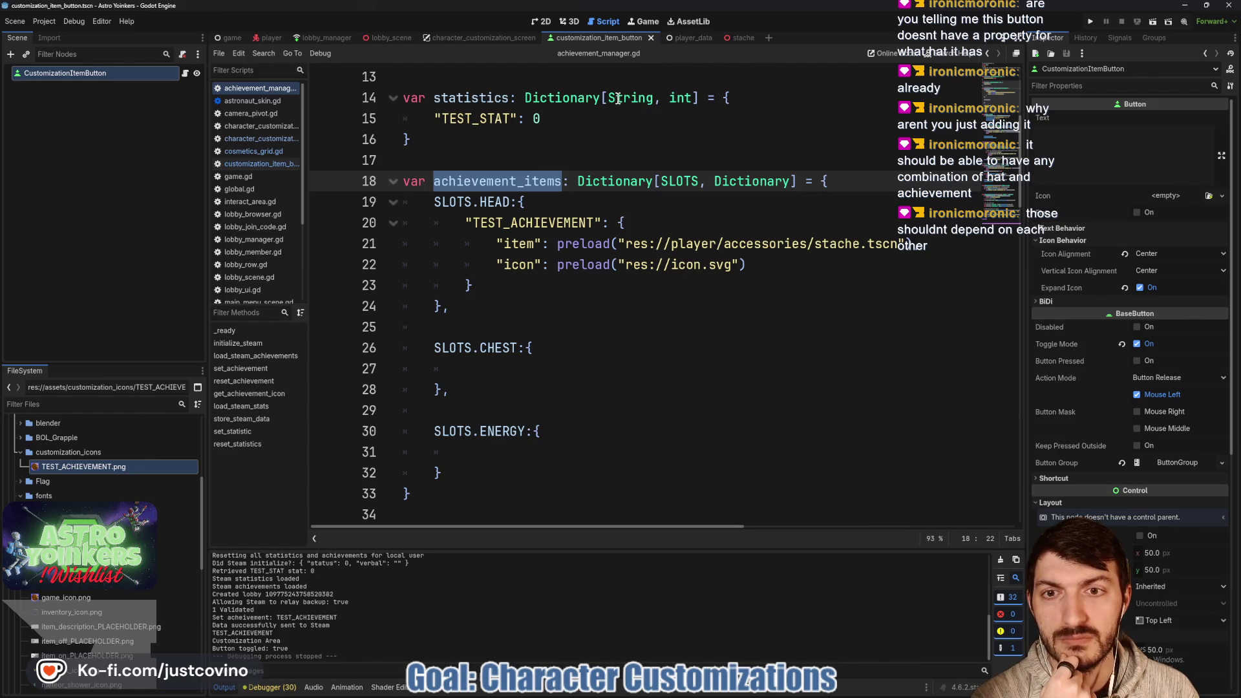
mouse_move(503, 208)
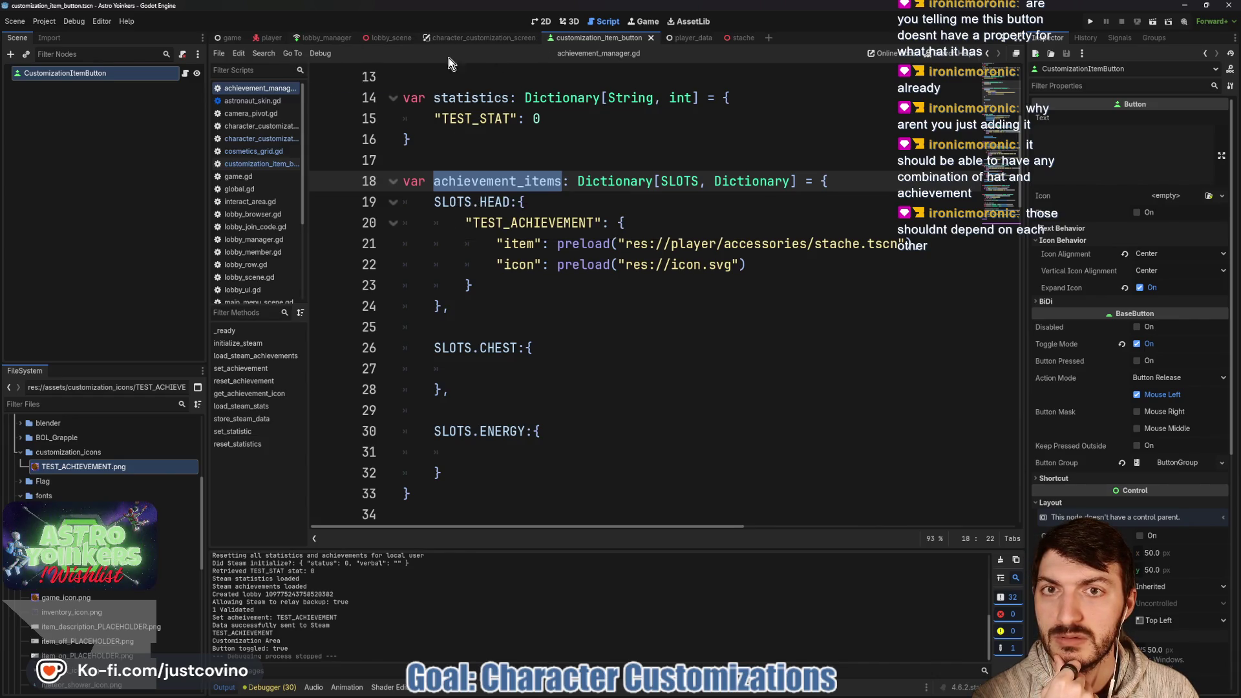
left_click(185, 72)
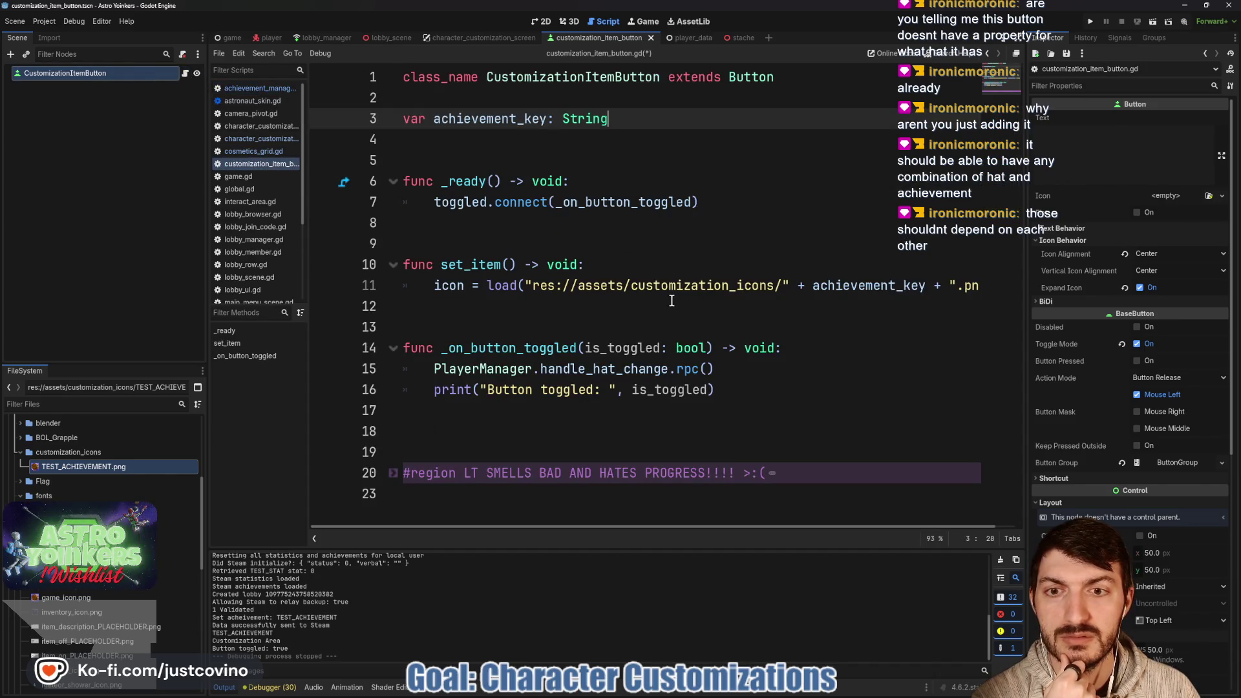
double_click(474, 270)
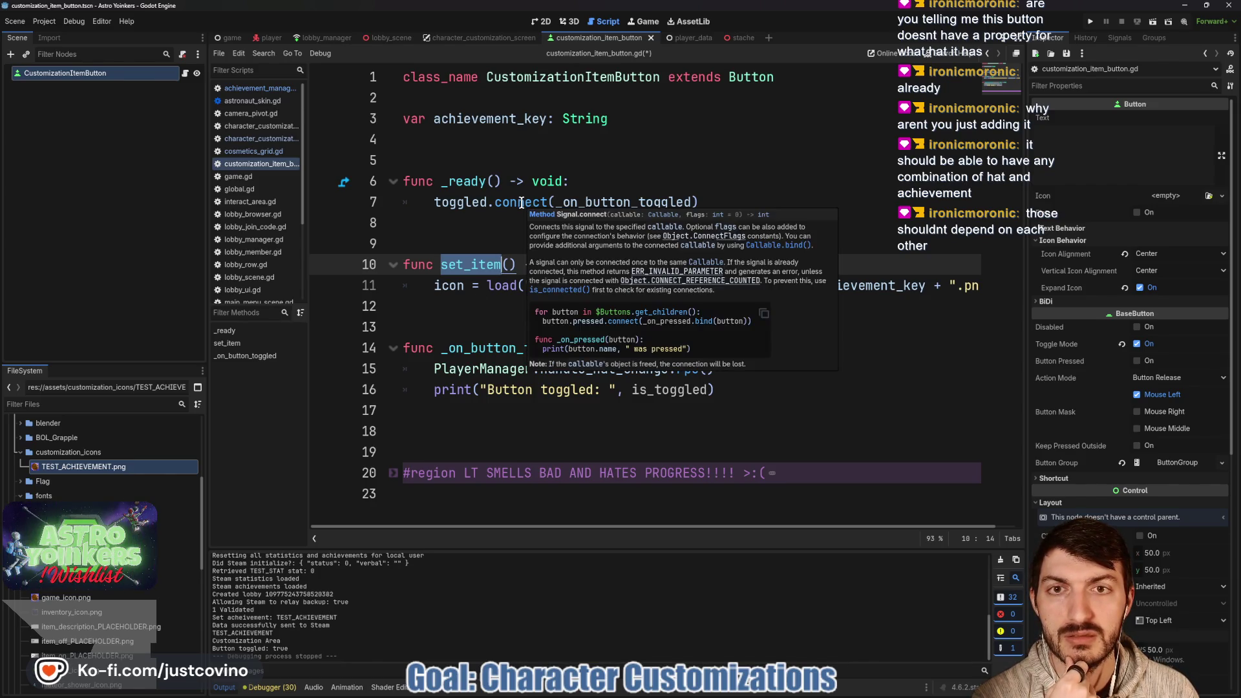
mouse_move(492, 210)
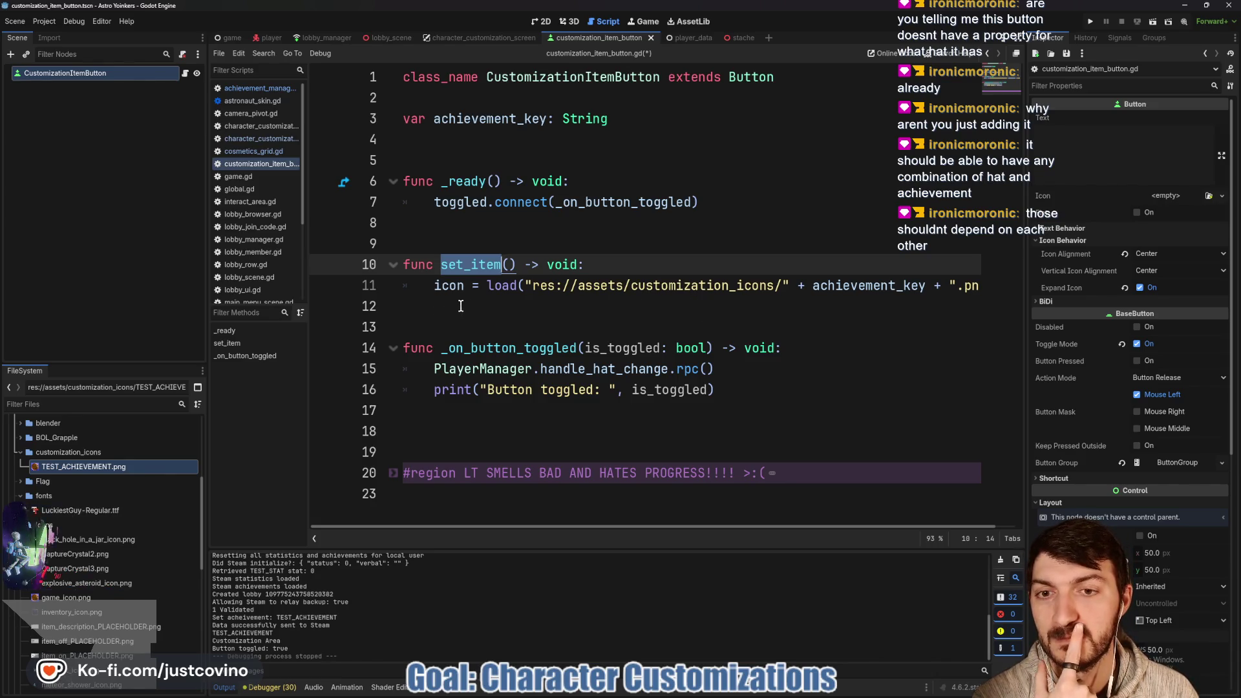
double_click(611, 367)
left_click(709, 369)
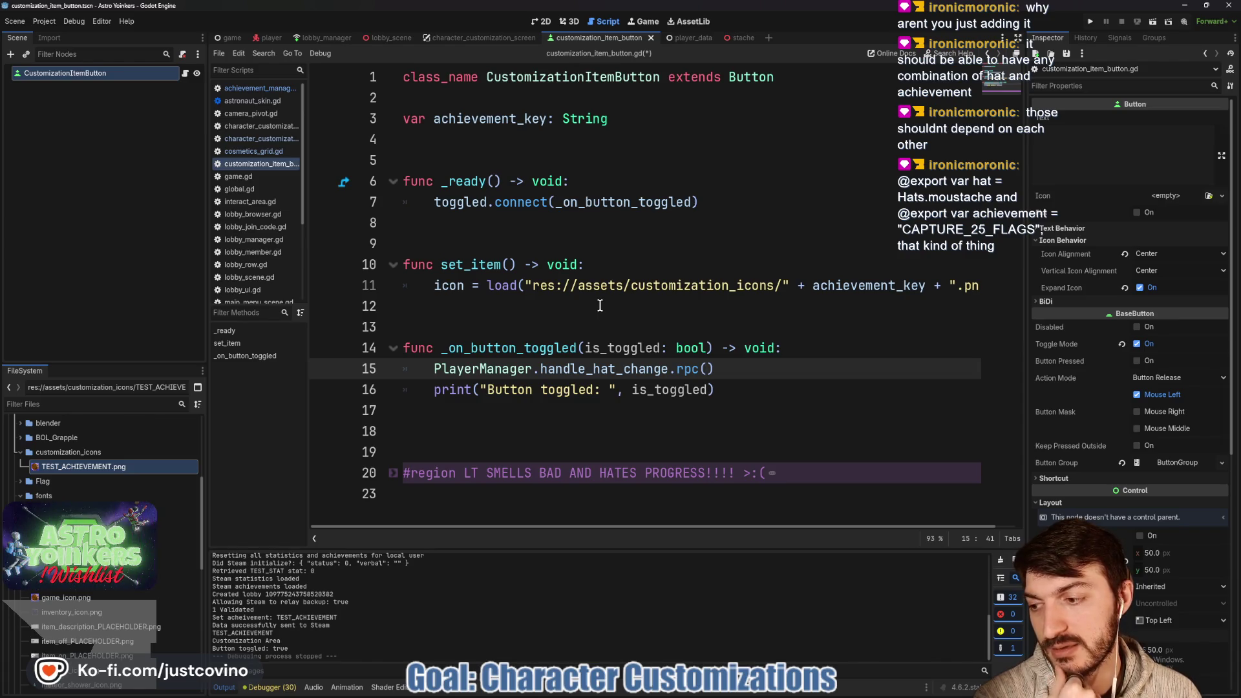
left_click(536, 153)
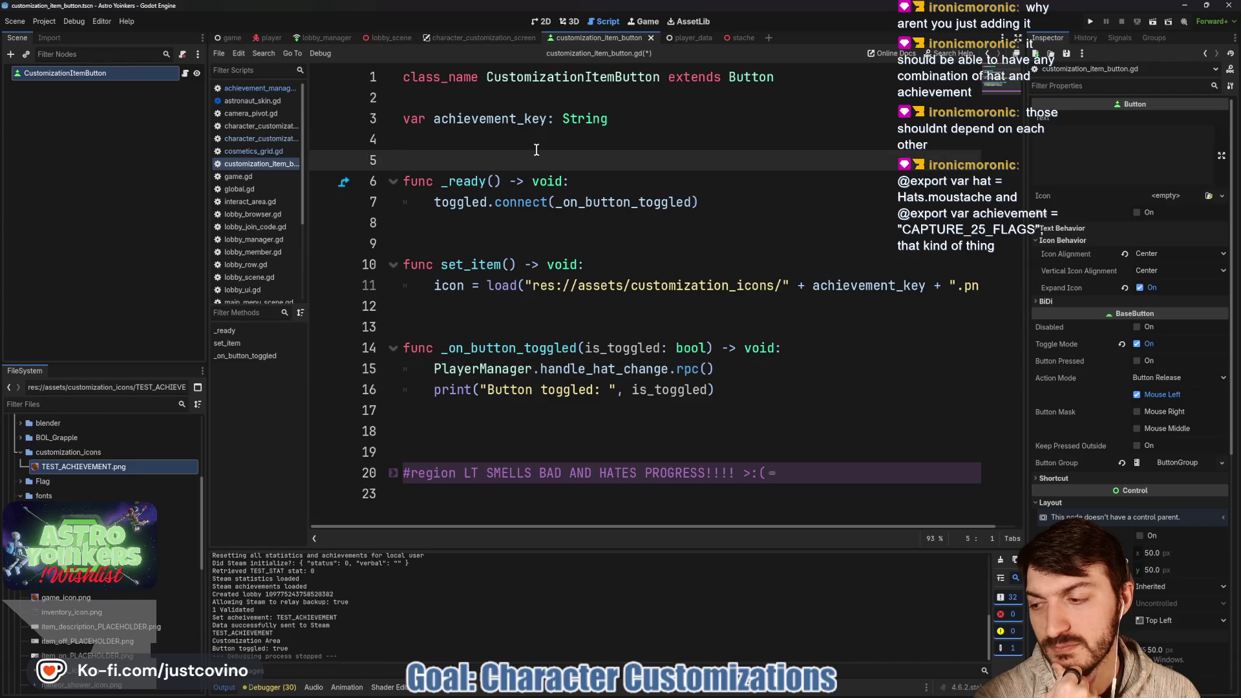
Jump to set_slot_items in cosmetics_grid.gd and highlight the slot variable in its achievement_items loop.
left_click(478, 37)
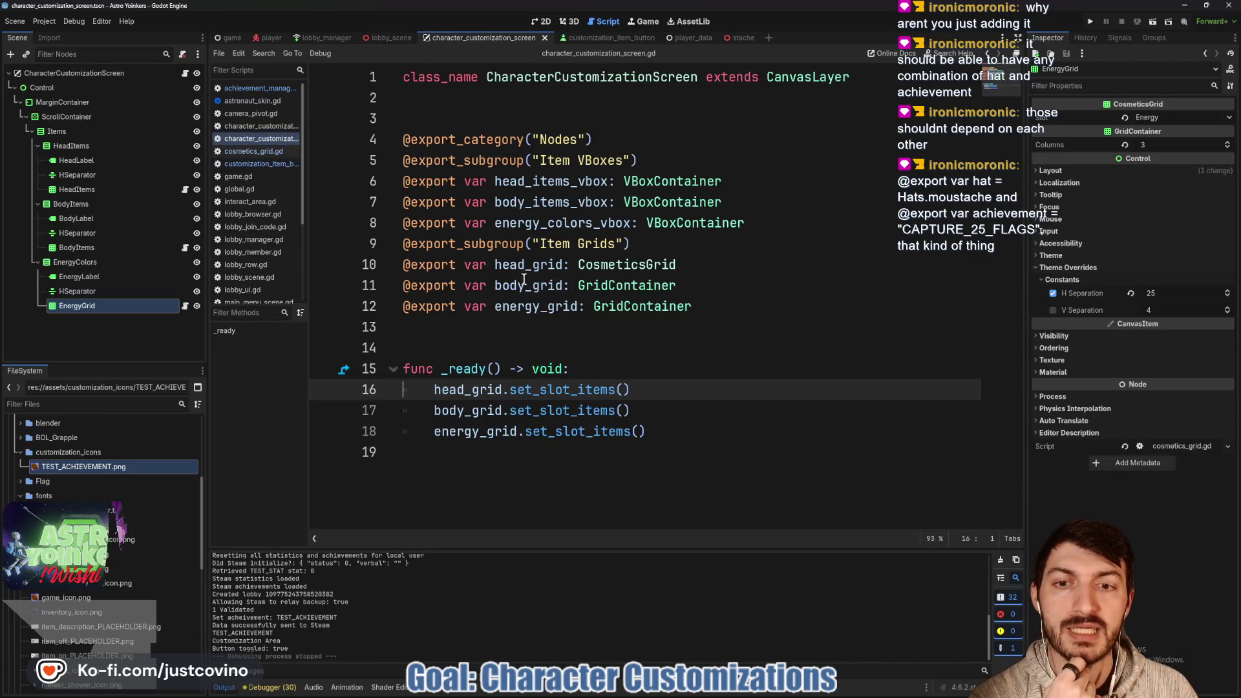
left_click(514, 390, "ctrl")
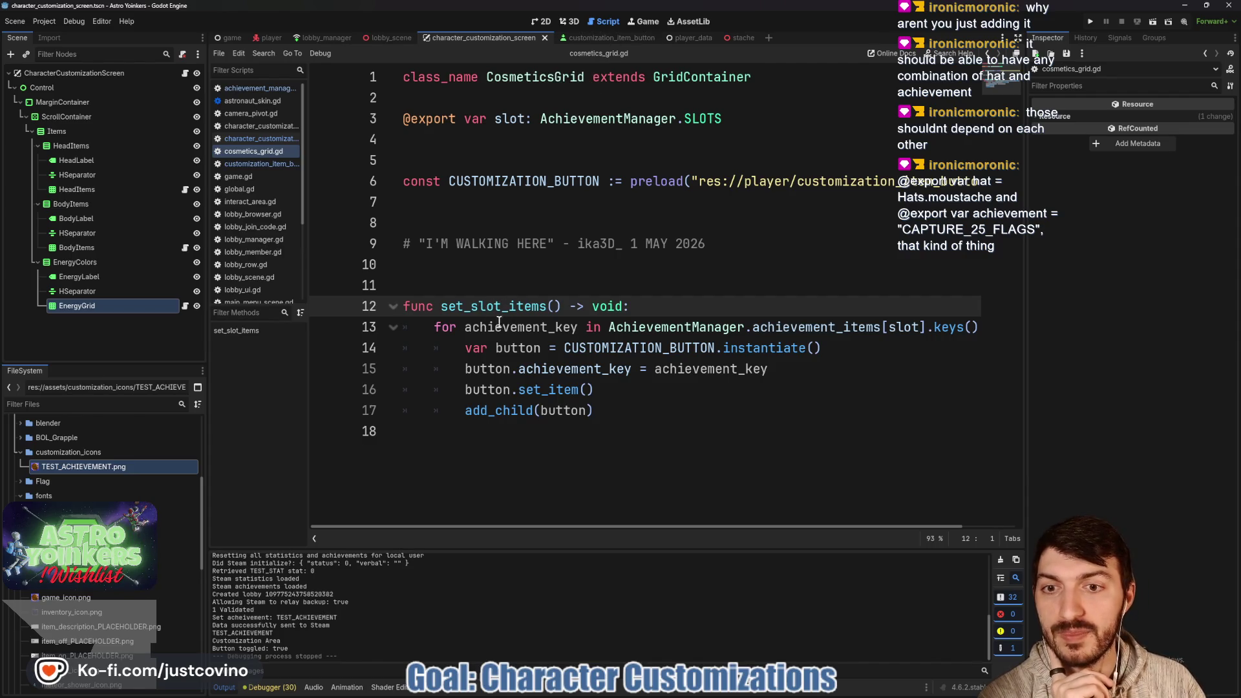
left_click_drag(435, 329, 993, 339)
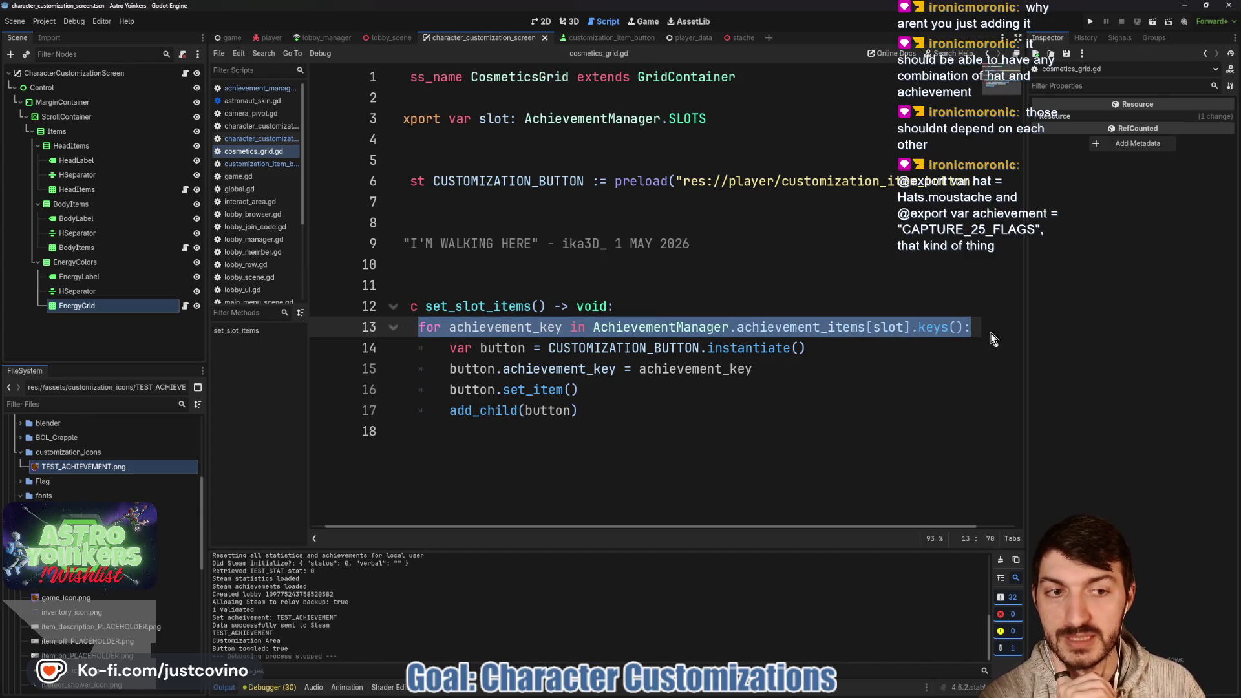
left_click(877, 327)
double_click(876, 327)
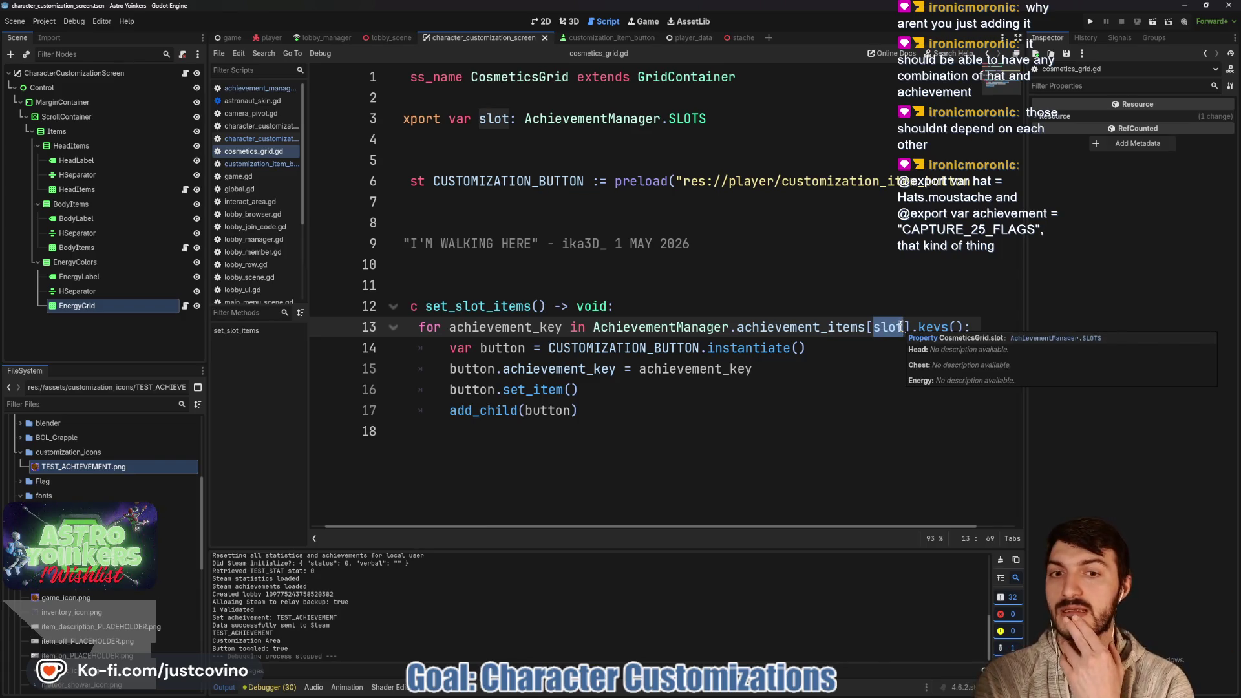
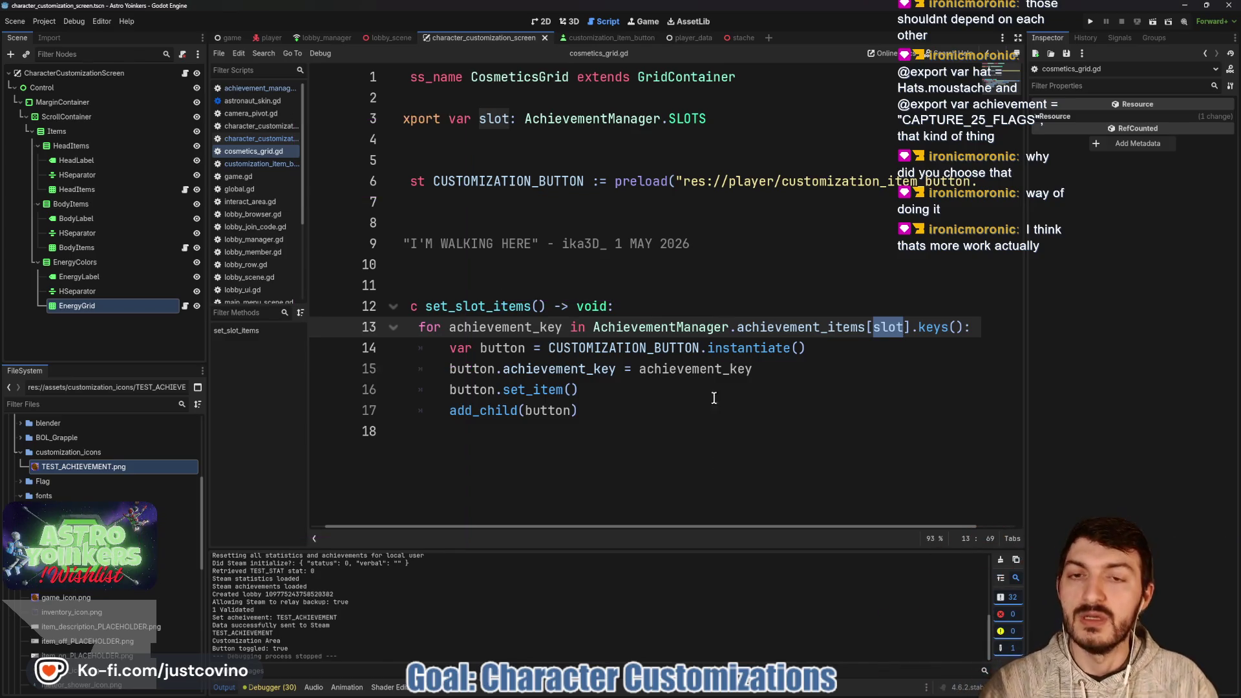
Highlight AchievementManager in the slot export and collapse the assets folder in FileSystem.
left_click(676, 389)
scroll(680, 381, "left", 1)
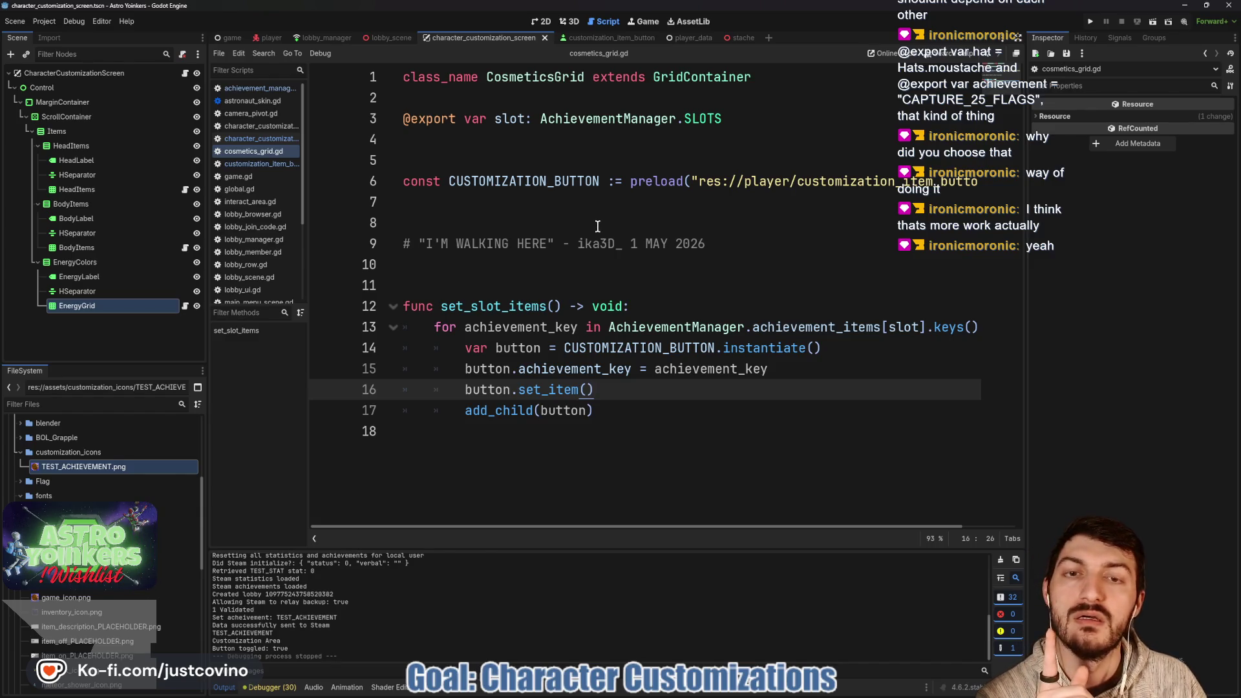
double_click(569, 120)
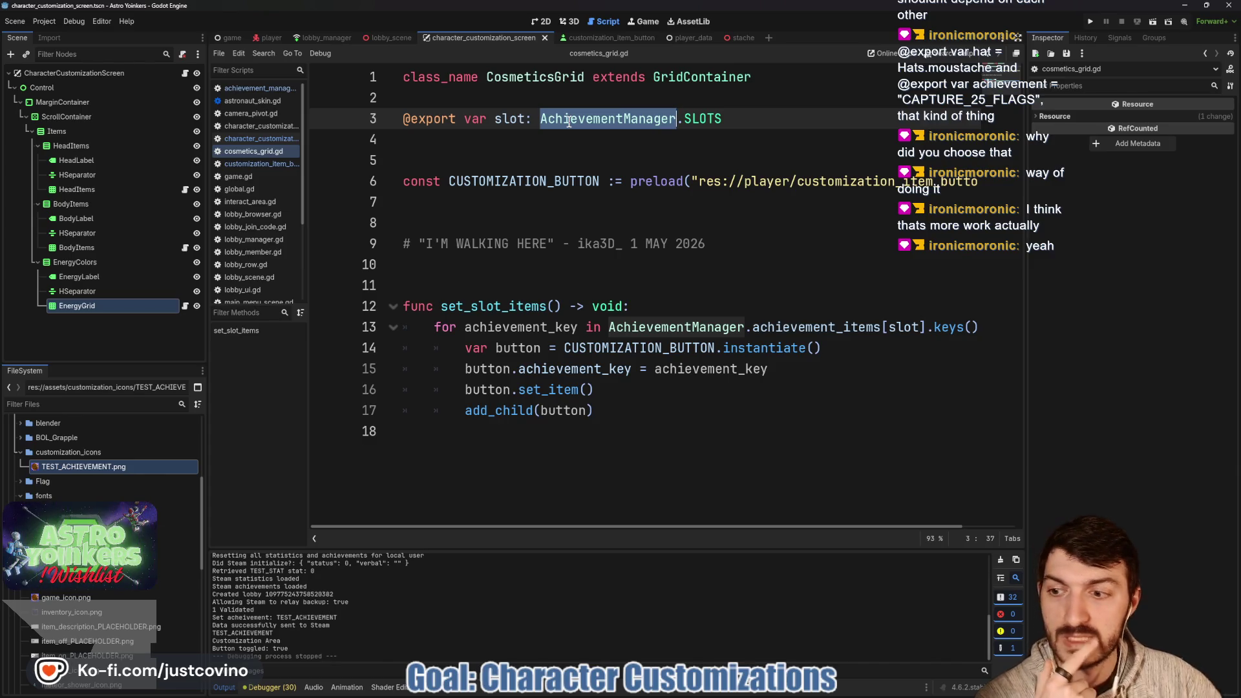
scroll(53, 486, "up", 5)
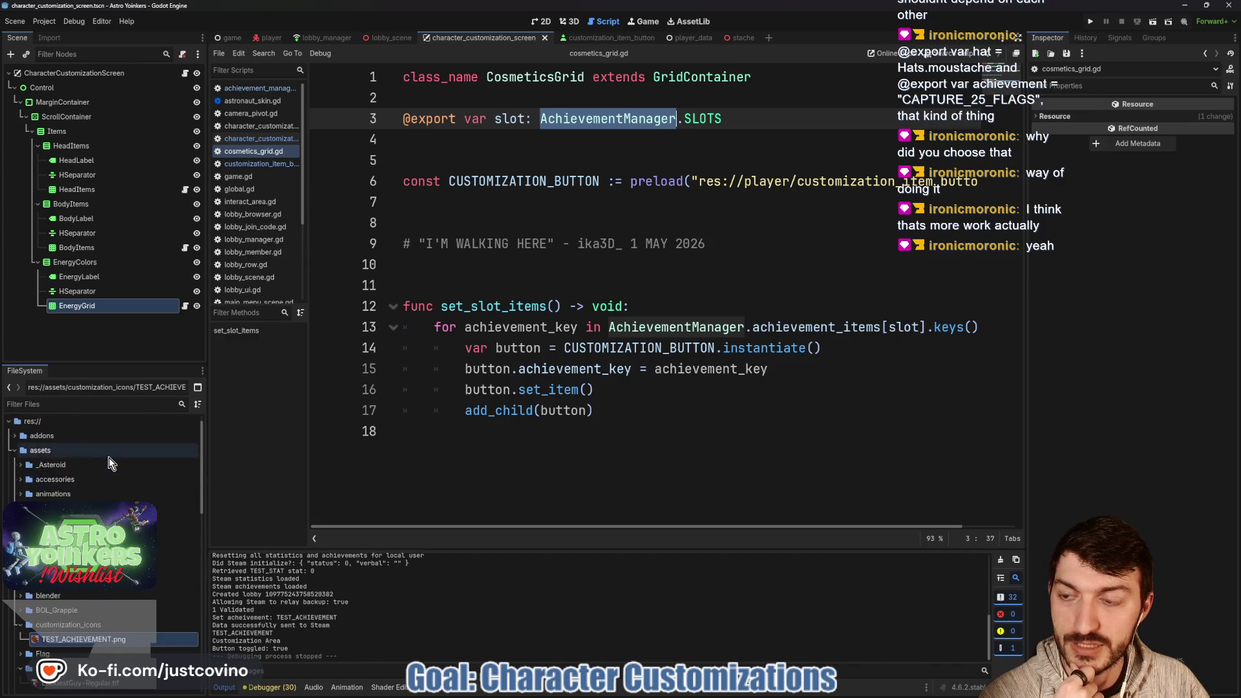
left_click(15, 466)
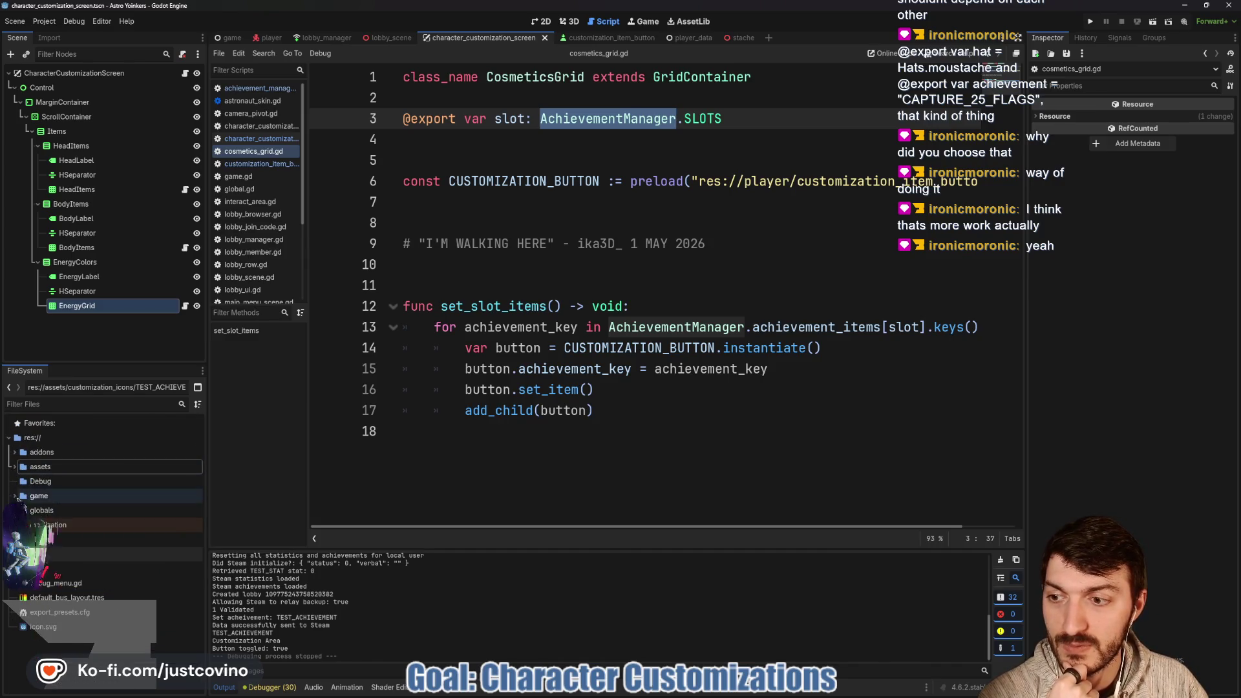
Create globals/cosmetics_manager.gd with a ## CosmeticsManager ## header comment and save it.
left_click(52, 510)
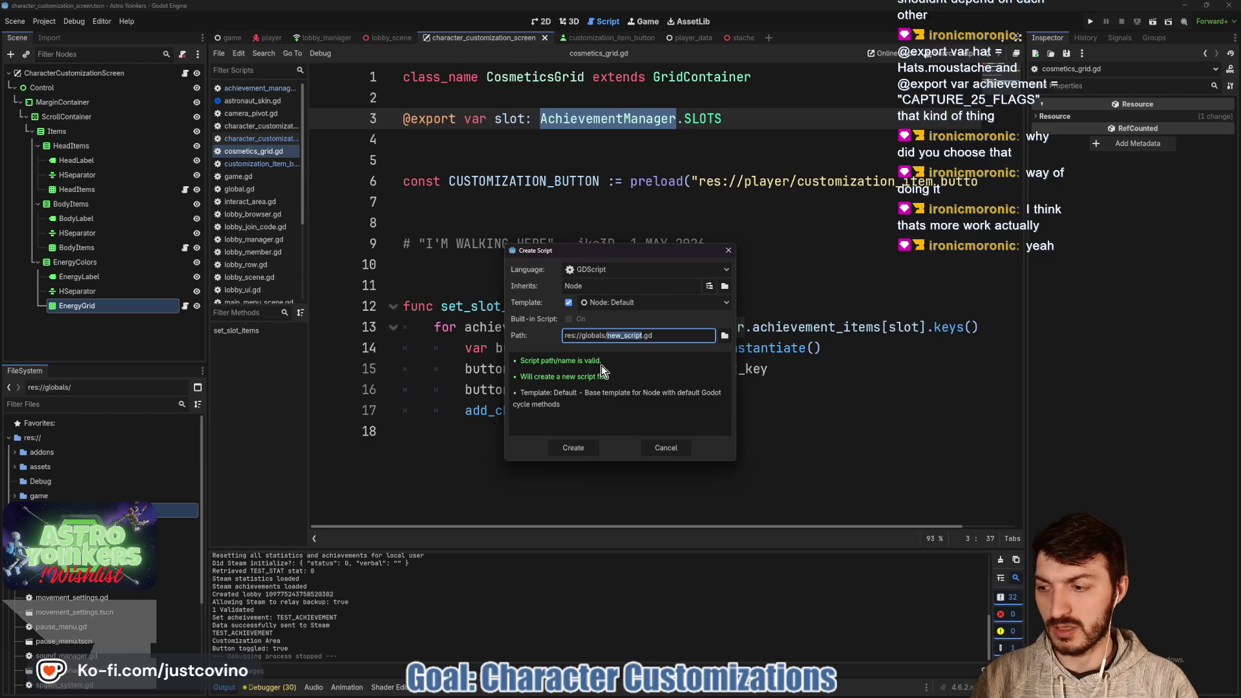
type("cosmetics_manager")
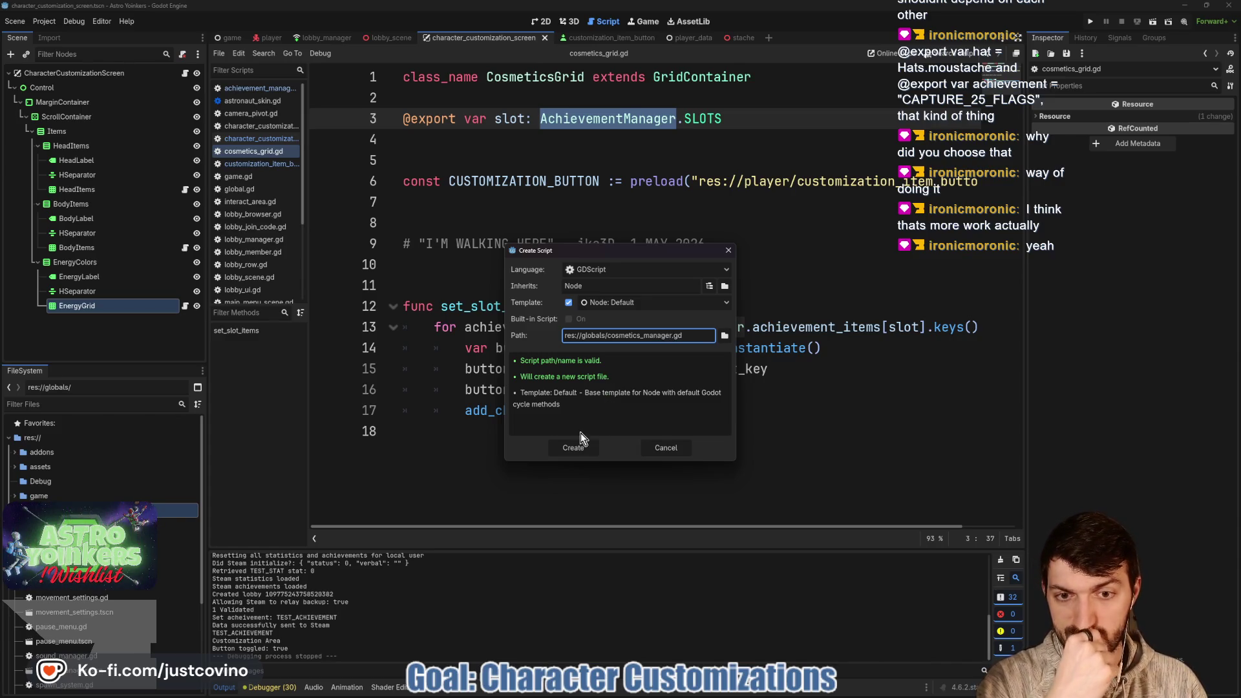
left_click(580, 448)
key("Return")
key("Up")
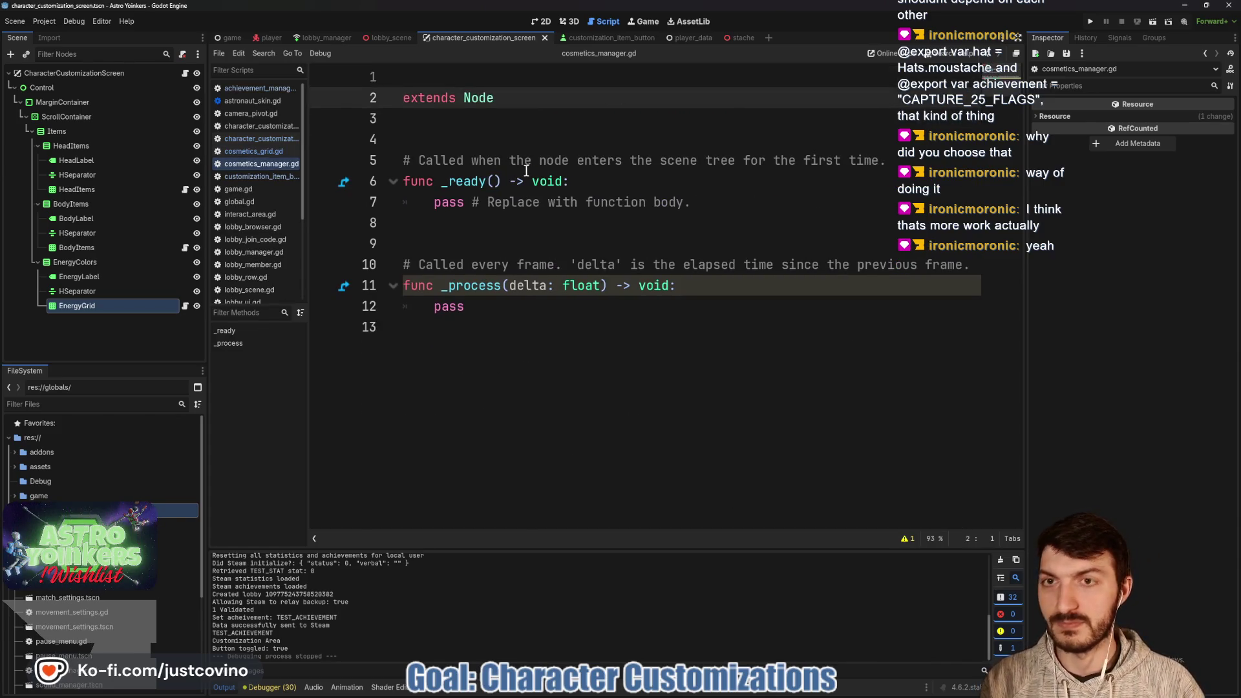
type("## CosmeticsMa")
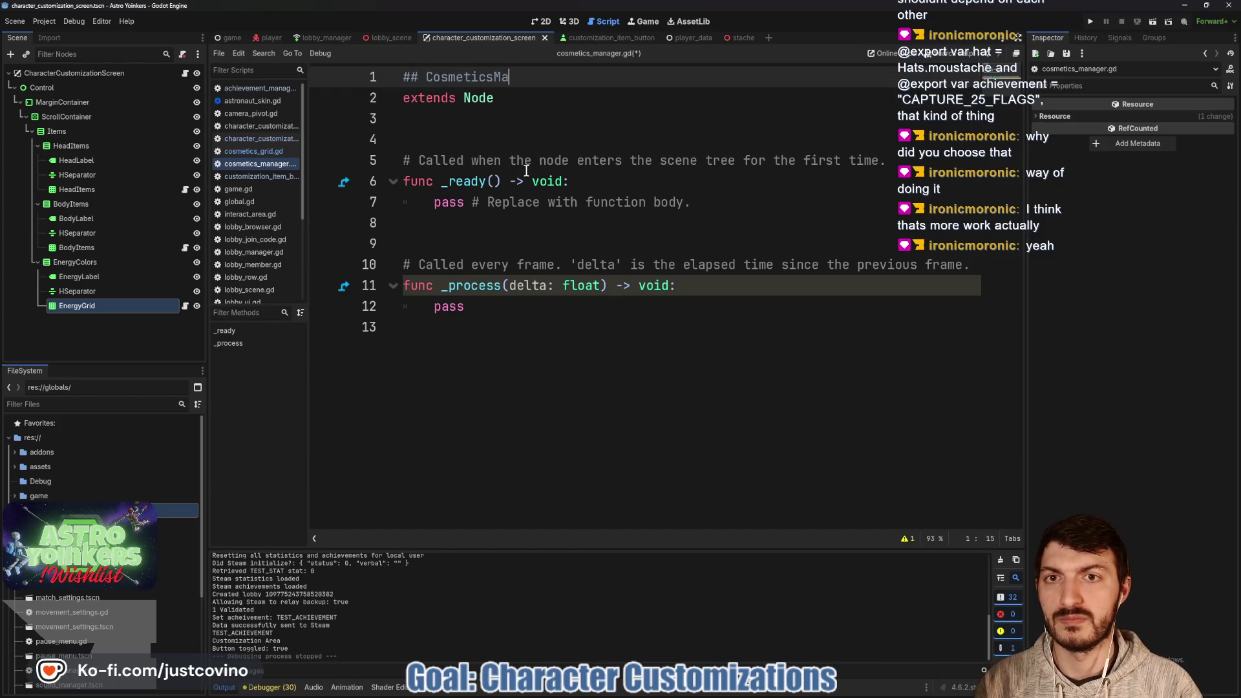
type("nager ##")
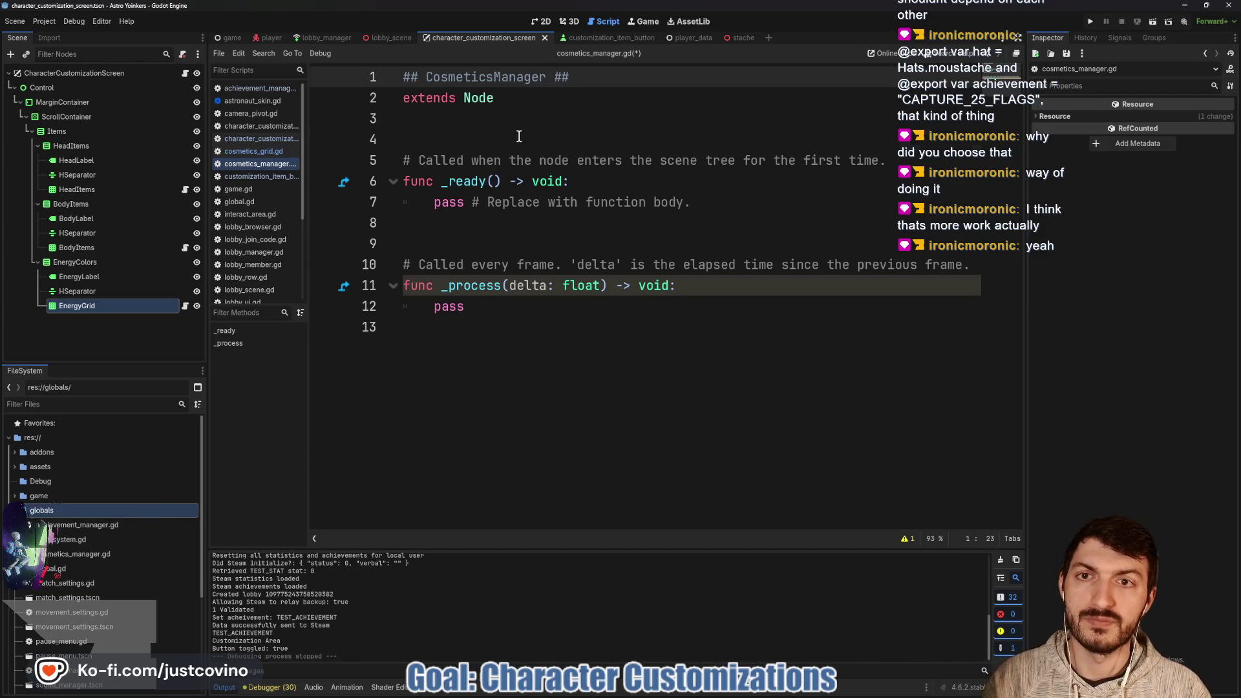
left_click(518, 137)
key("ctrl+s")
Register globals/cosmetics_manager.gd as the CosmeticsManager autoload in Project Settings.
left_click(44, 20)
left_click(65, 33)
left_click(424, 138)
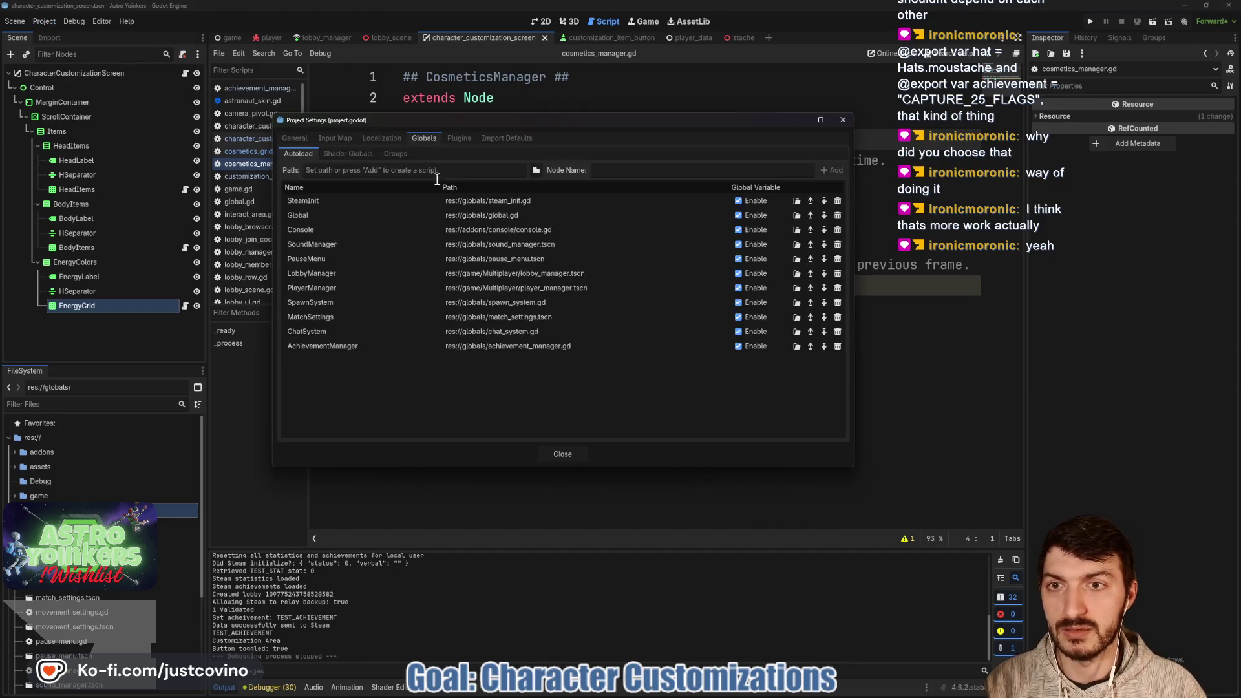
left_click(536, 169)
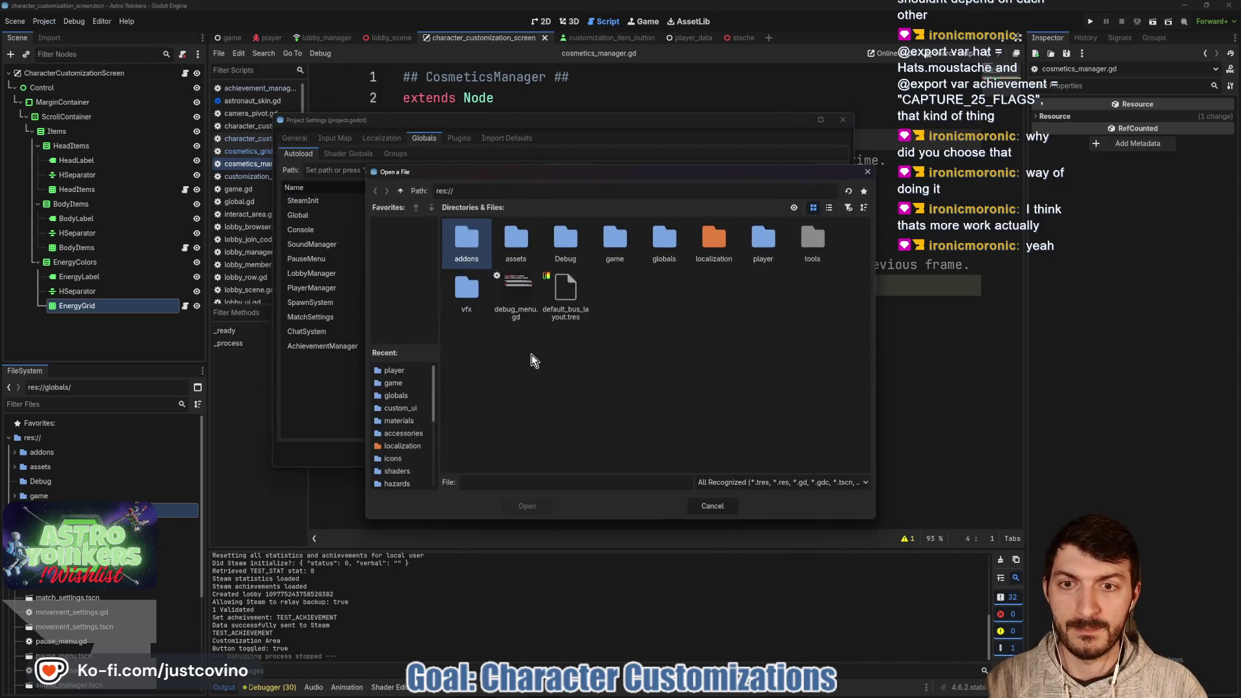
double_click(664, 239)
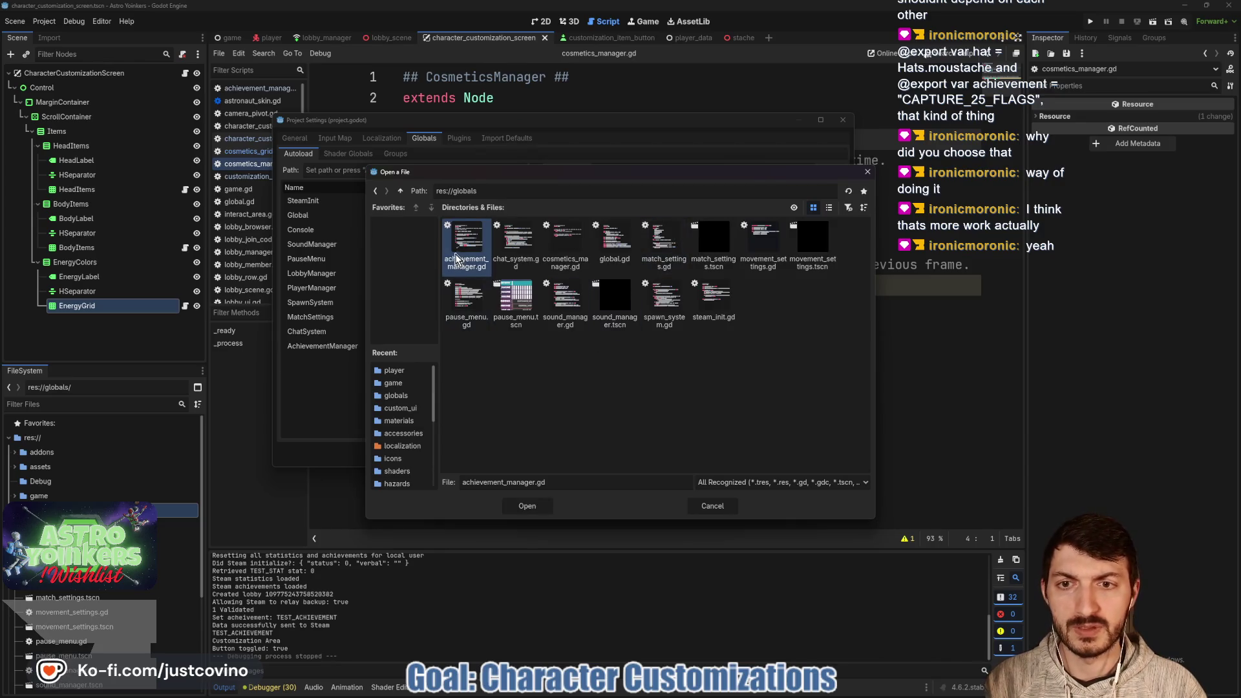
left_click(565, 247)
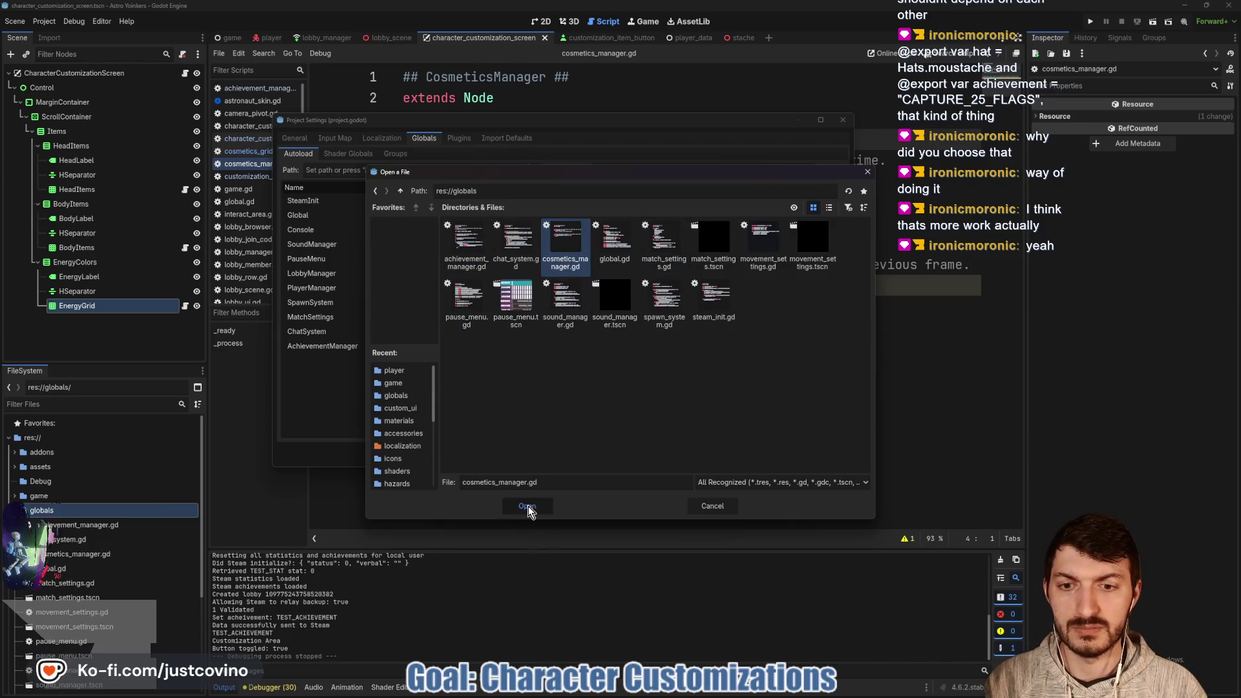
left_click(528, 507)
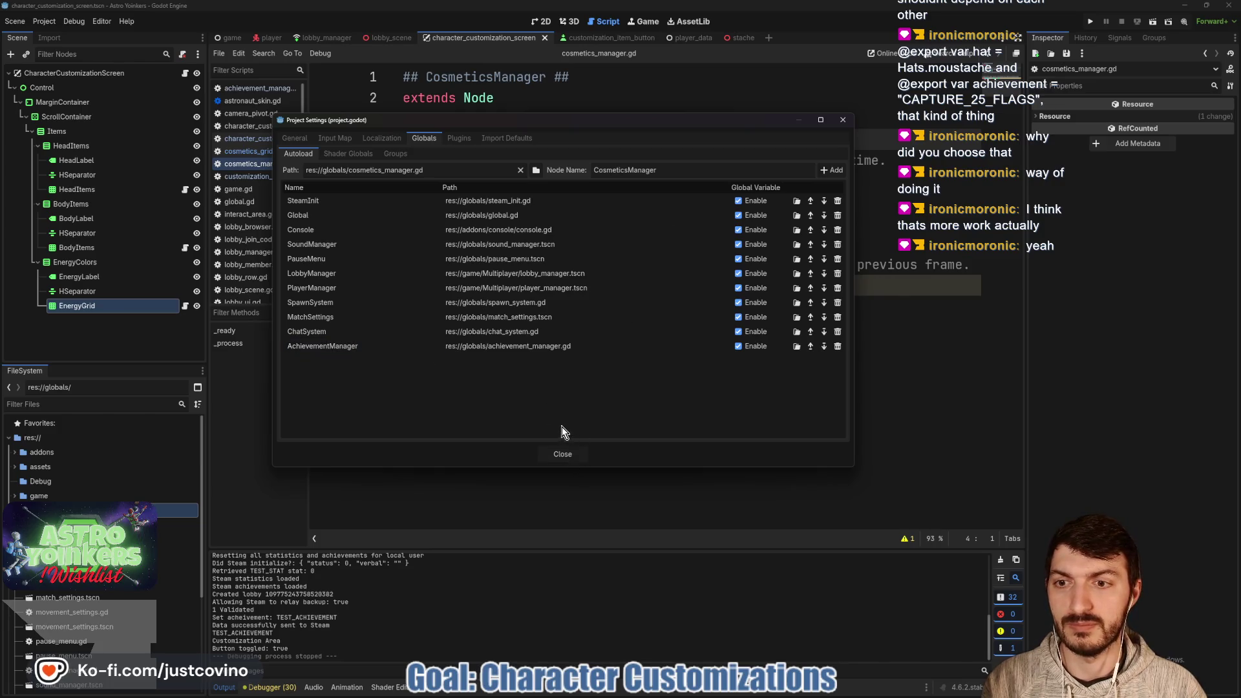
left_click(835, 170)
left_click(562, 454)
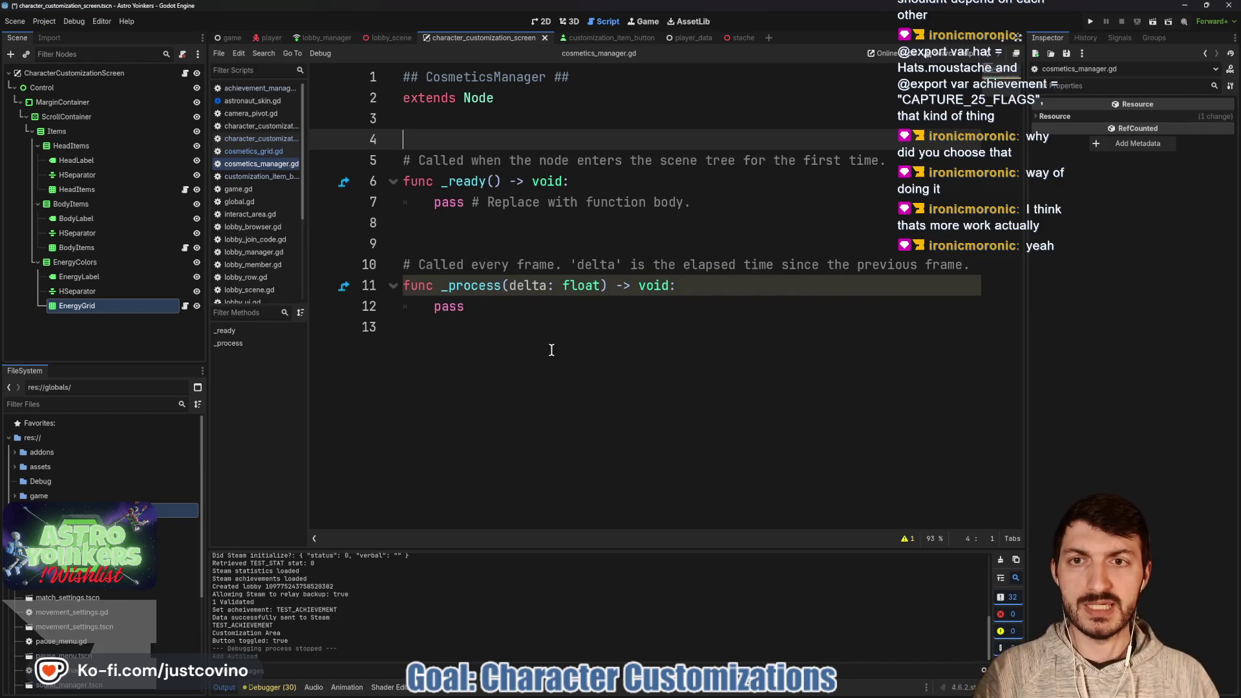
Delete the _ready and _process template stubs from cosmetics_manager.gd and save.
left_click_drag(551, 350, 378, 144)
key("BackSpace")
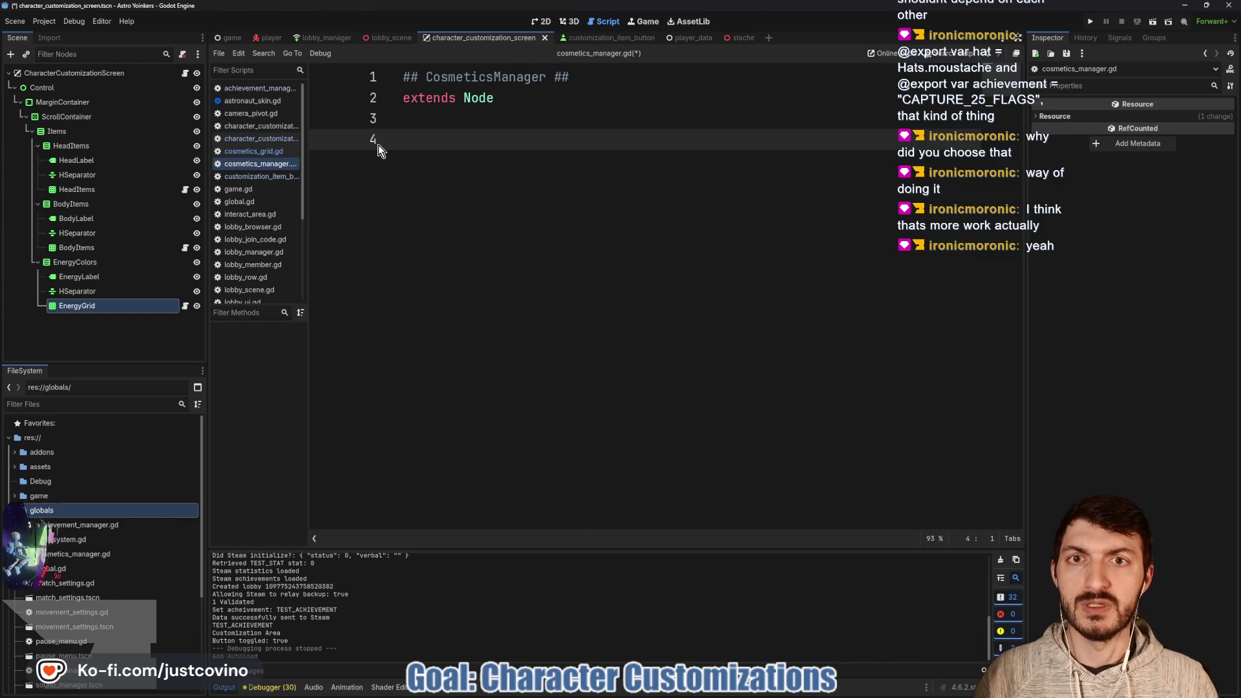
key("BackSpace")
key("ctrl+s")
In achievement_manager.gd, review the SLOTS enum and its HEAD and CHEST entries.
left_click(255, 88)
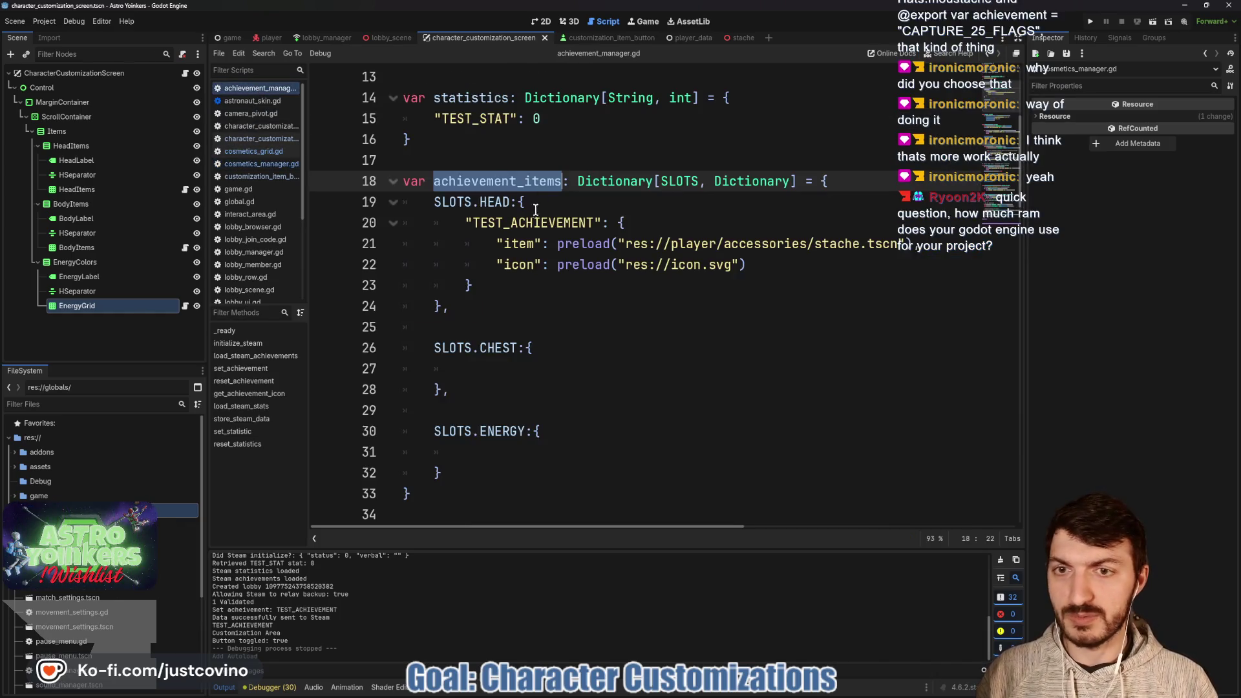
left_click(579, 345)
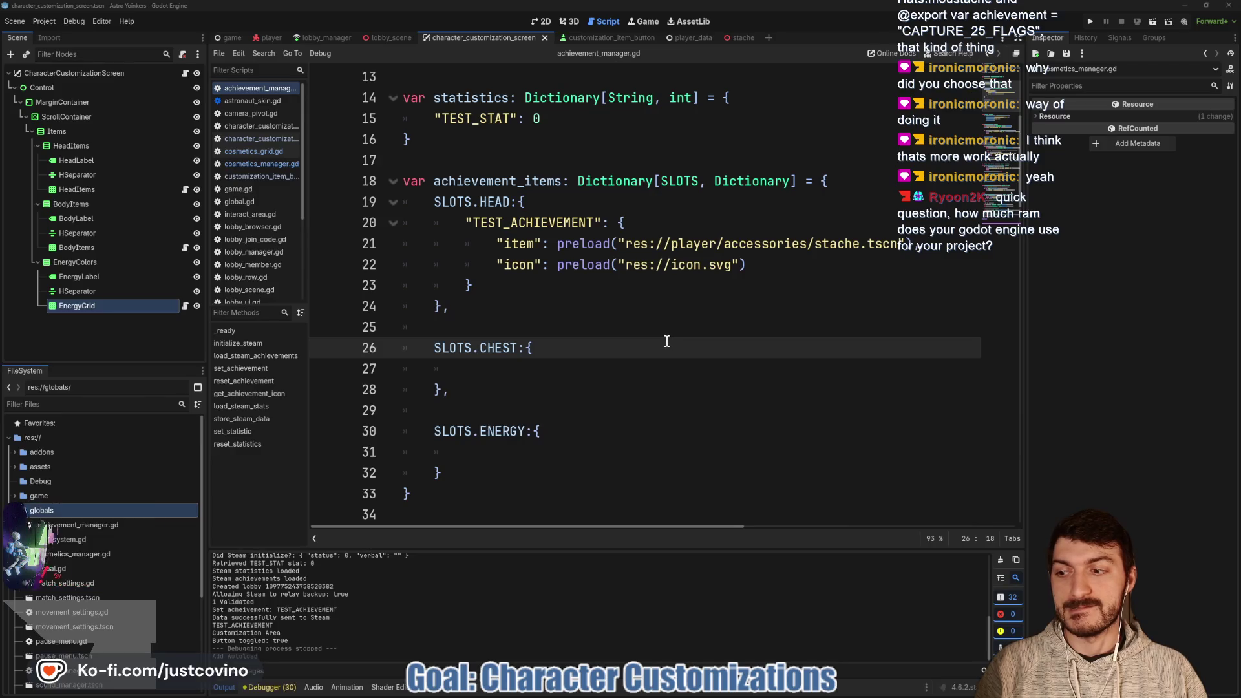
left_click(534, 305)
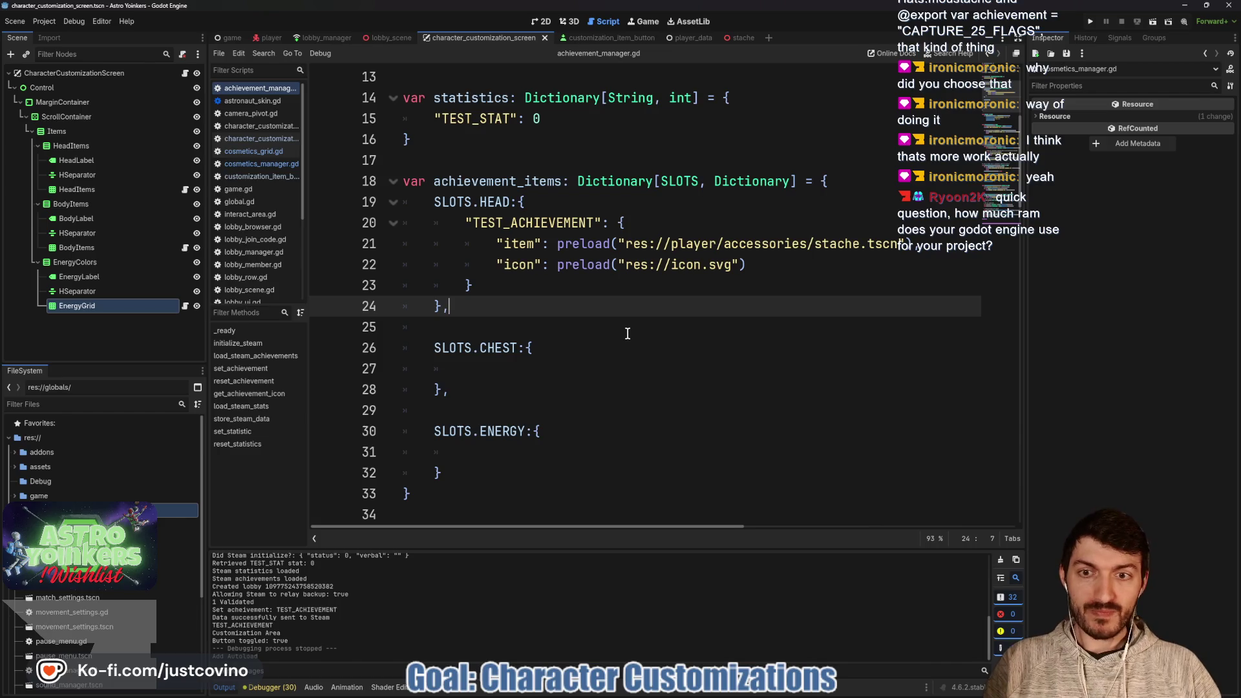
scroll(627, 333, "down", 4)
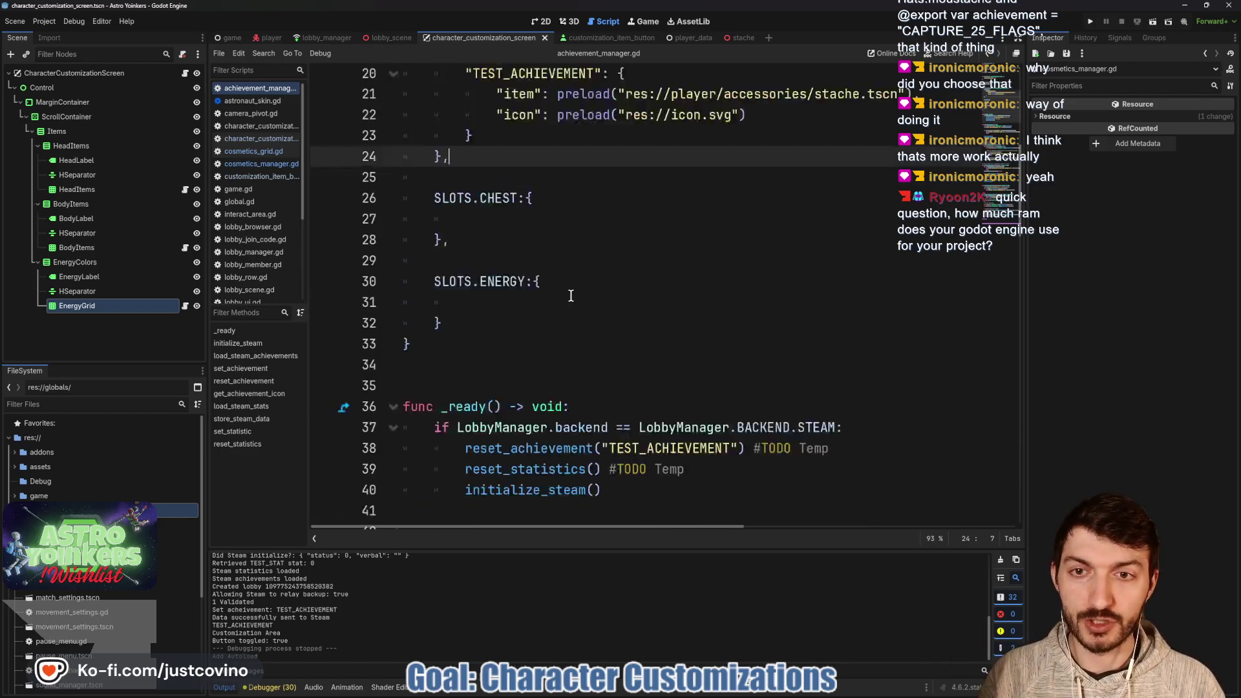
scroll(531, 267, "up", 6)
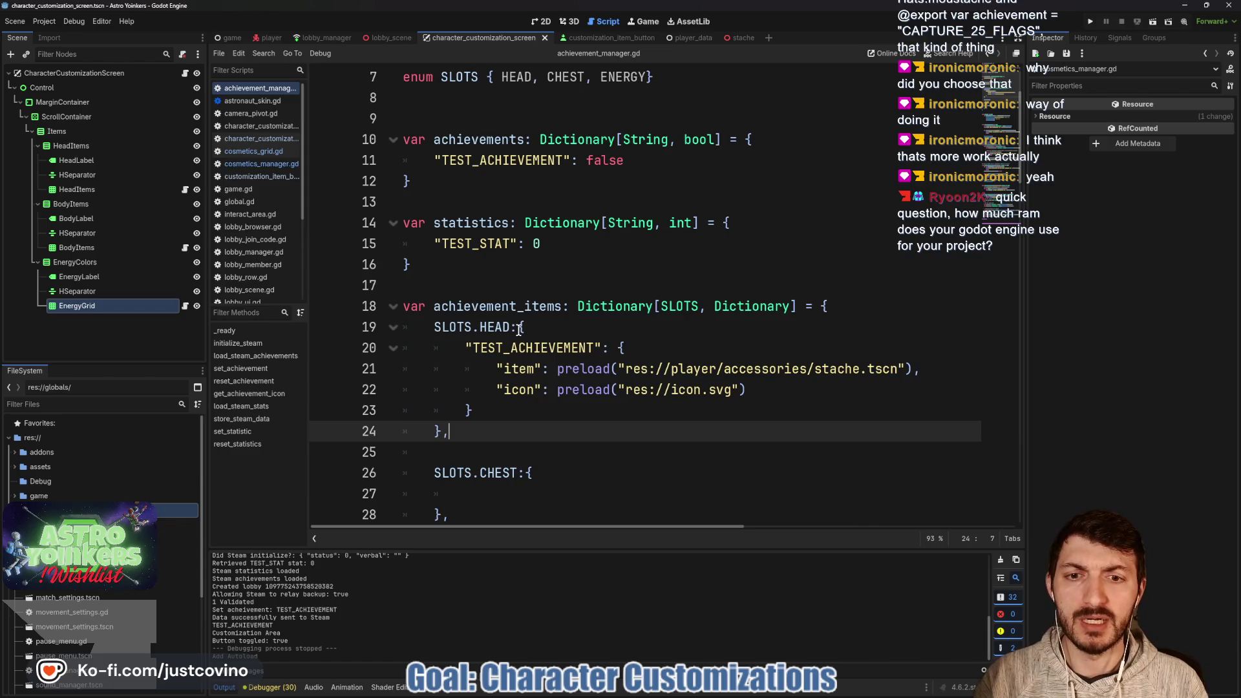
scroll(519, 330, "down", 2)
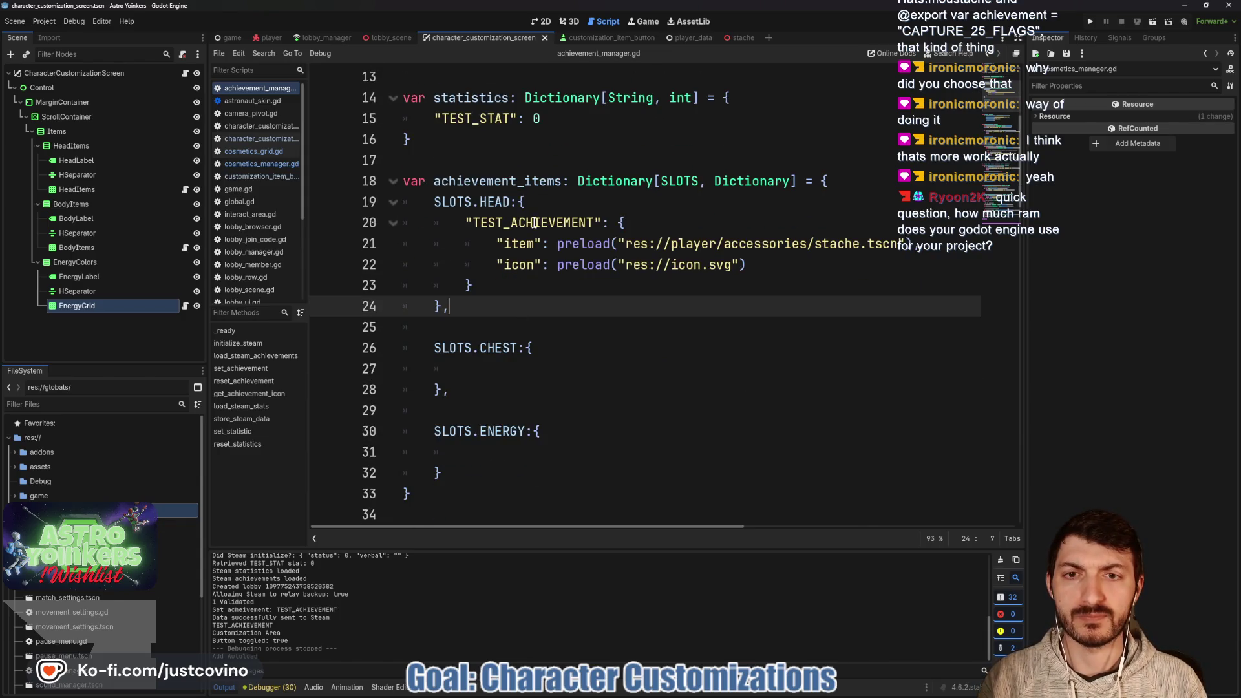
scroll(535, 222, "up", 3)
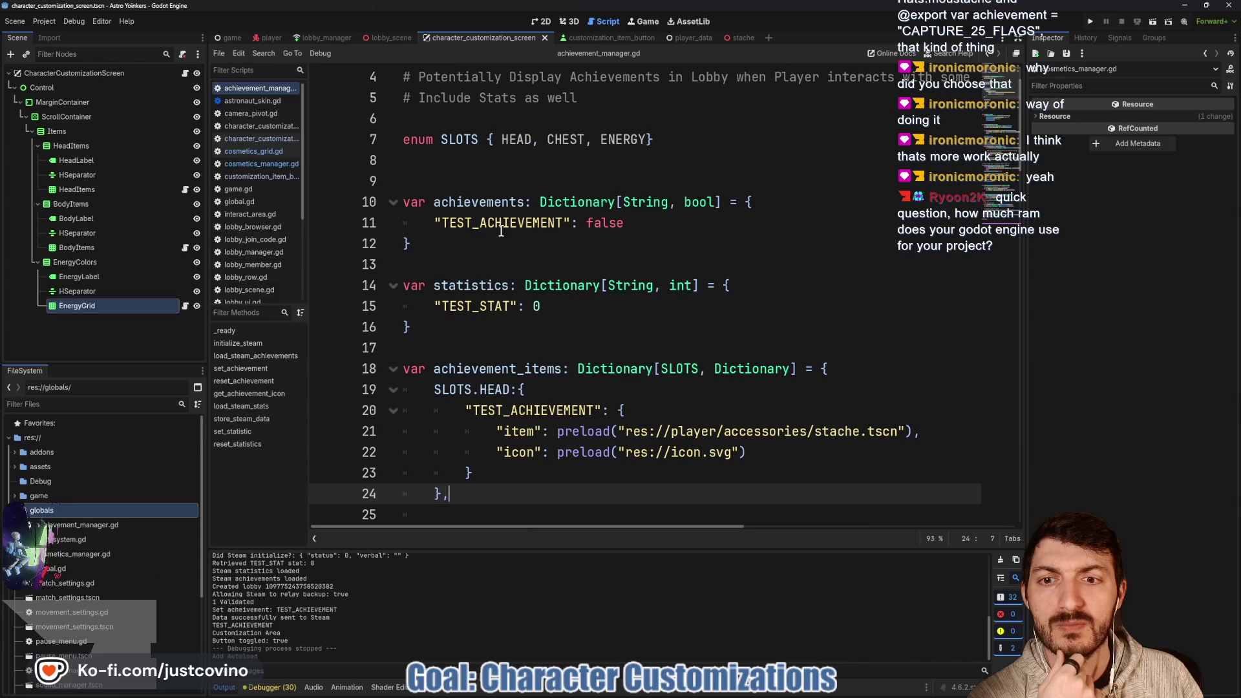
scroll(621, 234, "up", 1)
left_click(448, 200)
double_click(449, 200)
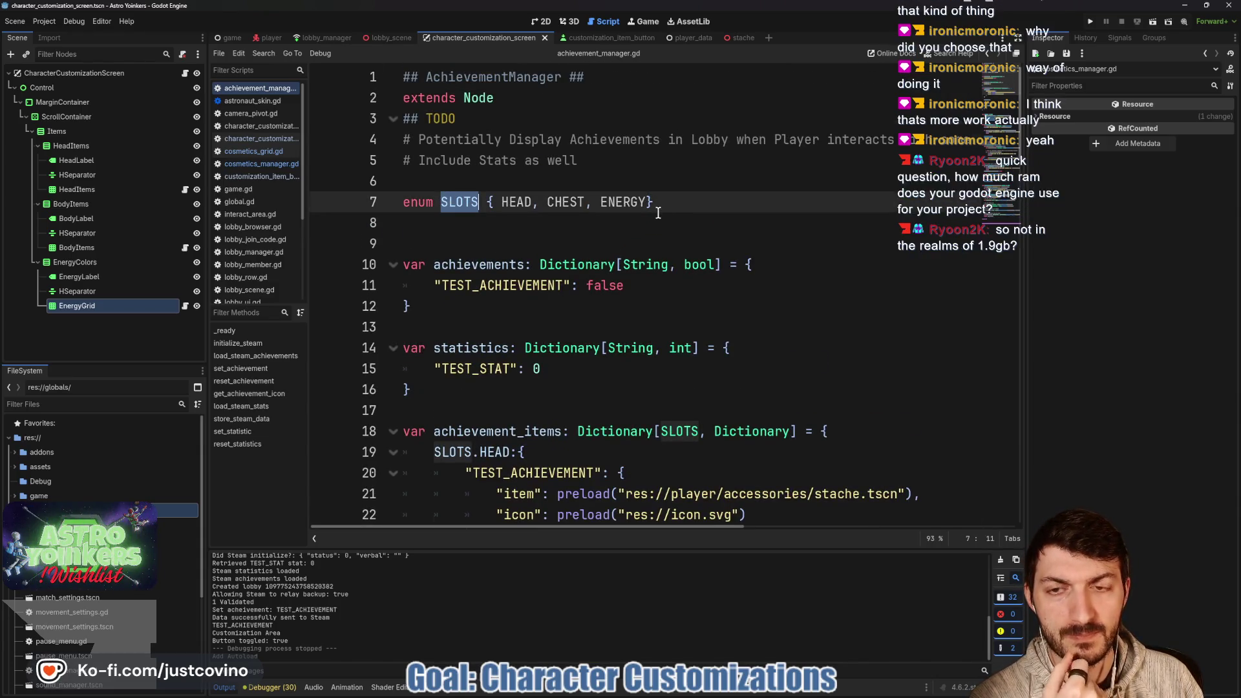
Scroll down to get_achievement_icon and the Stats region, then check engine memory in Task Manager.
scroll(666, 211, "down", 11)
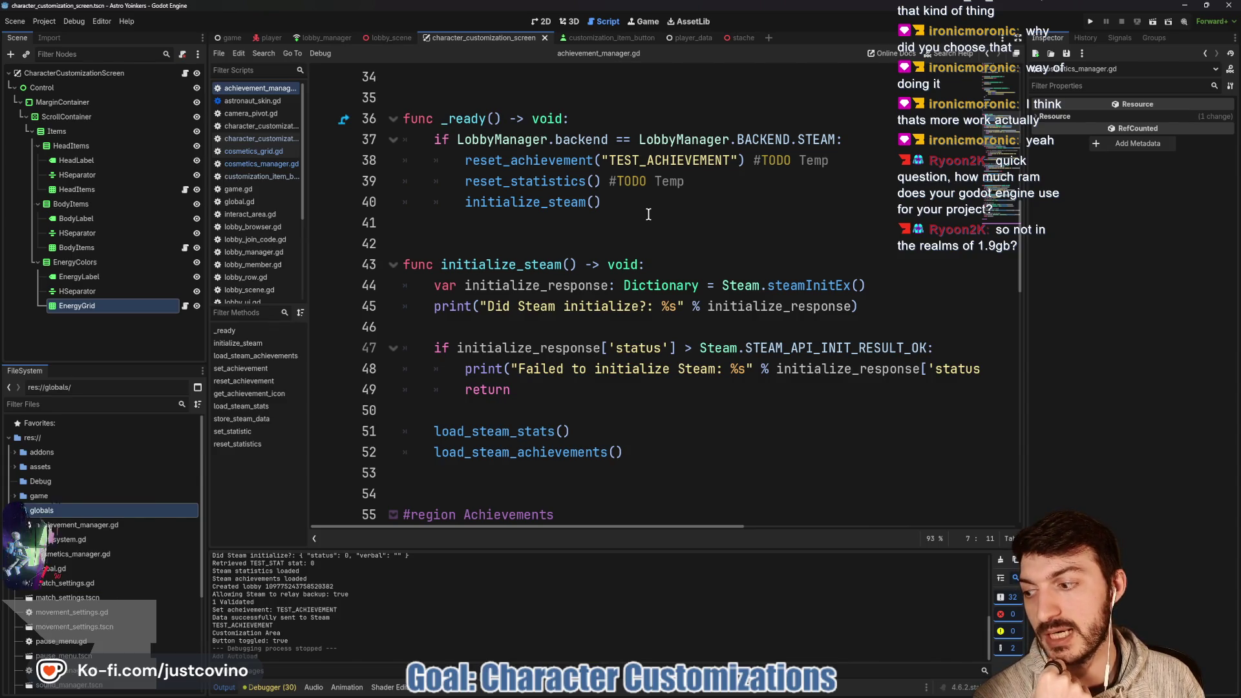
scroll(648, 214, "down", 2)
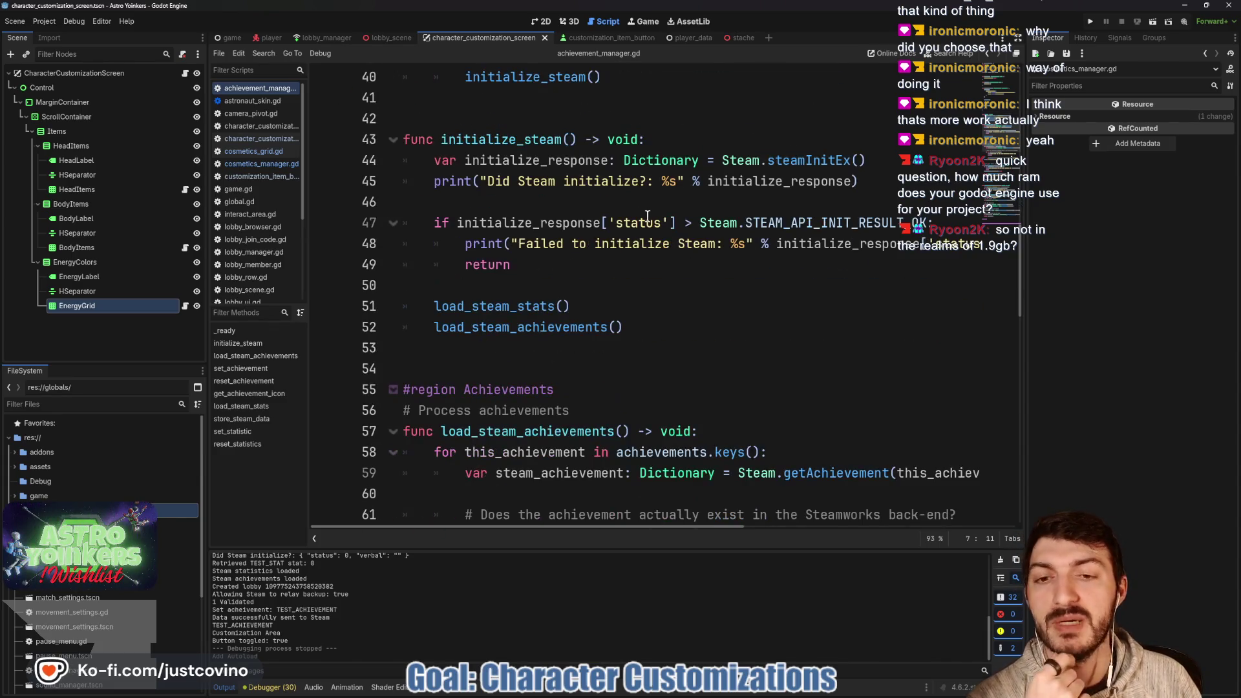
left_click(581, 366)
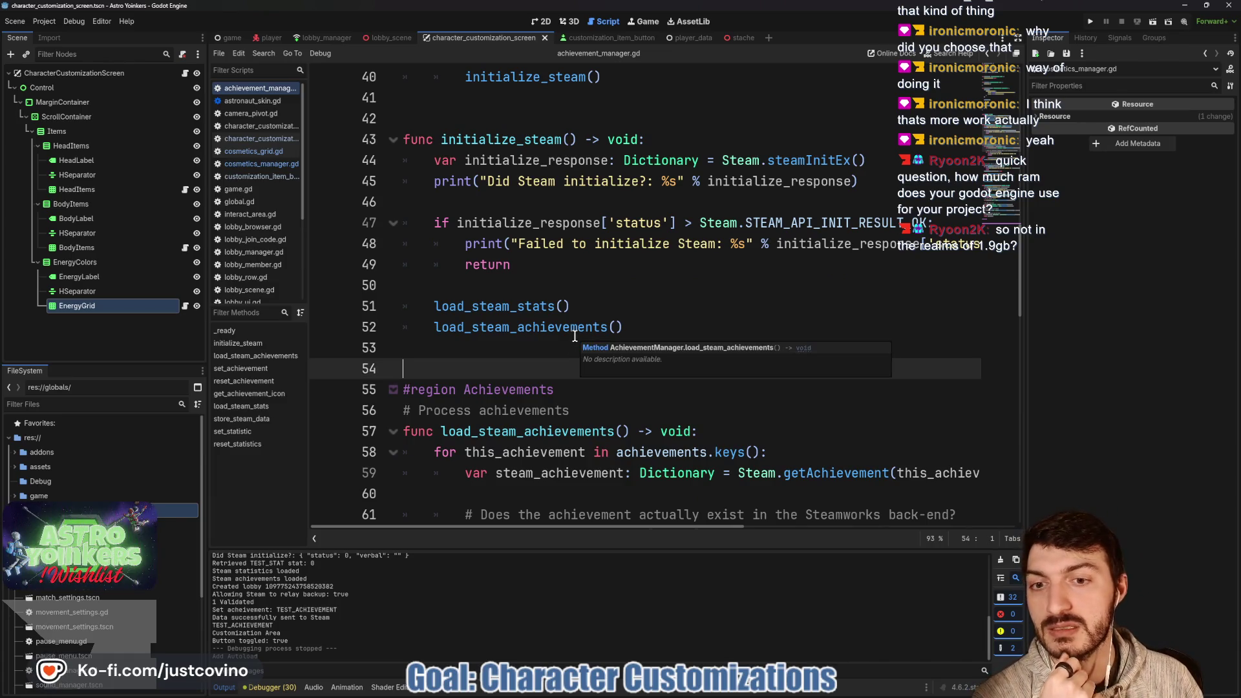
left_click(503, 349)
scroll(503, 349, "down", 3)
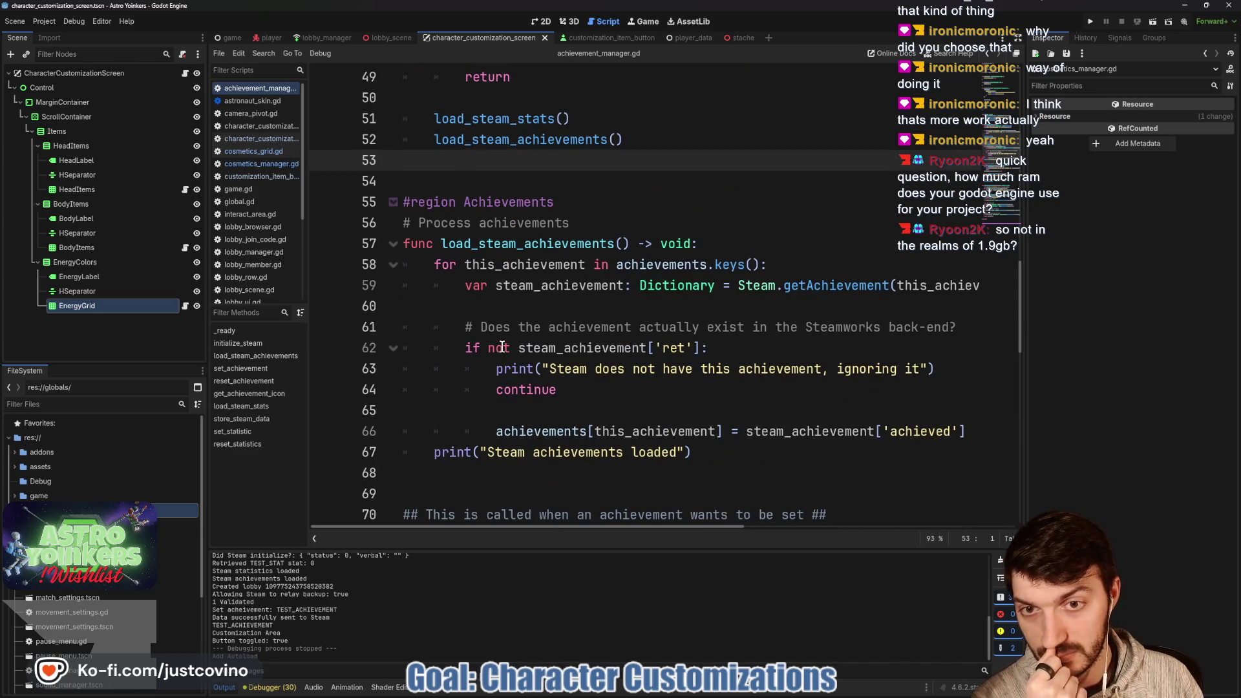
scroll(502, 344, "down", 5)
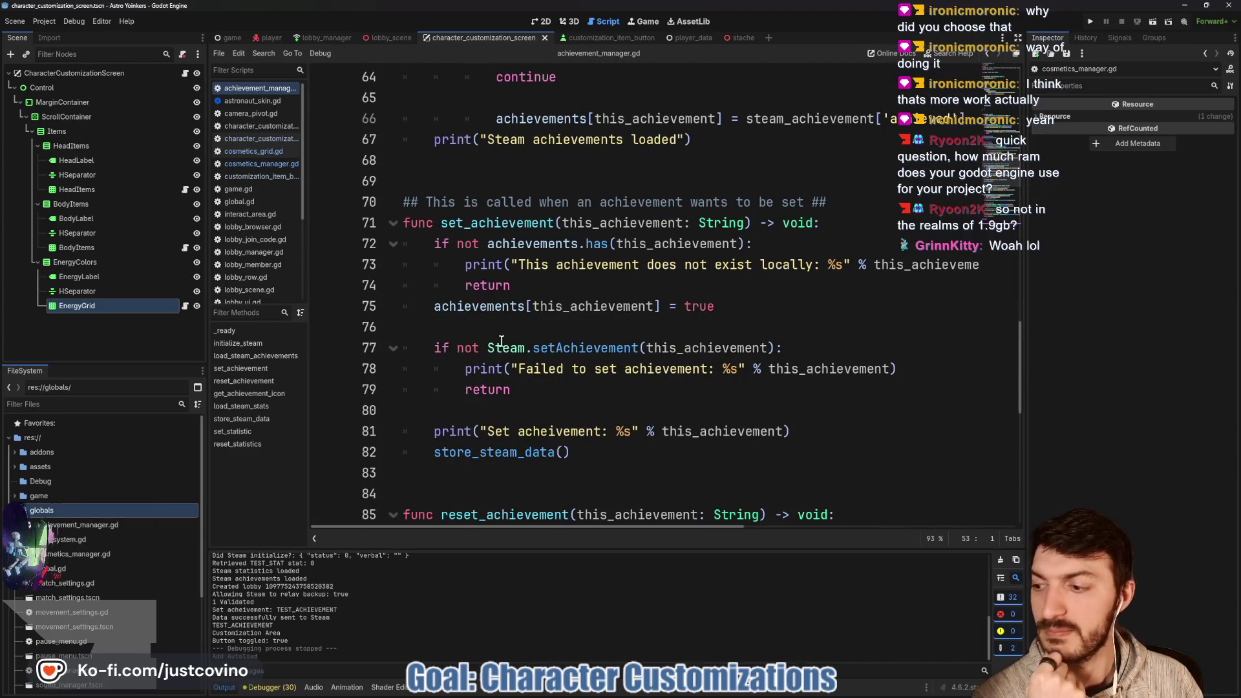
scroll(501, 345, "down", 3)
scroll(502, 341, "down", 6)
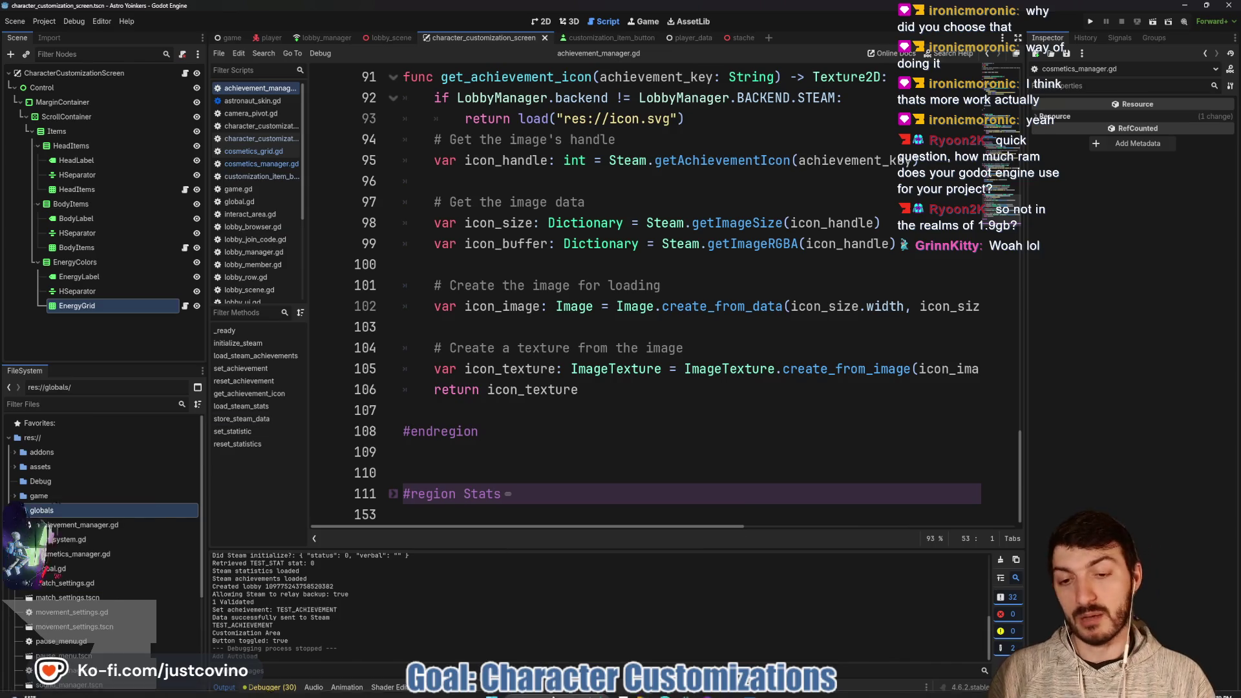
key("ctrl+shift+Escape")
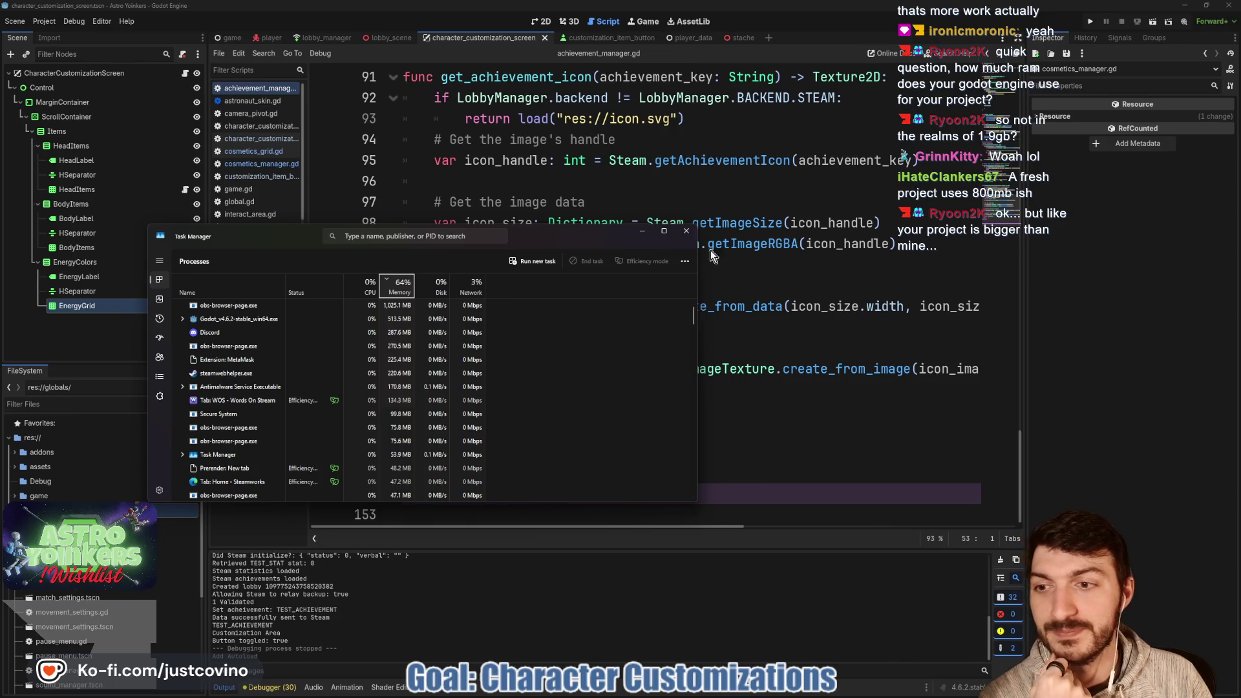
left_click(687, 233)
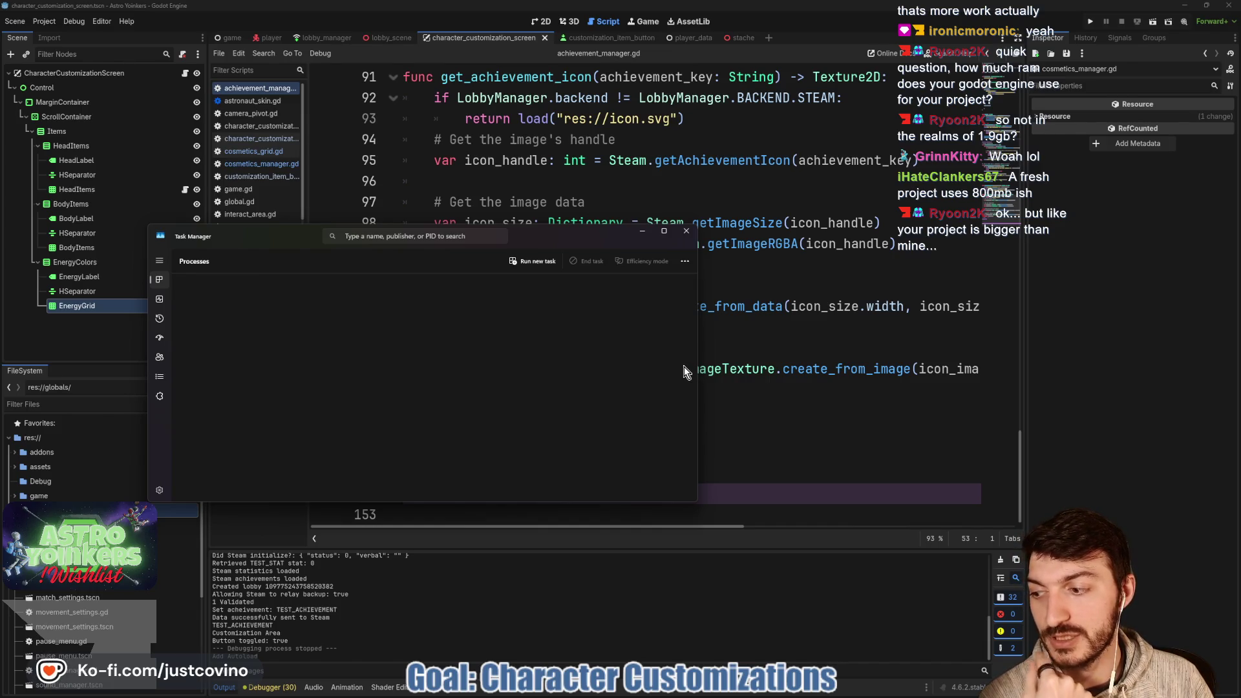
left_click(686, 231)
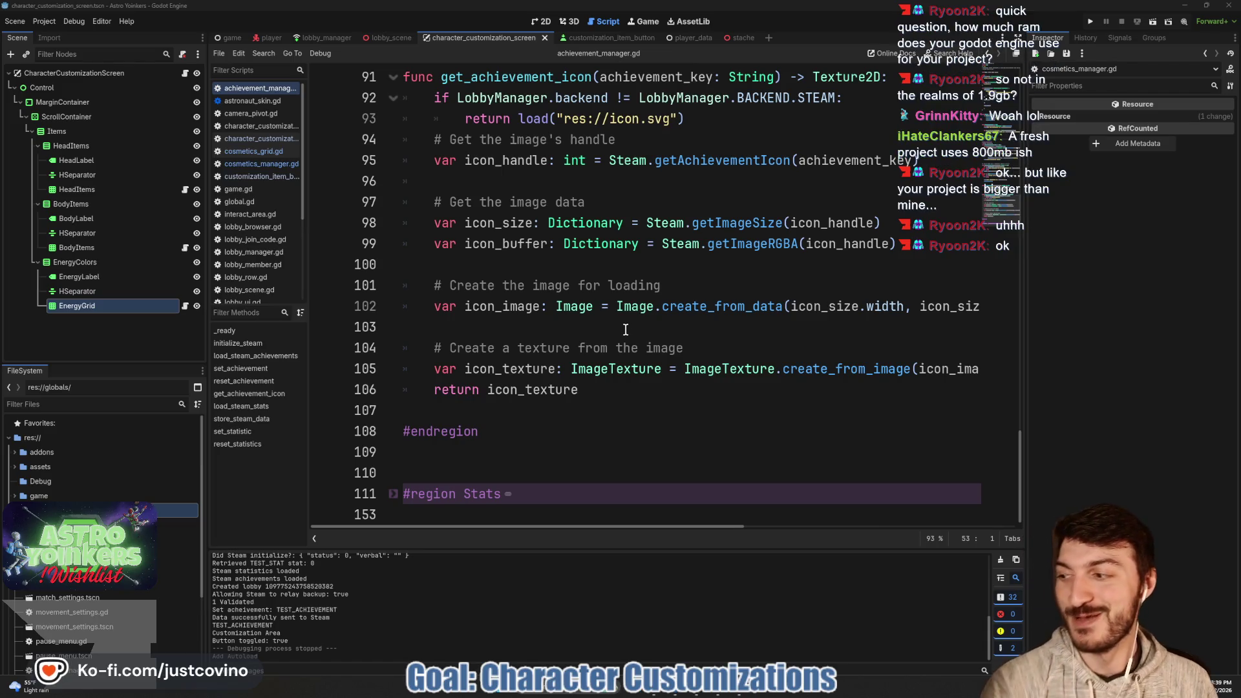
left_click(512, 266)
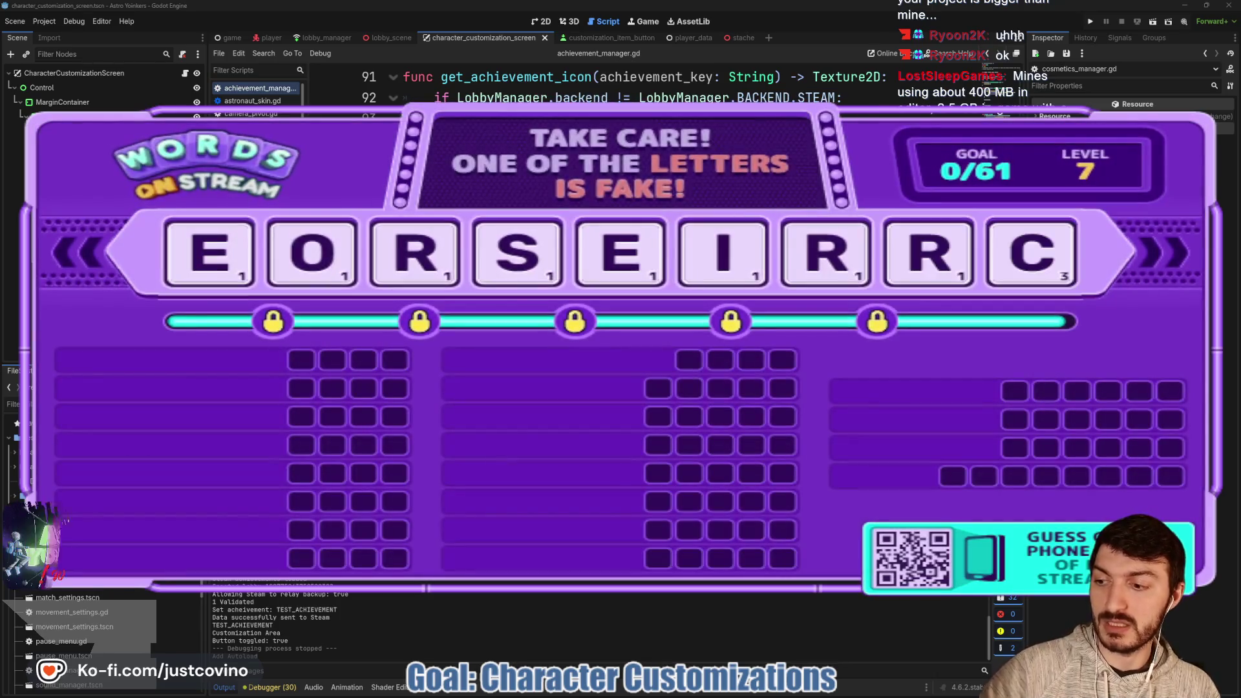
Scroll the achievement_manager.gd view up once the Words On Stream round closes.
scroll(614, 258, "up", 4)
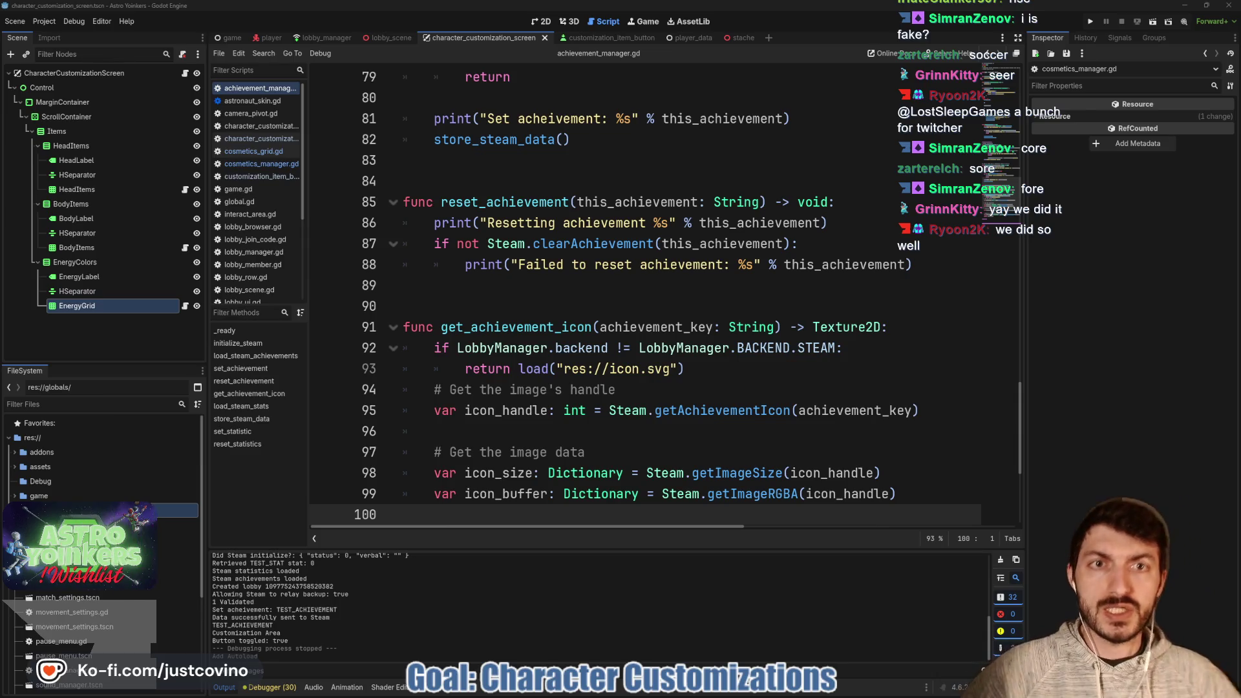
In customization_item_button.gd, highlight every use of achievement_key.
left_click(607, 38)
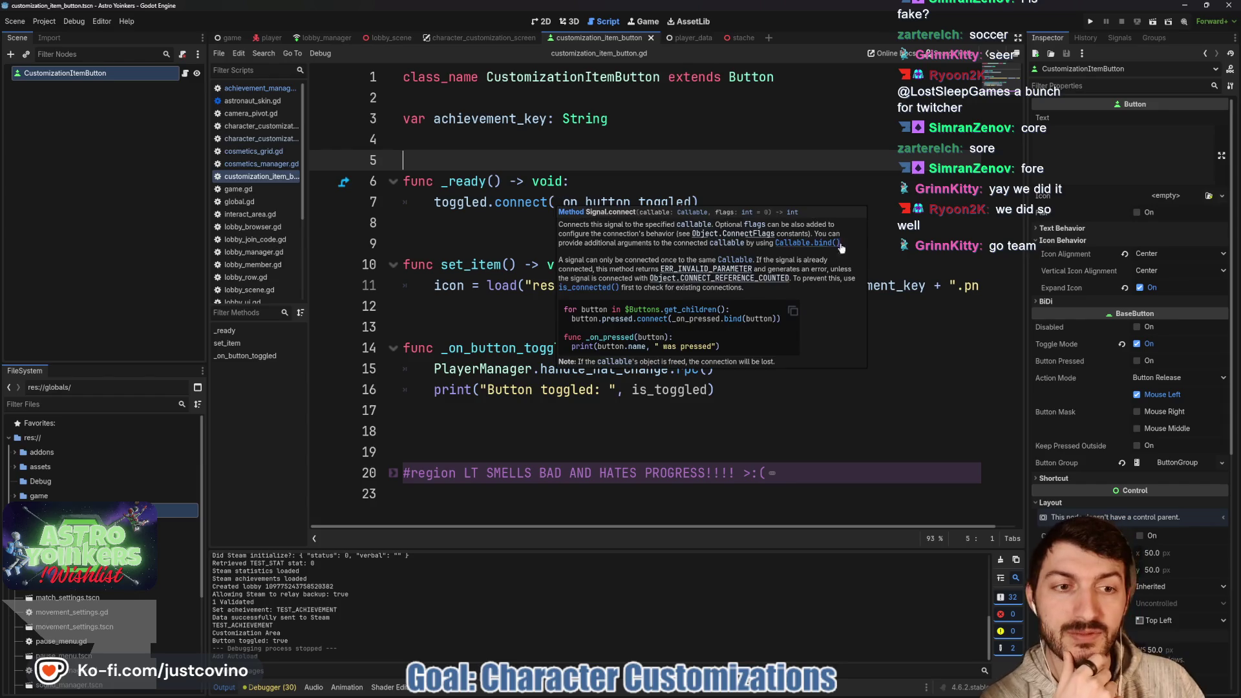
double_click(491, 119)
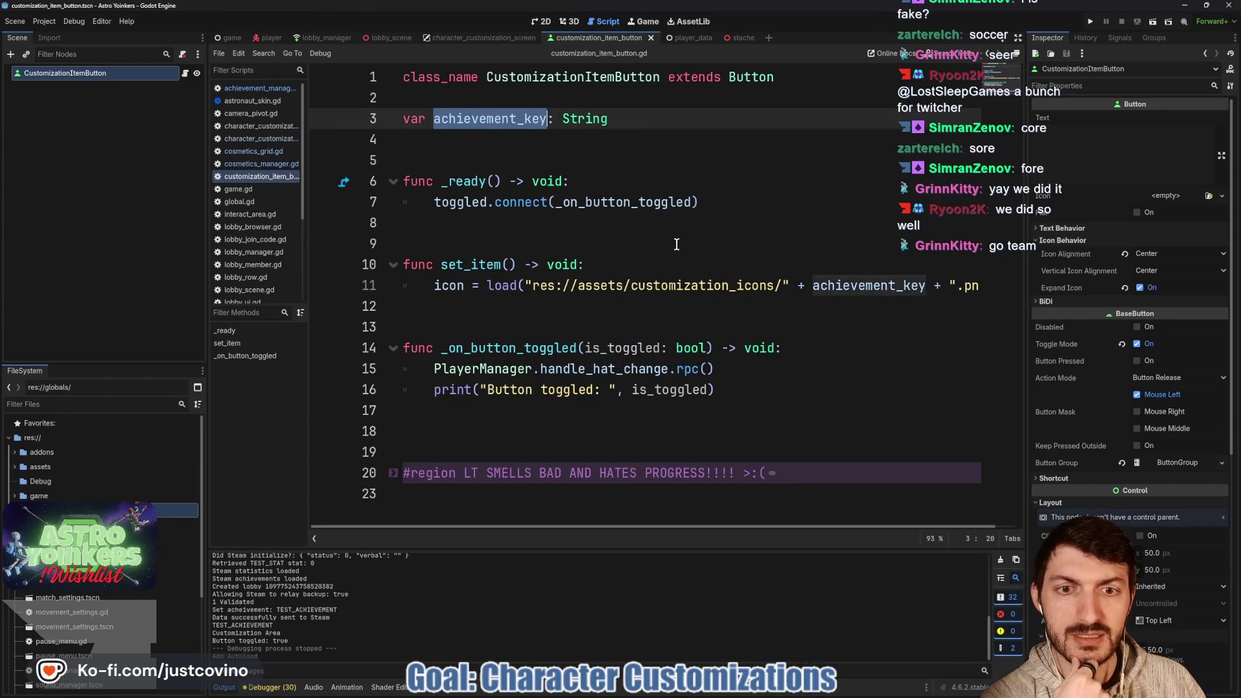
scroll(686, 300, "right", 1)
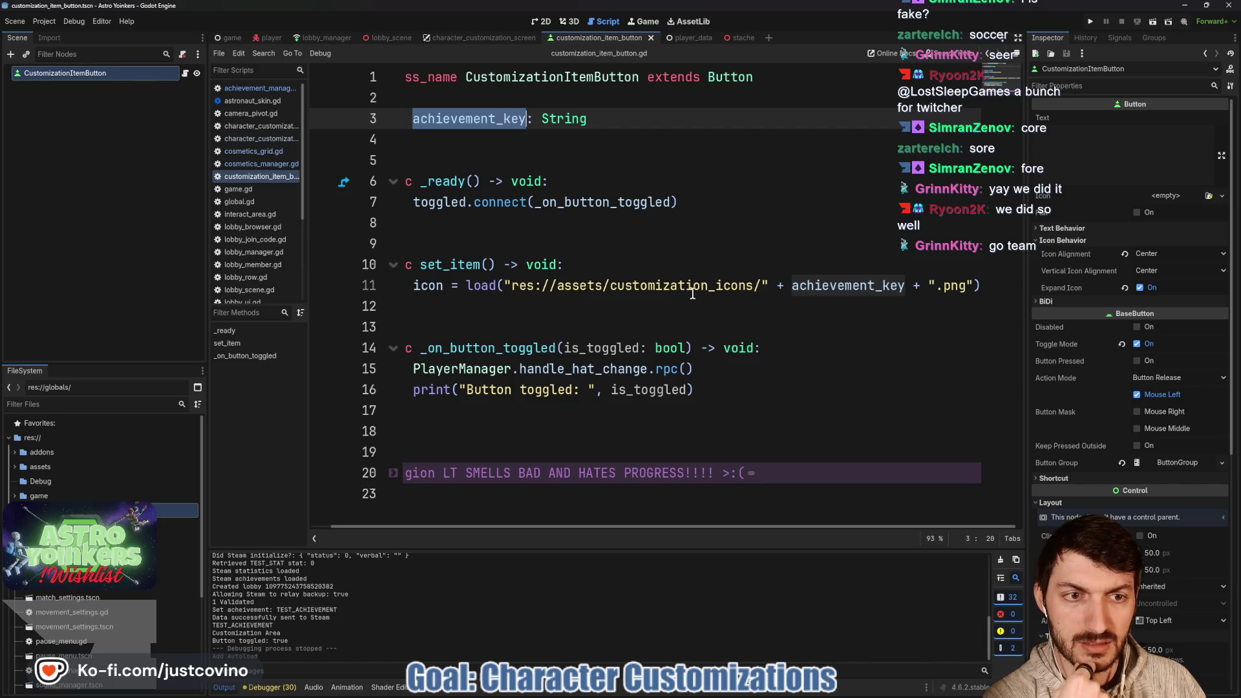
scroll(693, 295, "left", 1)
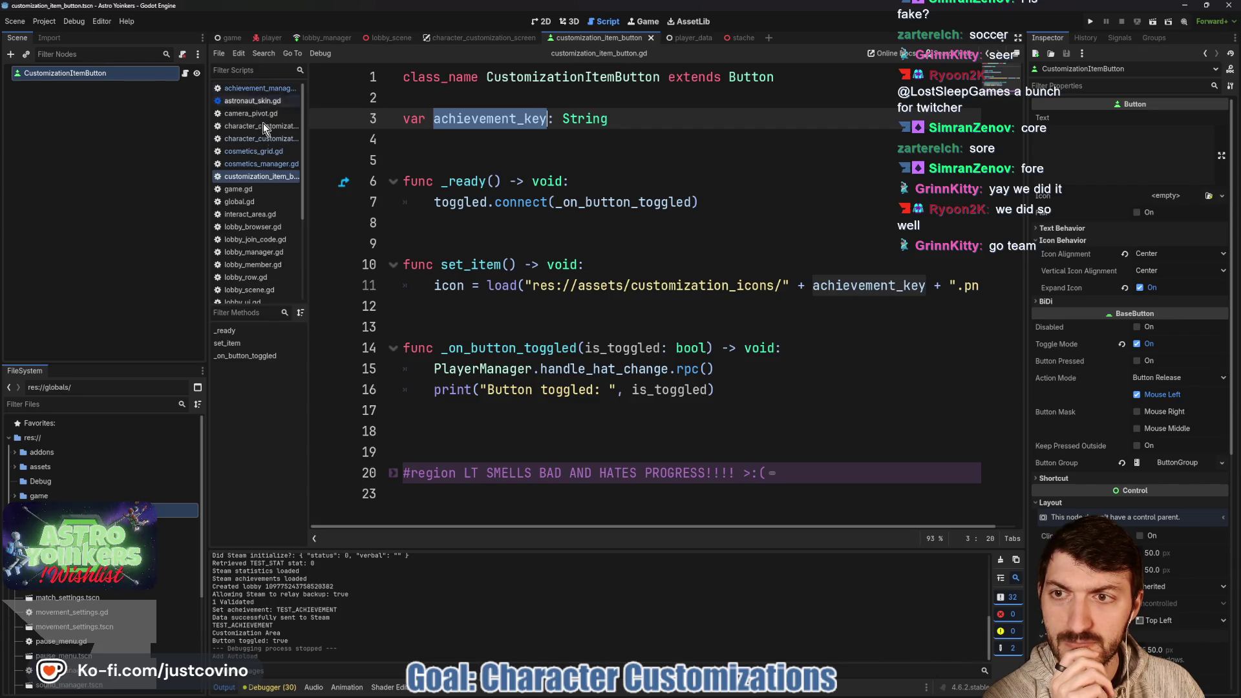
Close every script tab except cosmetics_manager.gd.
left_click(266, 164)
right_click(268, 166)
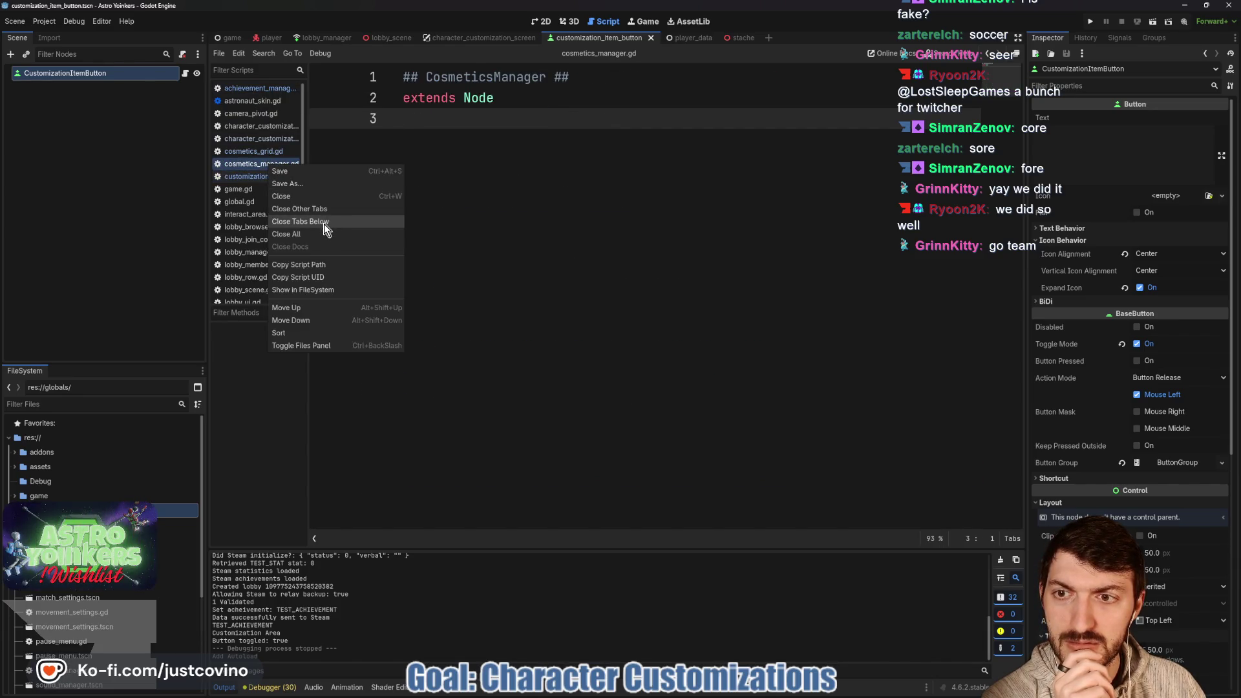
left_click(309, 216)
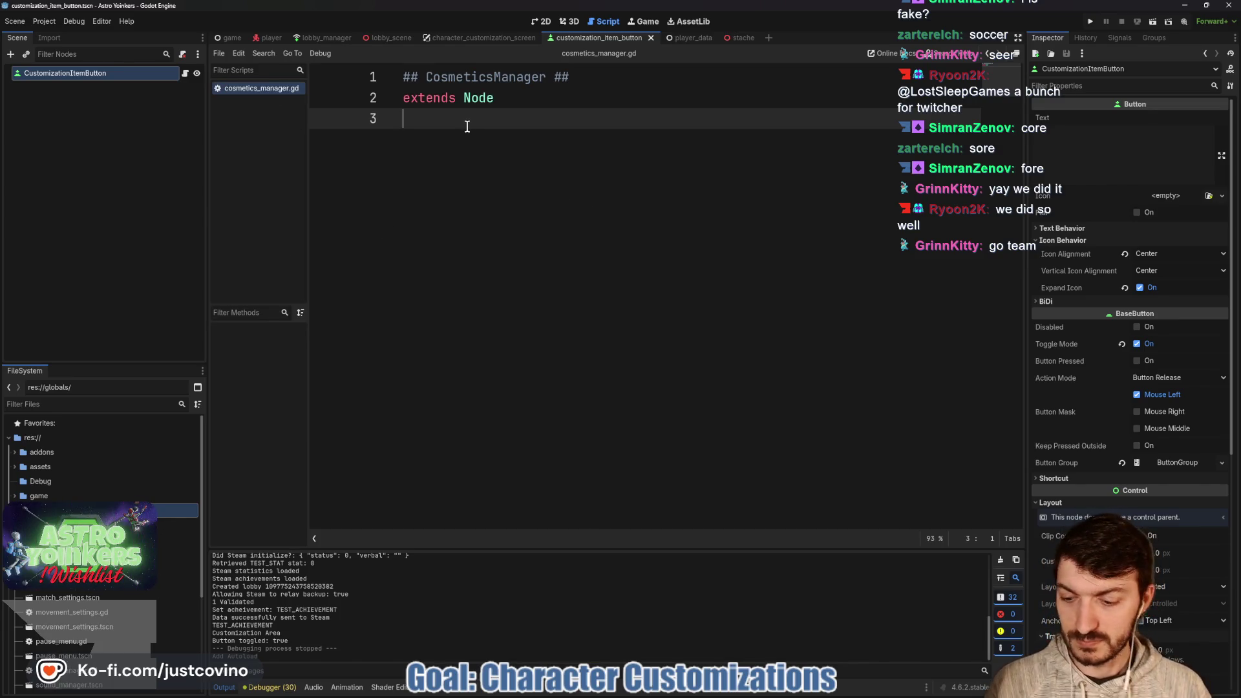
key("Return")
key("Return")
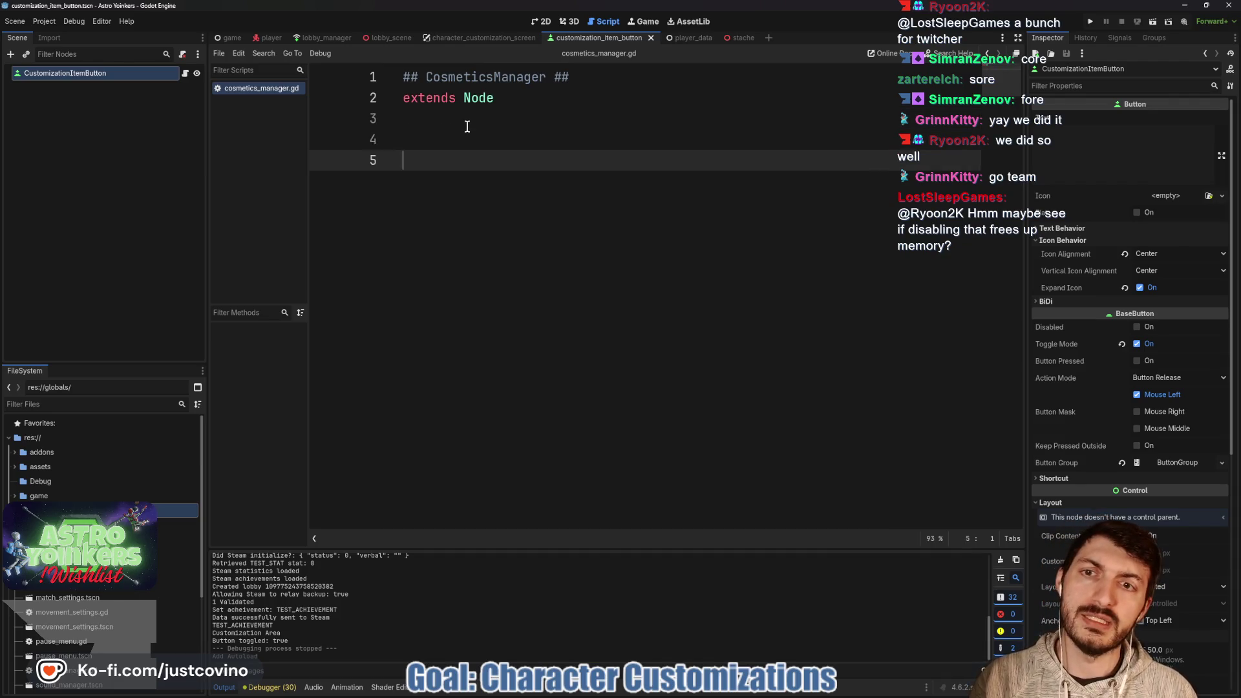
key("BackSpace")
Cycle through the scene tabs, ending on the player scene.
left_click(476, 37)
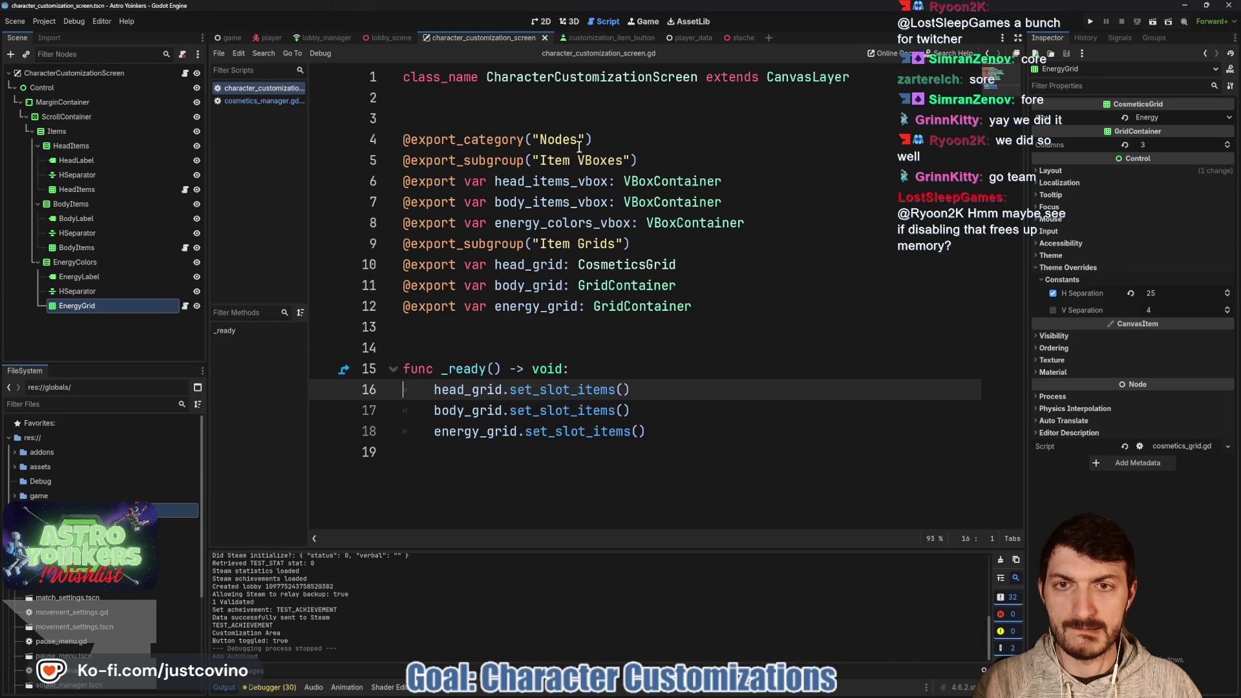
left_click(588, 39)
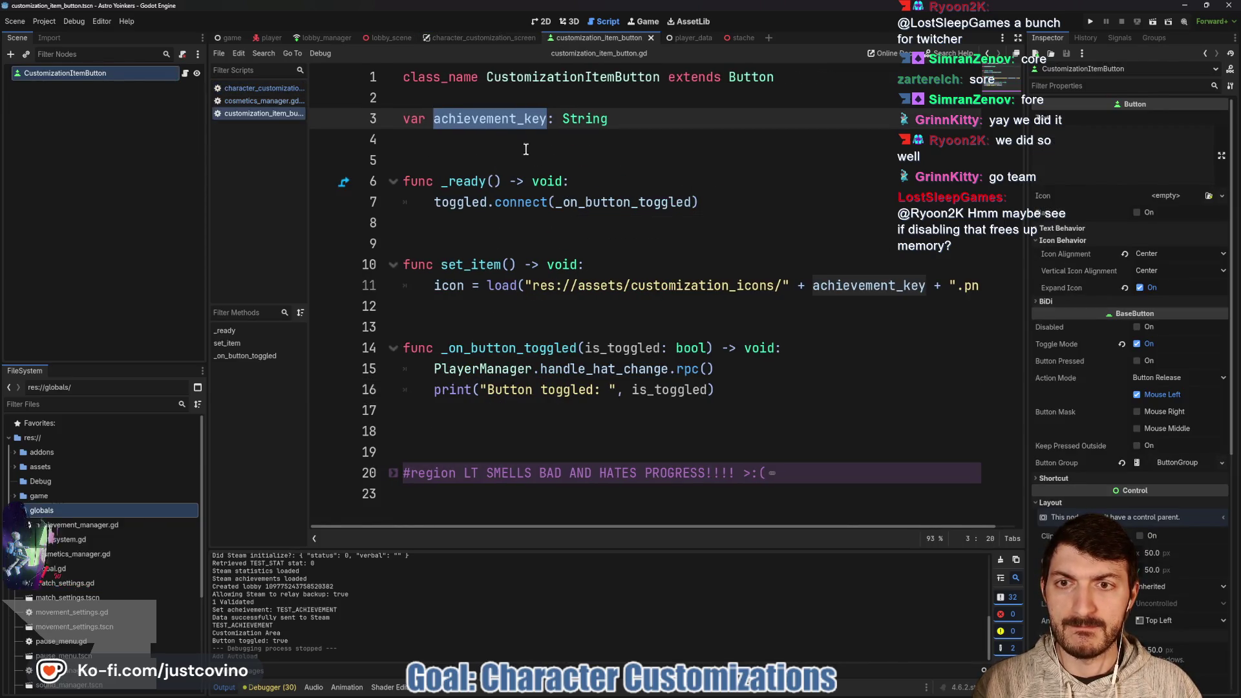
left_click(687, 37)
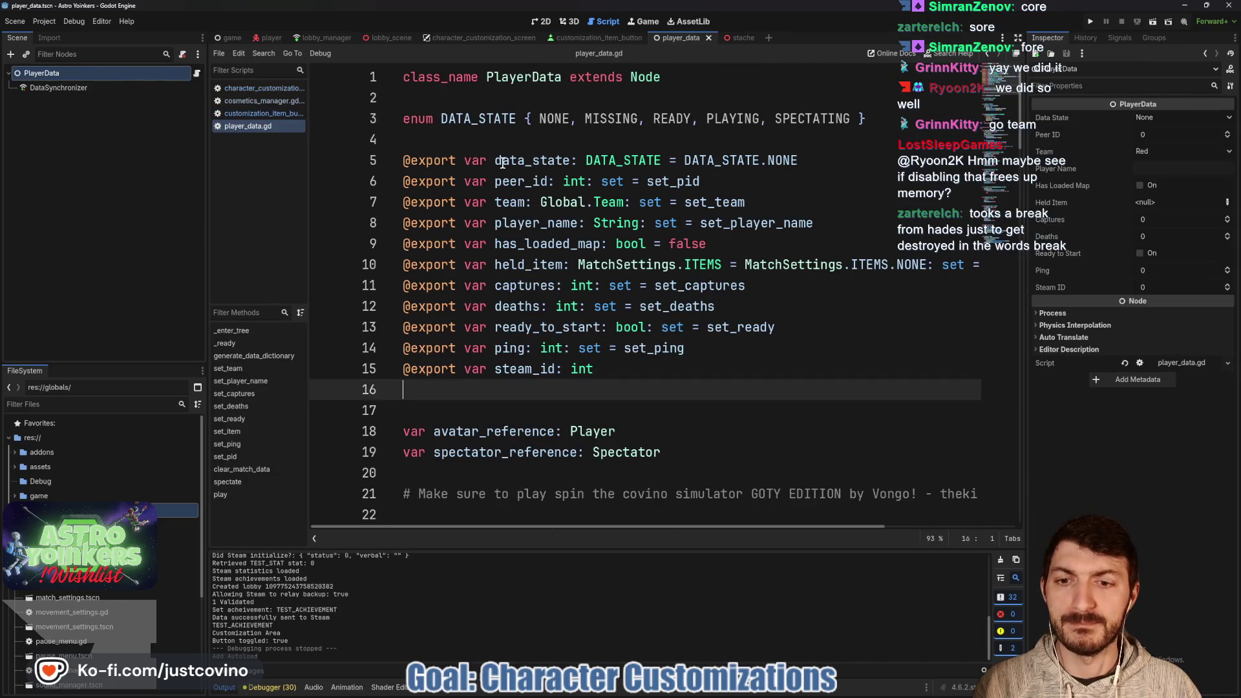
left_click(738, 38)
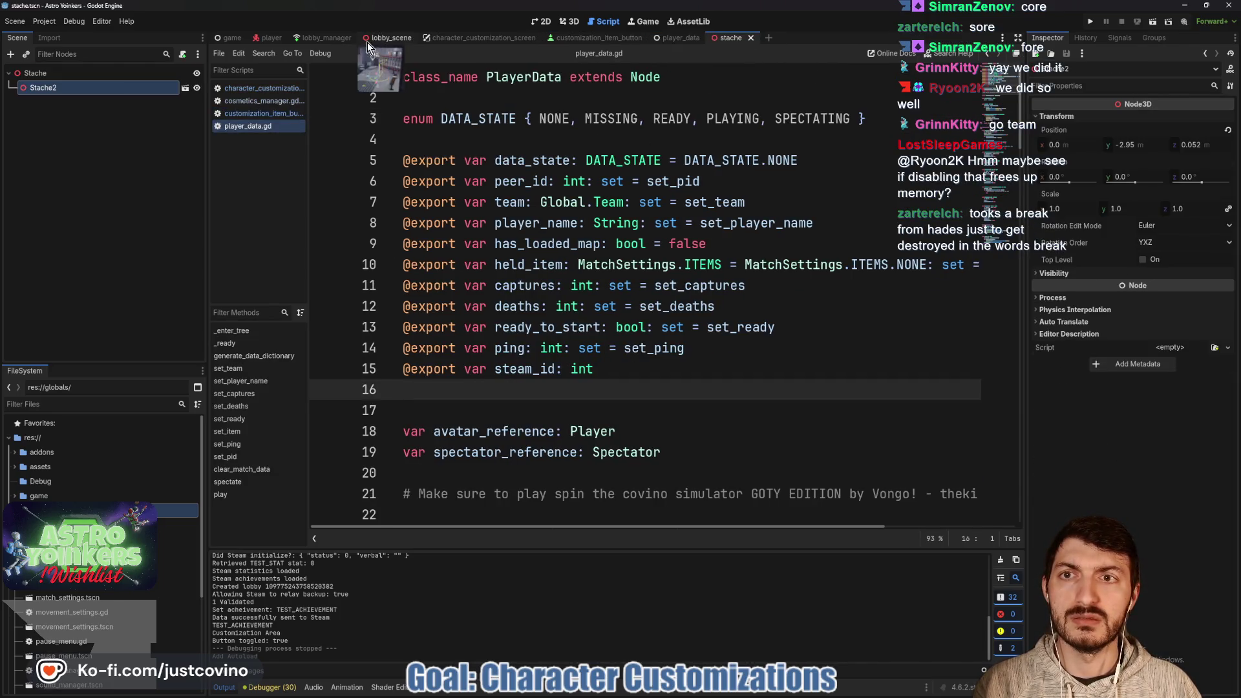
left_click(271, 37)
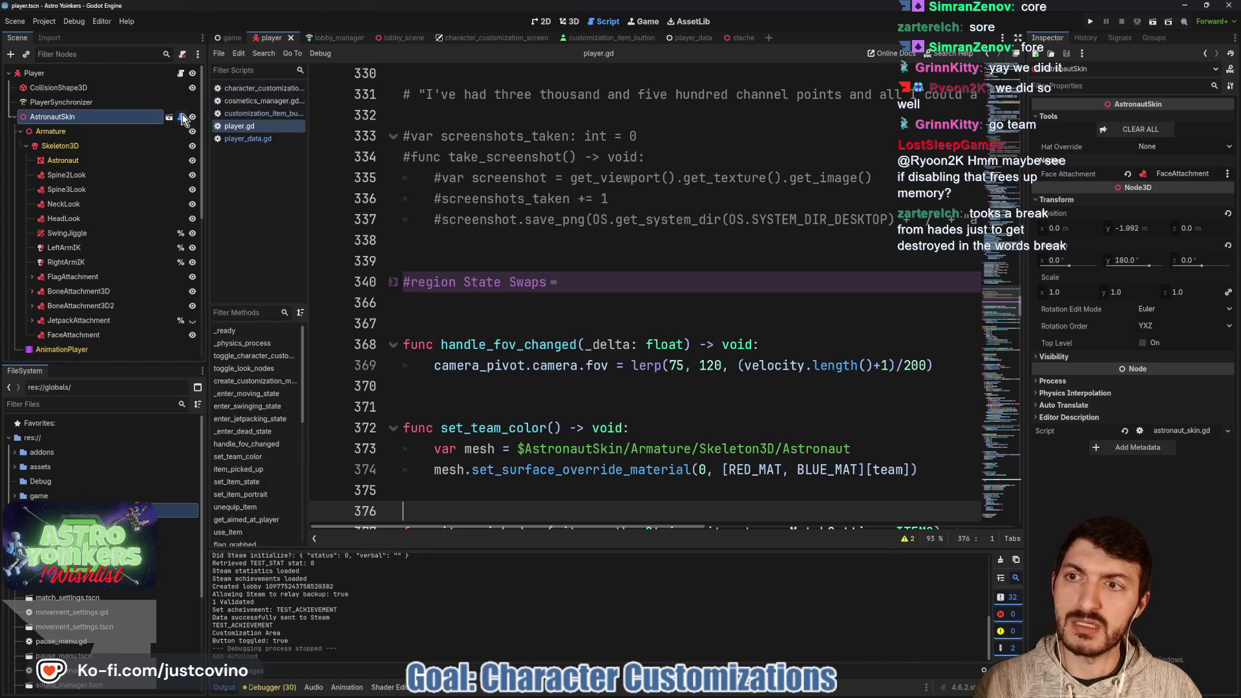
Open astronaut_skin.gd and cut its enum HATS { NONE, MOUSTACHE } line.
left_click(182, 117)
left_click_drag(640, 139, 350, 137)
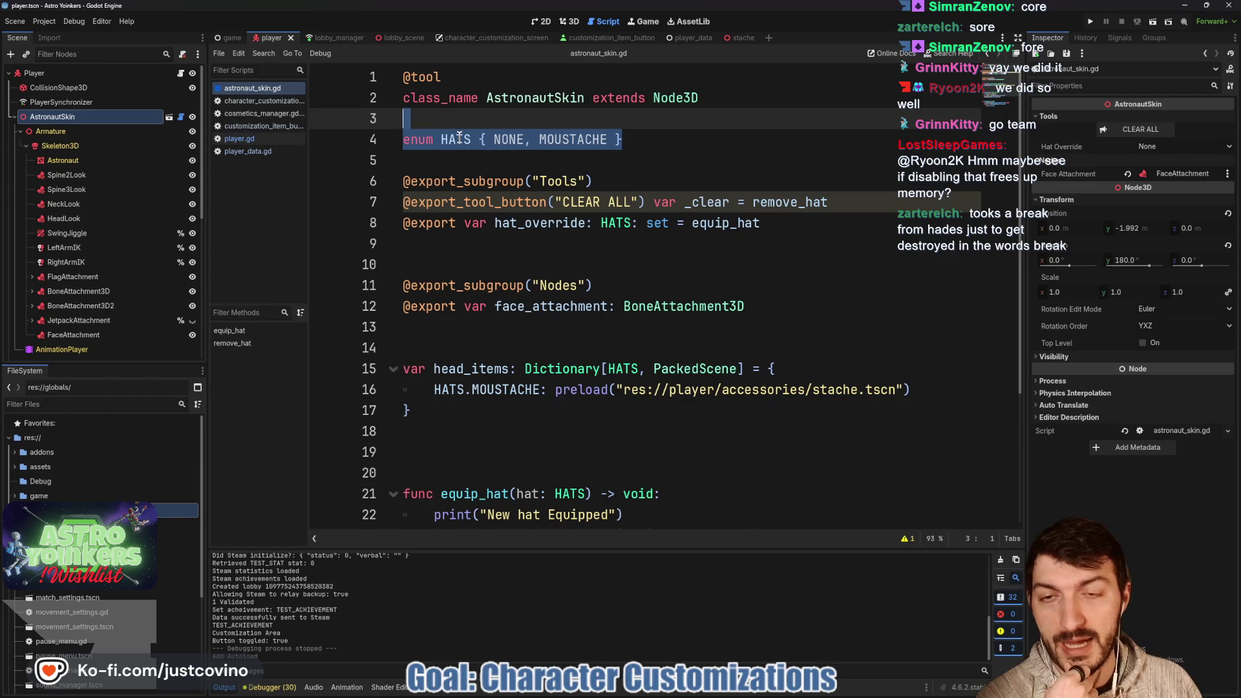
left_click(635, 139)
left_click_drag(623, 139, 401, 141)
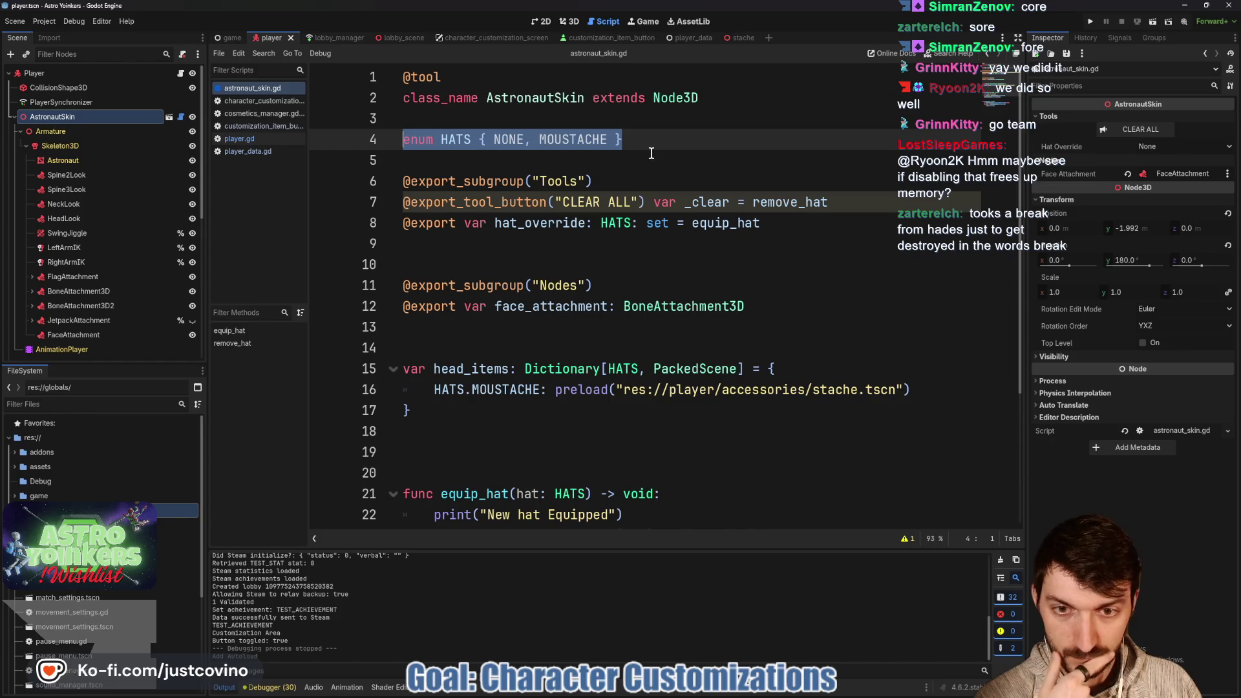
scroll(650, 152, "down", 3)
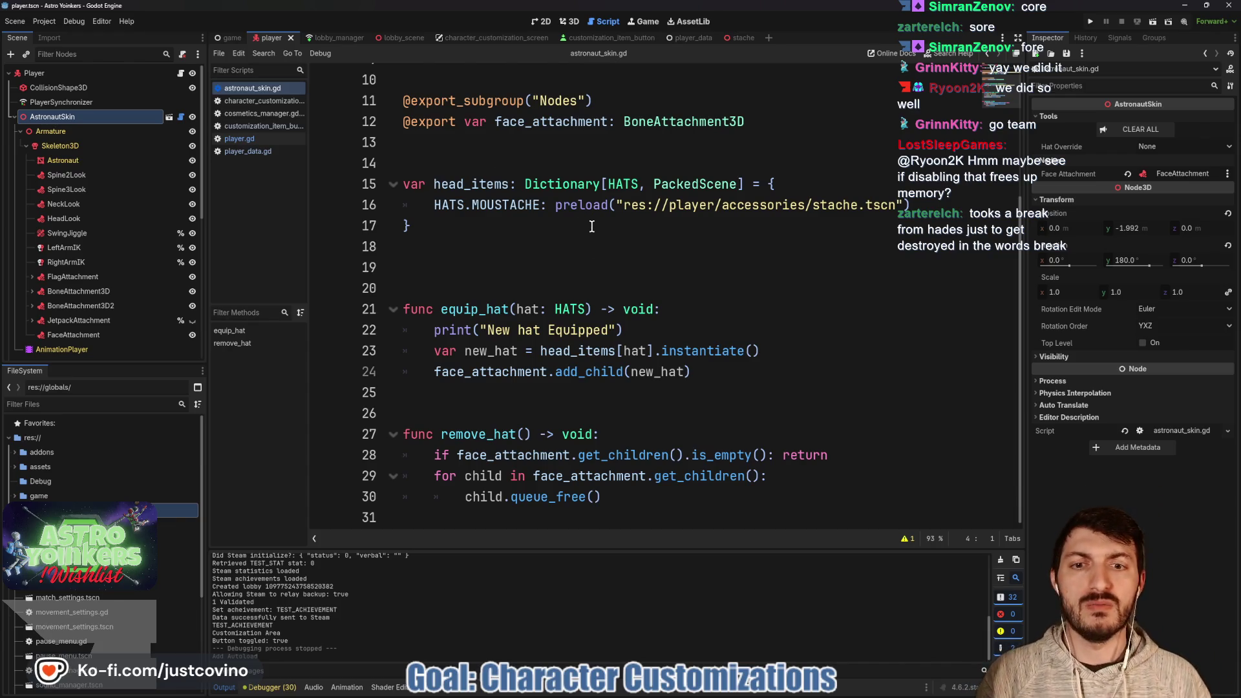
scroll(579, 259, "up", 2)
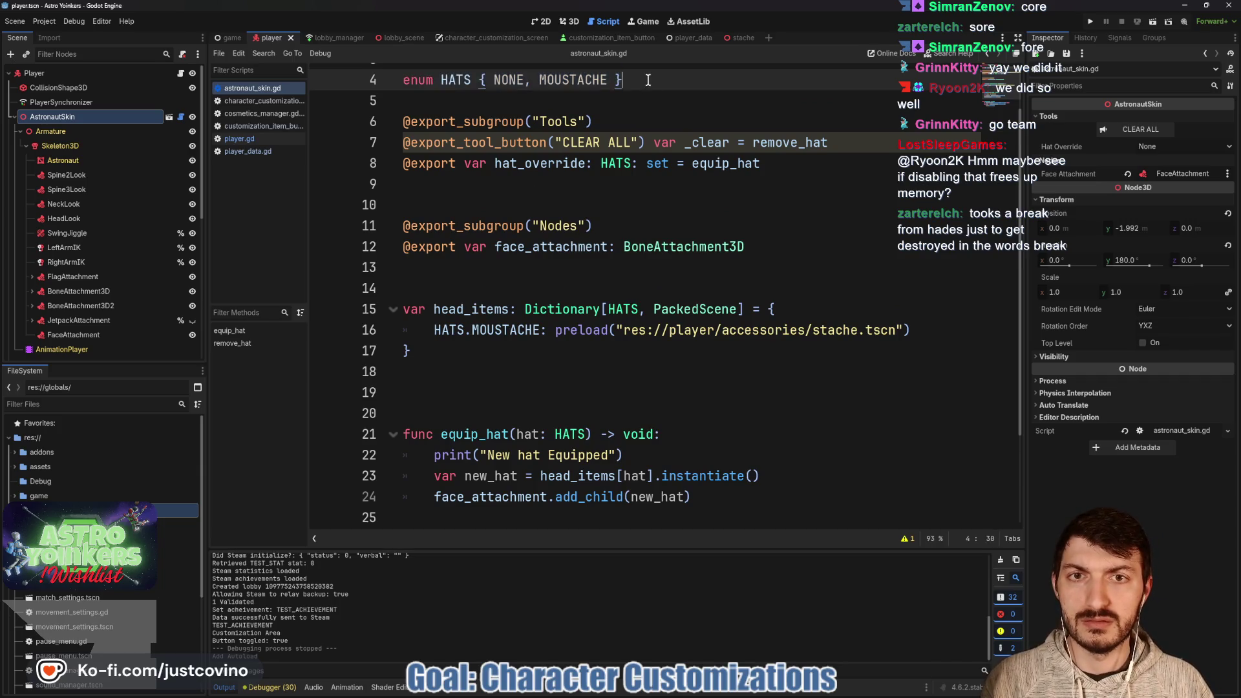
key("ctrl+x")
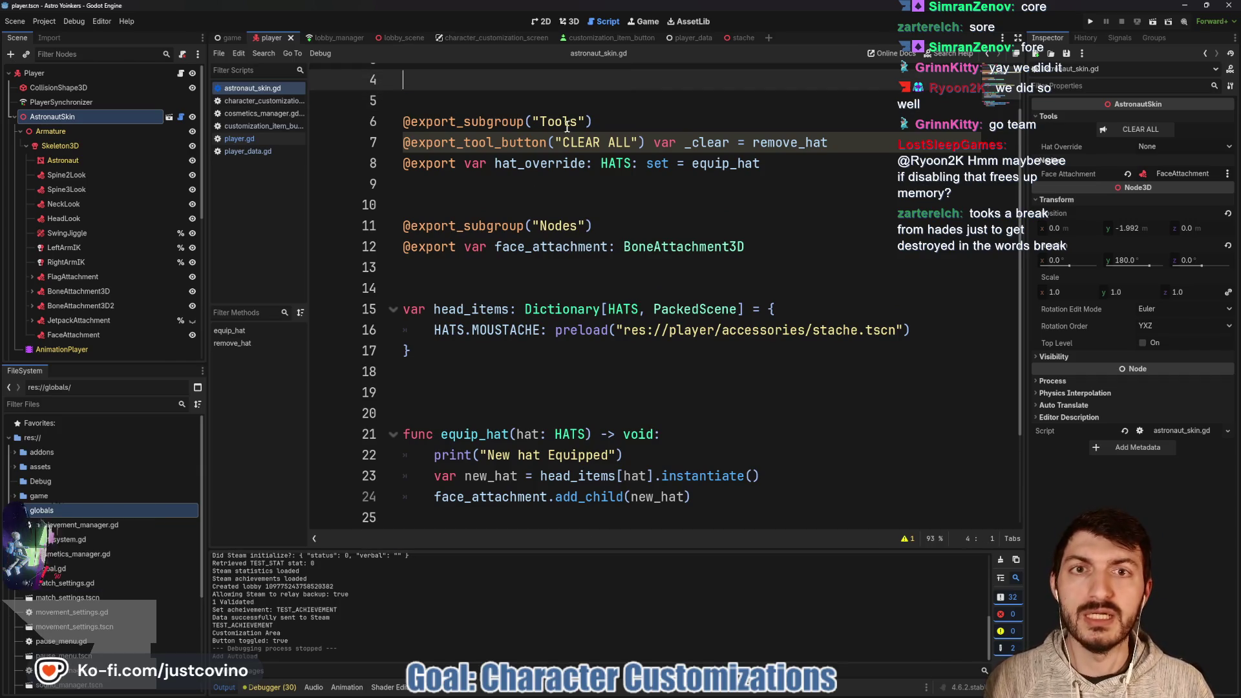
Paste the HATS enum into cosmetics_manager.gd and save.
left_click(268, 103)
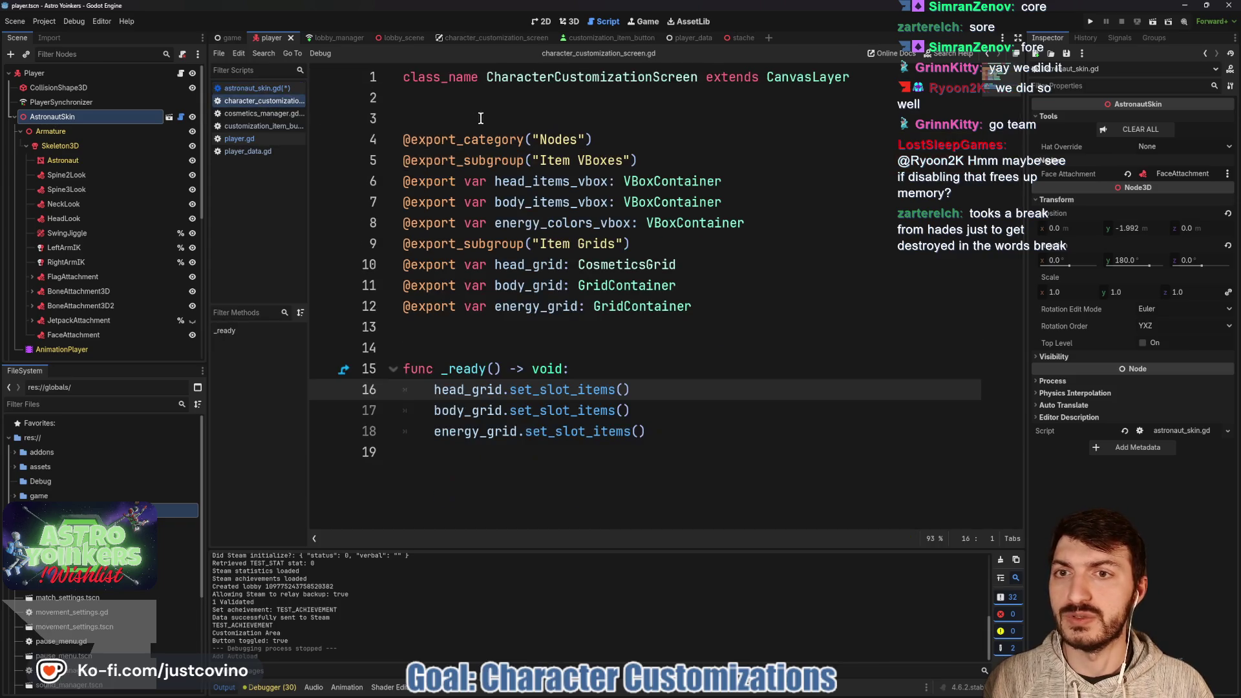
left_click(262, 113)
key("ctrl+v")
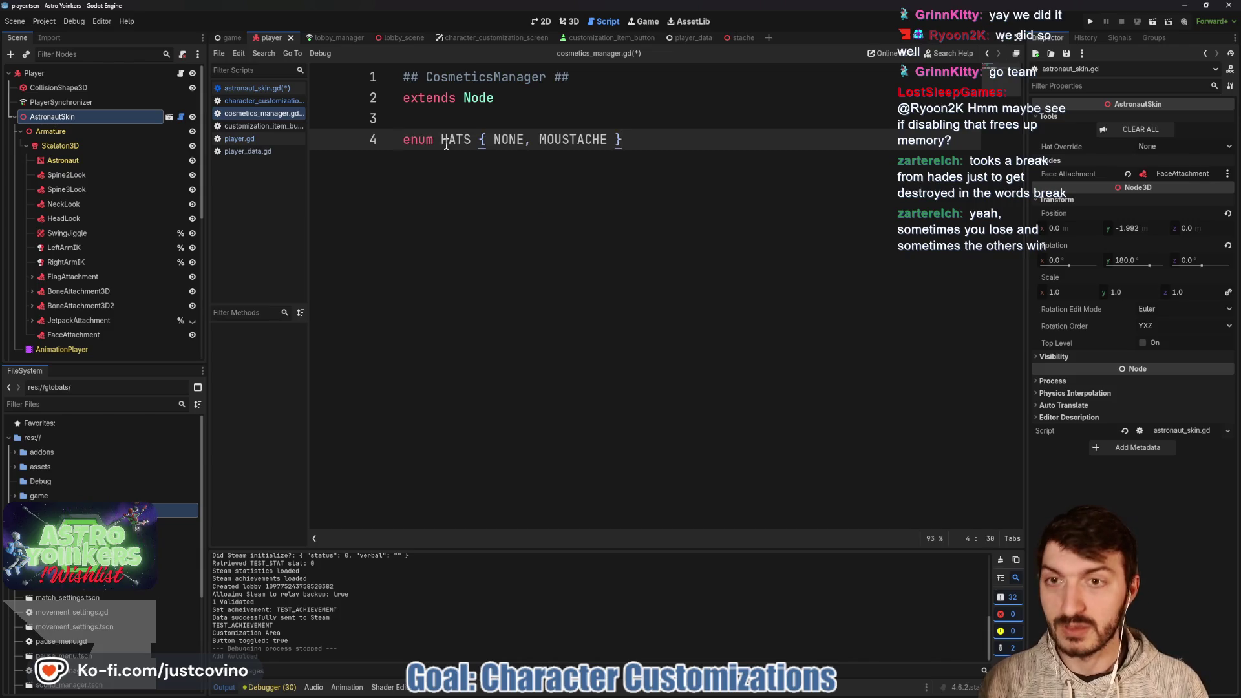
key("ctrl+s")
Change the hat export on line 8 of astronaut_skin.gd to CosmeticsManager.HATS.
left_click(263, 89)
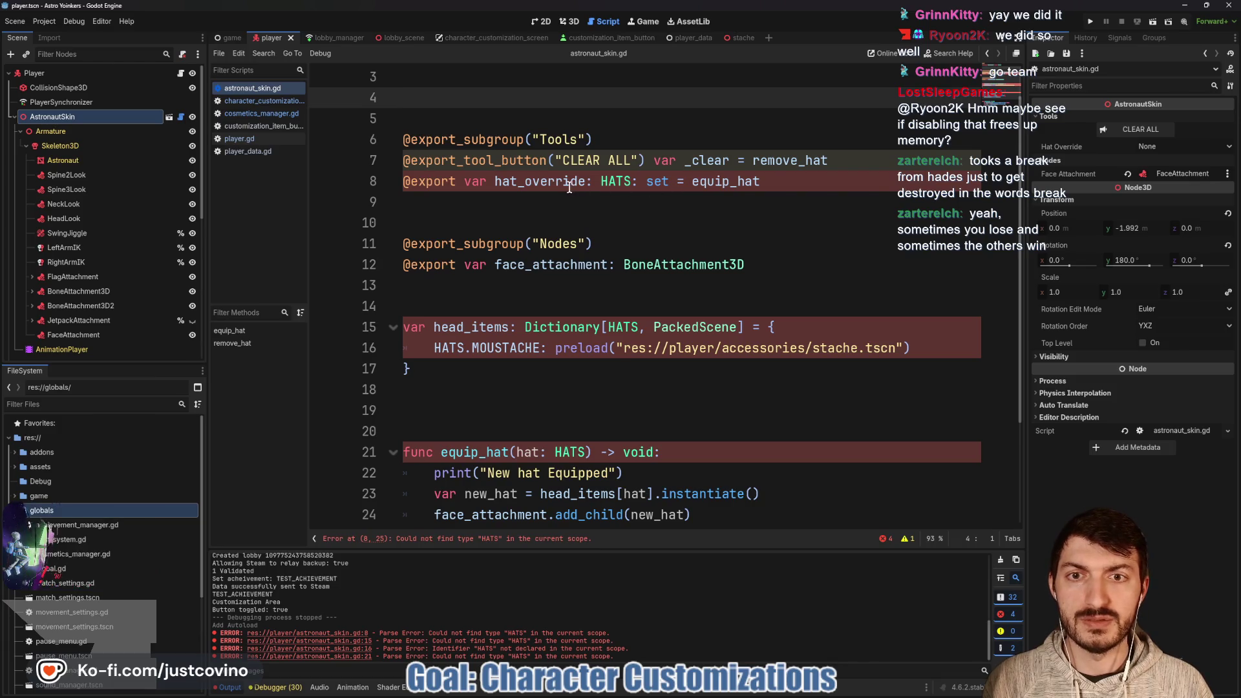
left_click(604, 182)
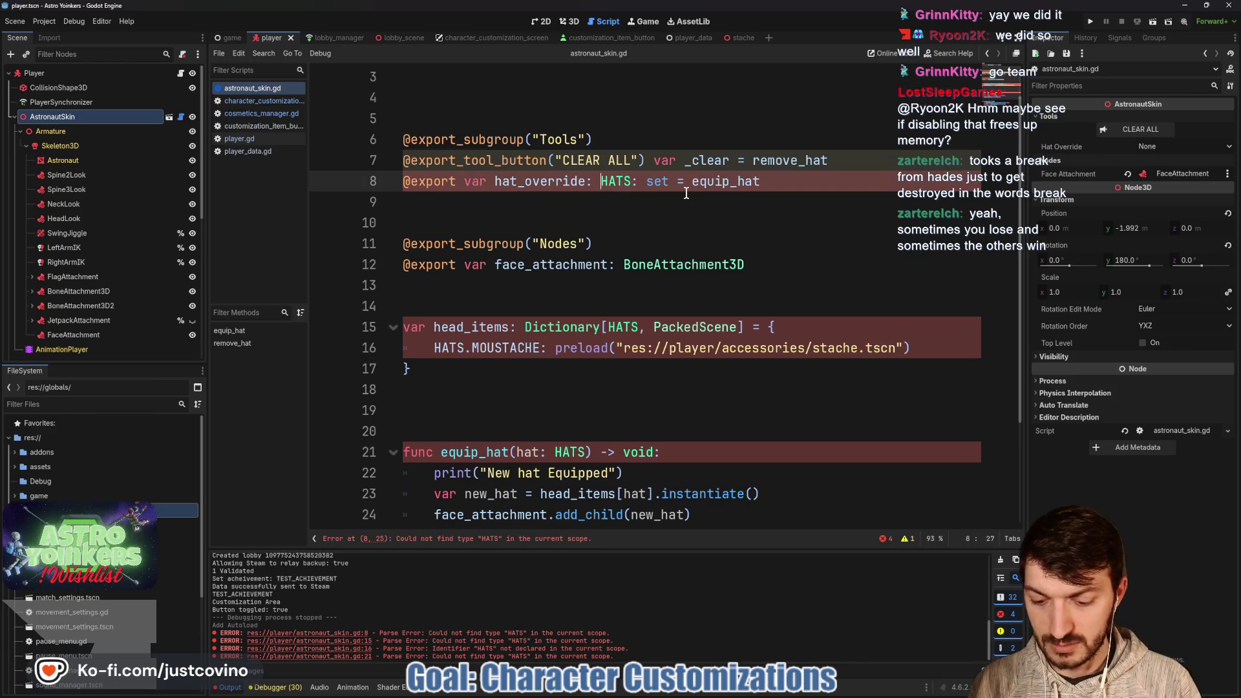
type("CosmeticsMnaa")
key("BackSpace")
type("nager.")
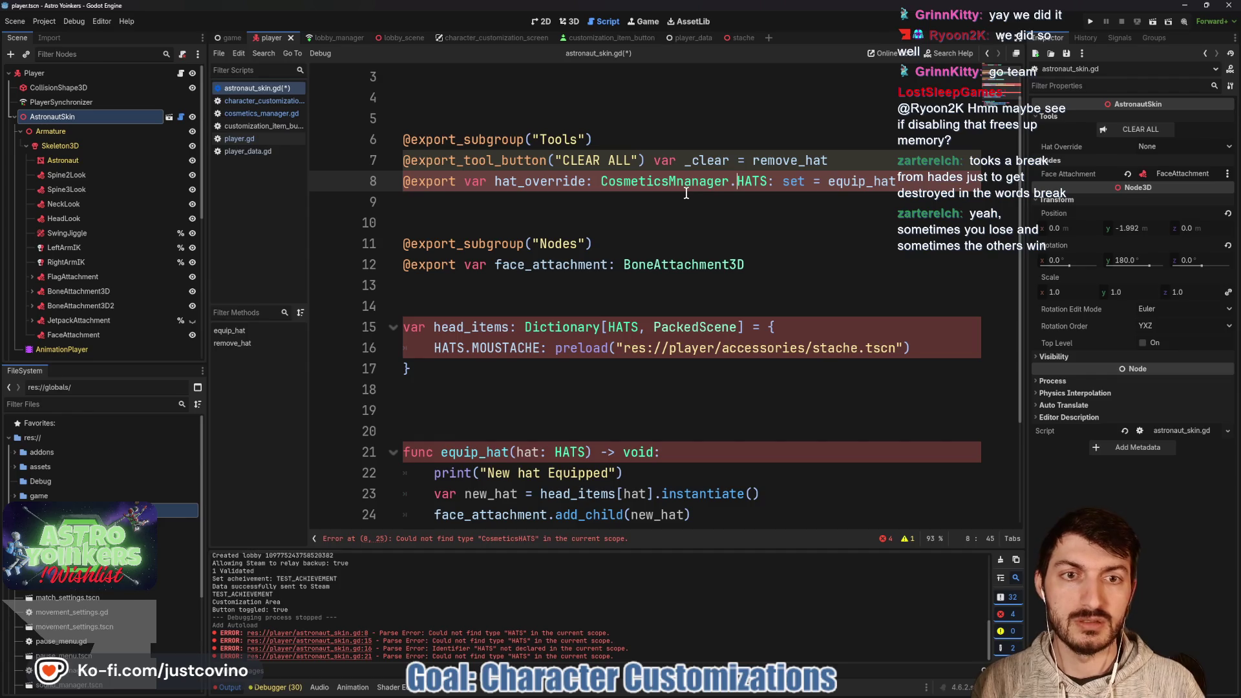
left_click(706, 182)
type("a")
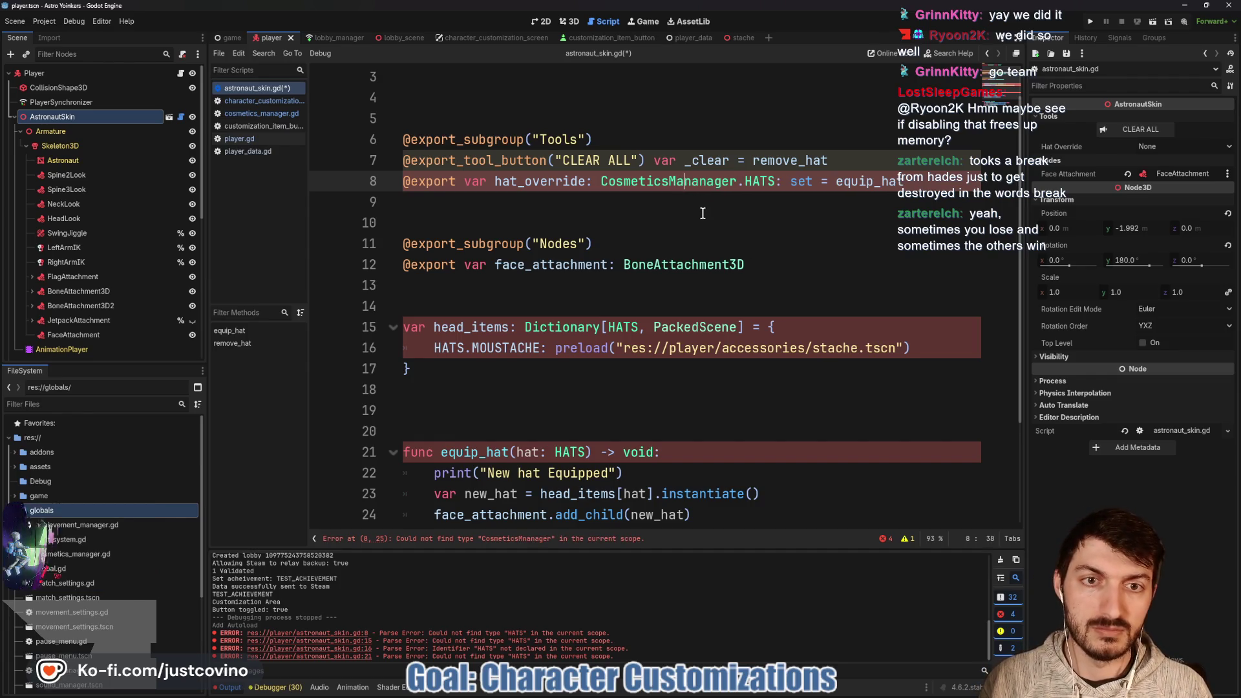
key("Delete")
key("Delete")
key("Down")
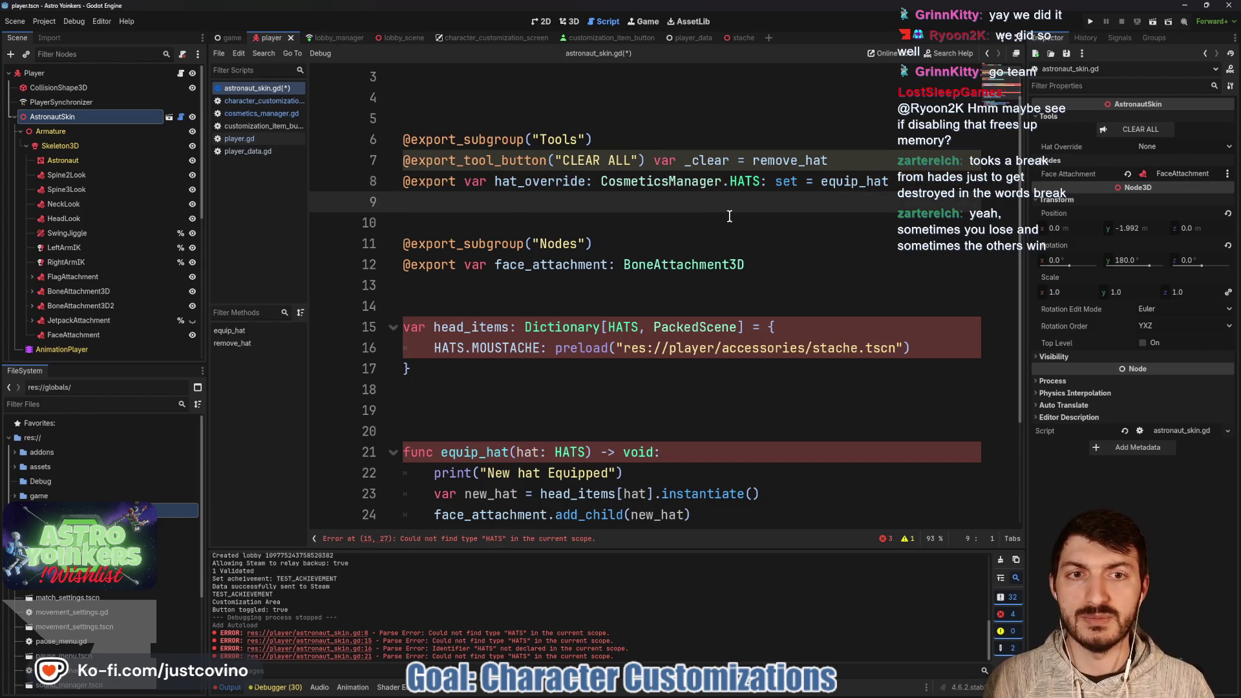
Delete the head_items dictionary on lines 15-17.
scroll(645, 233, "down", 1)
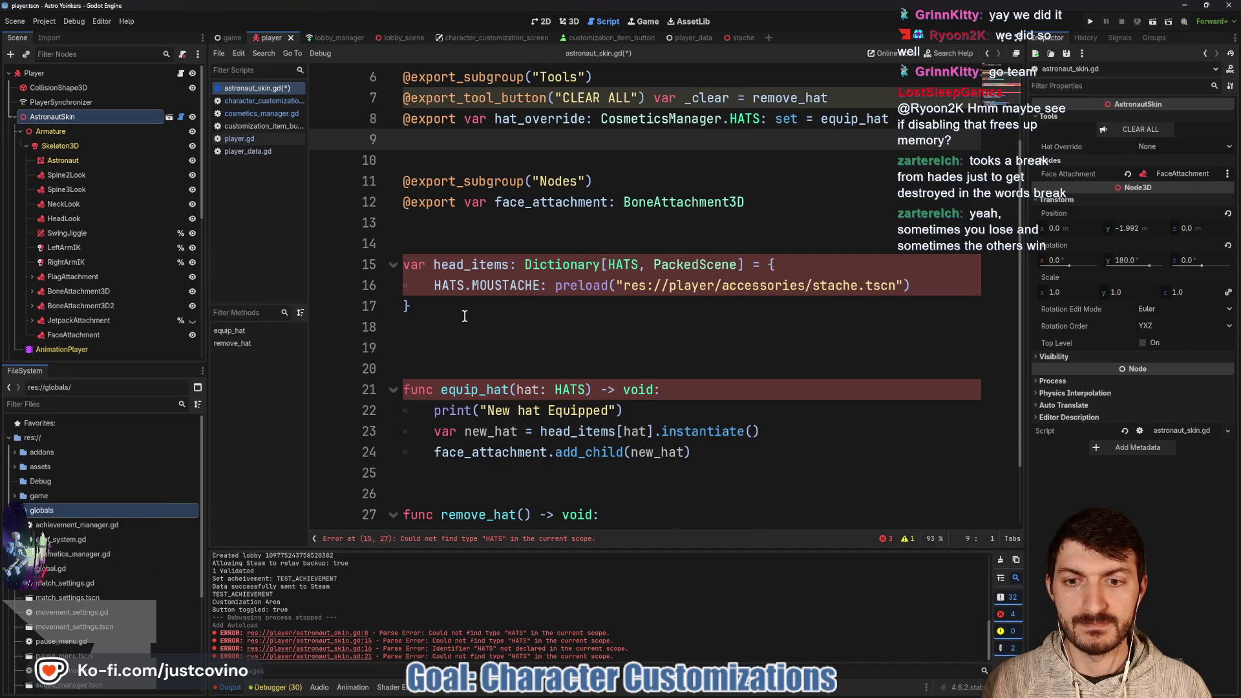
left_click_drag(465, 316, 372, 265)
key("BackSpace")
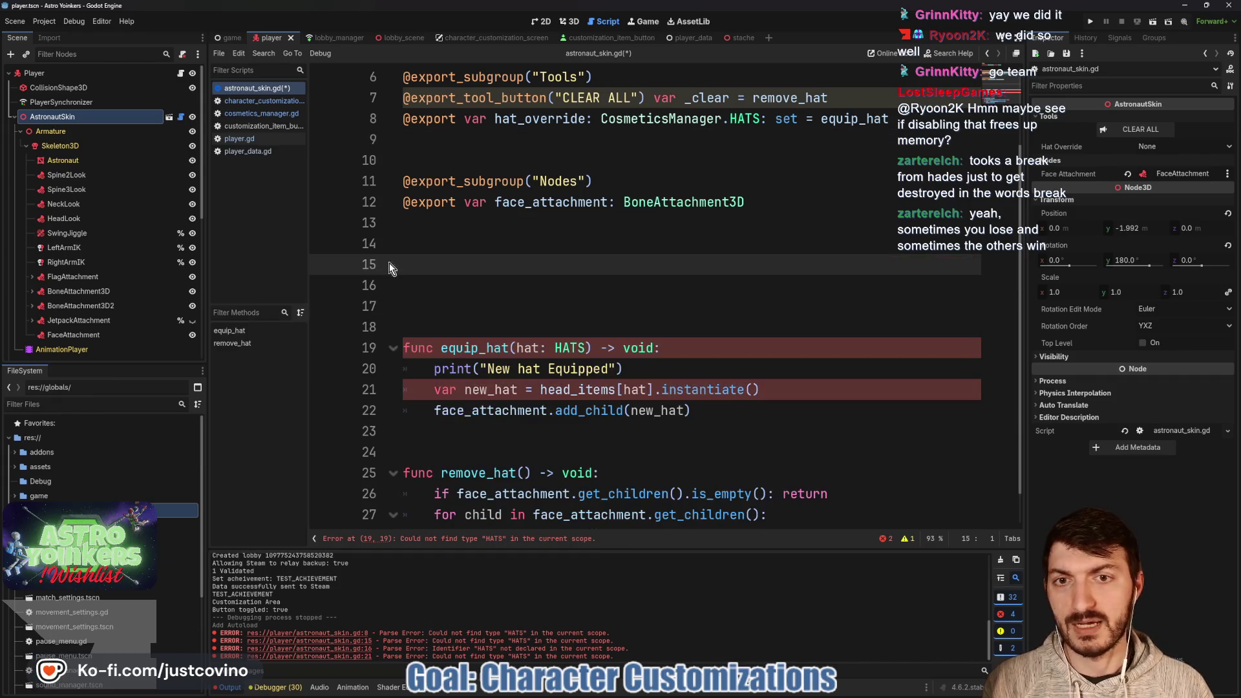
Type equip_hat's parameter as CosmeticsManager.HATS, then bring up cosmetics_manager.gd.
scroll(501, 278, "down", 1)
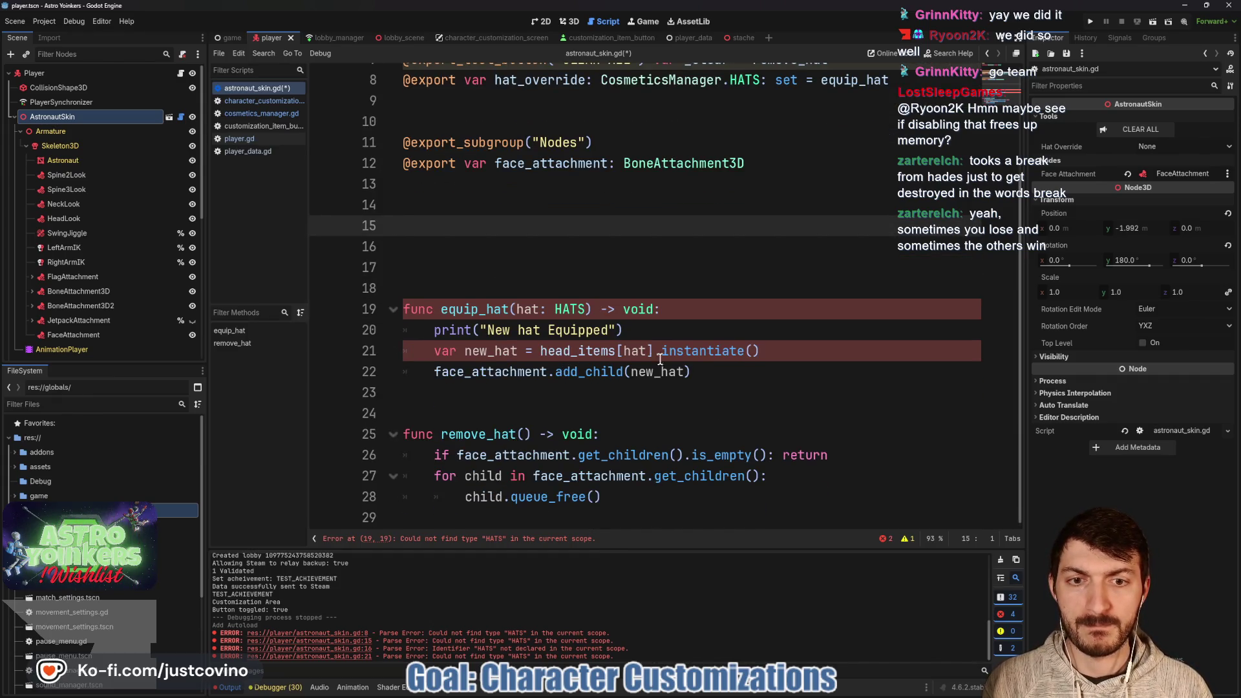
left_click(650, 301)
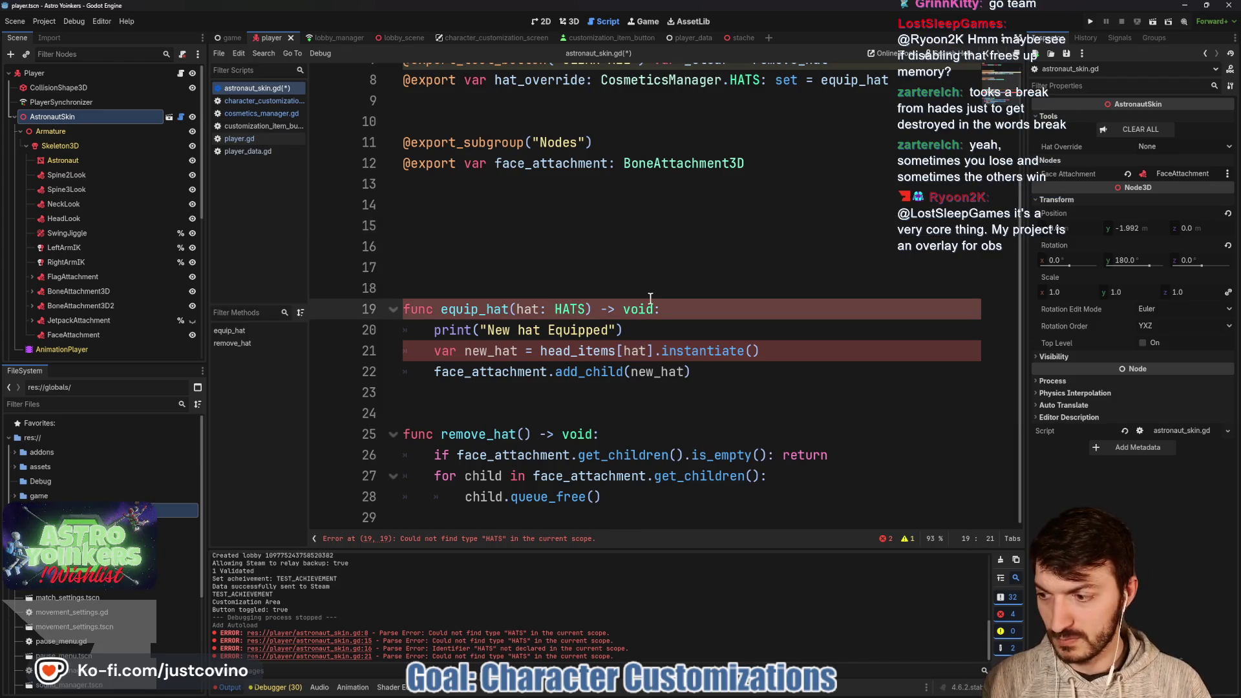
type("Co")
type("smetic")
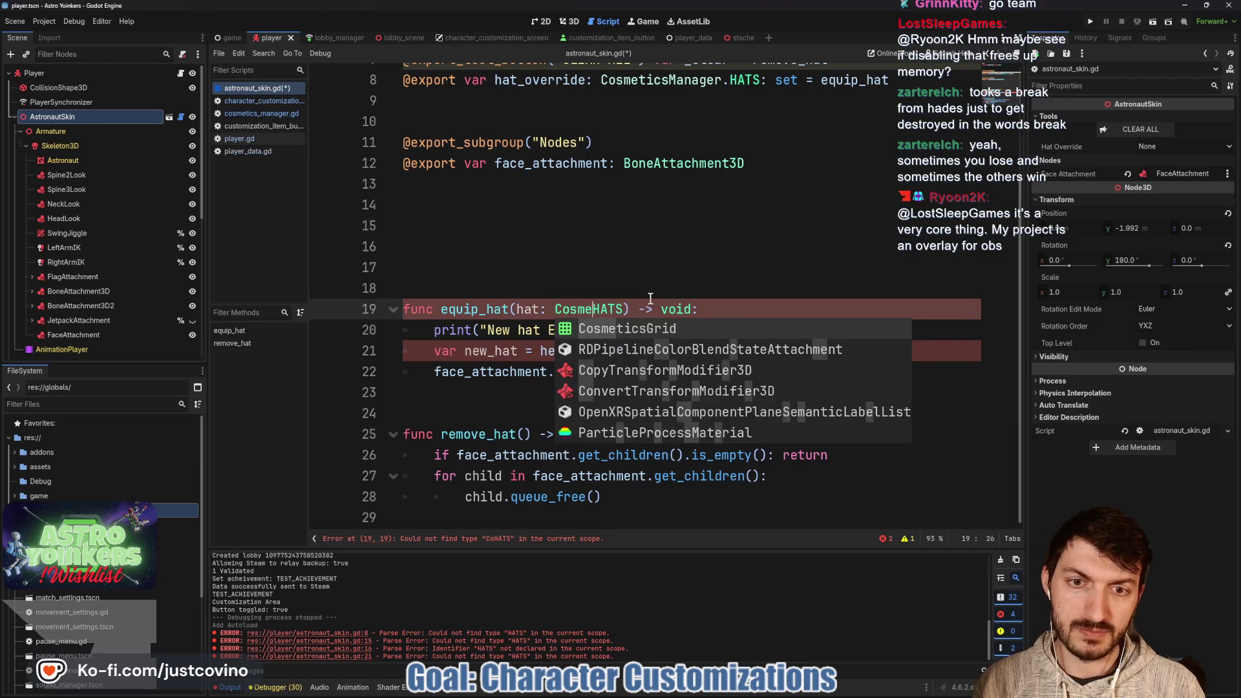
type("sManager.")
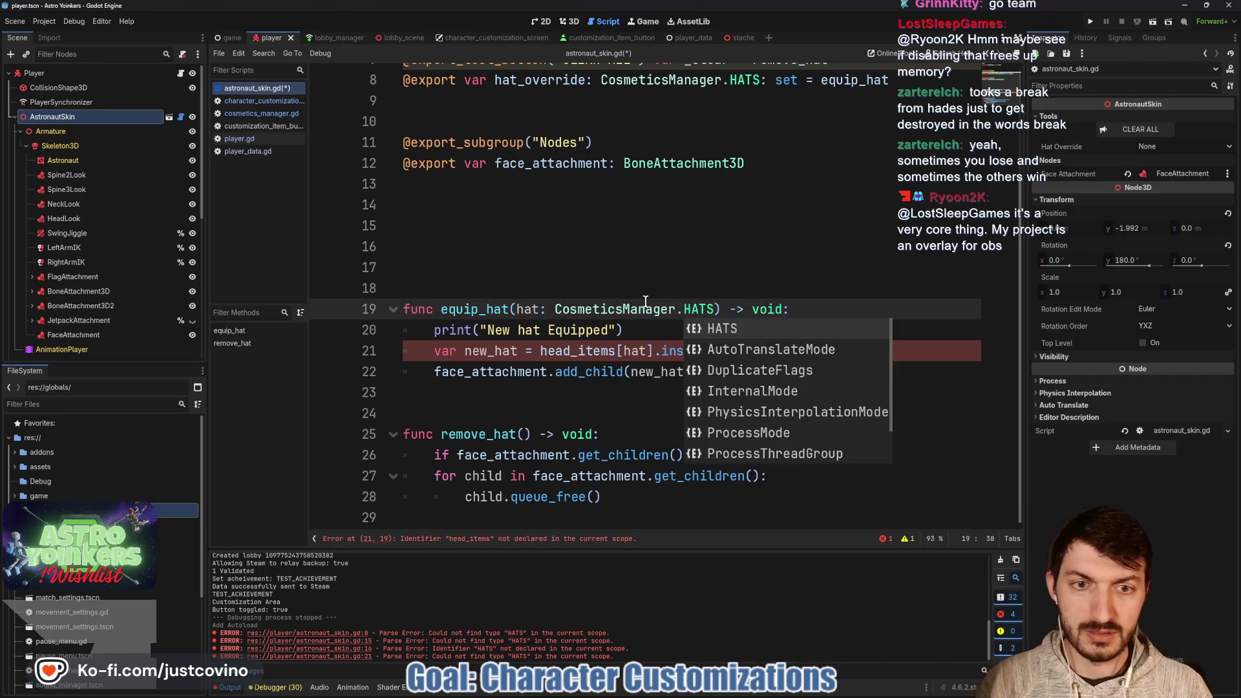
left_click(649, 328)
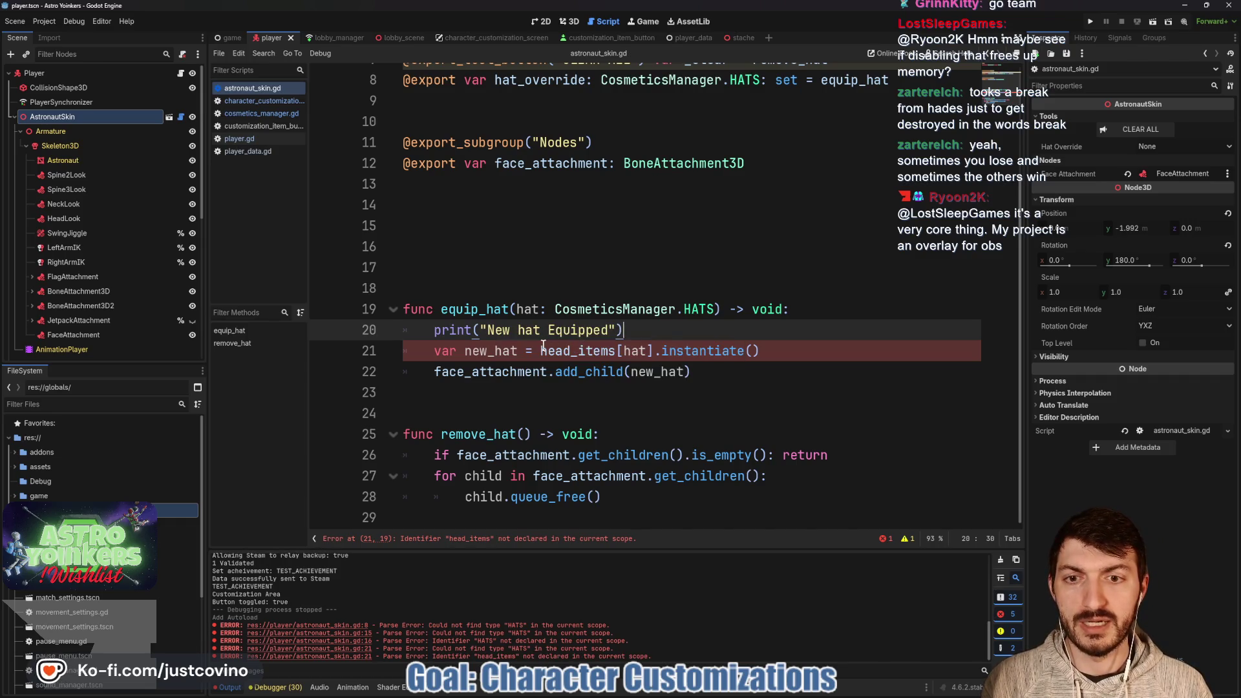
left_click(613, 311)
left_click(239, 139)
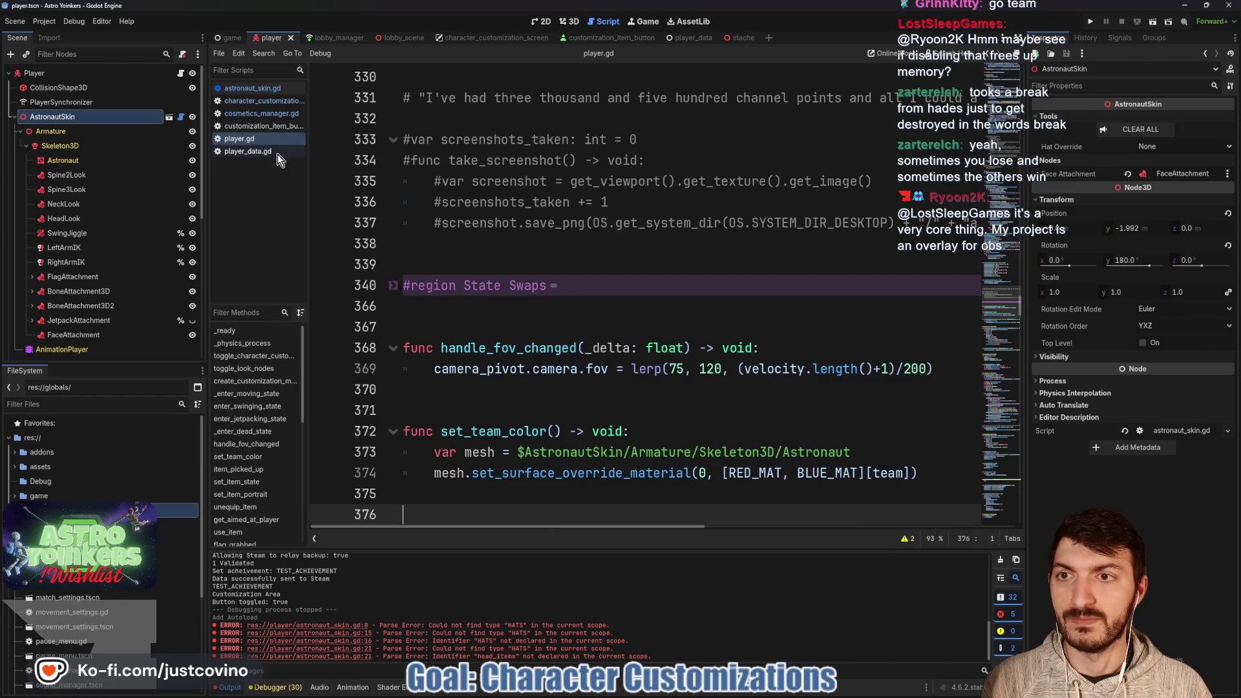
scroll(510, 224, "up", 15)
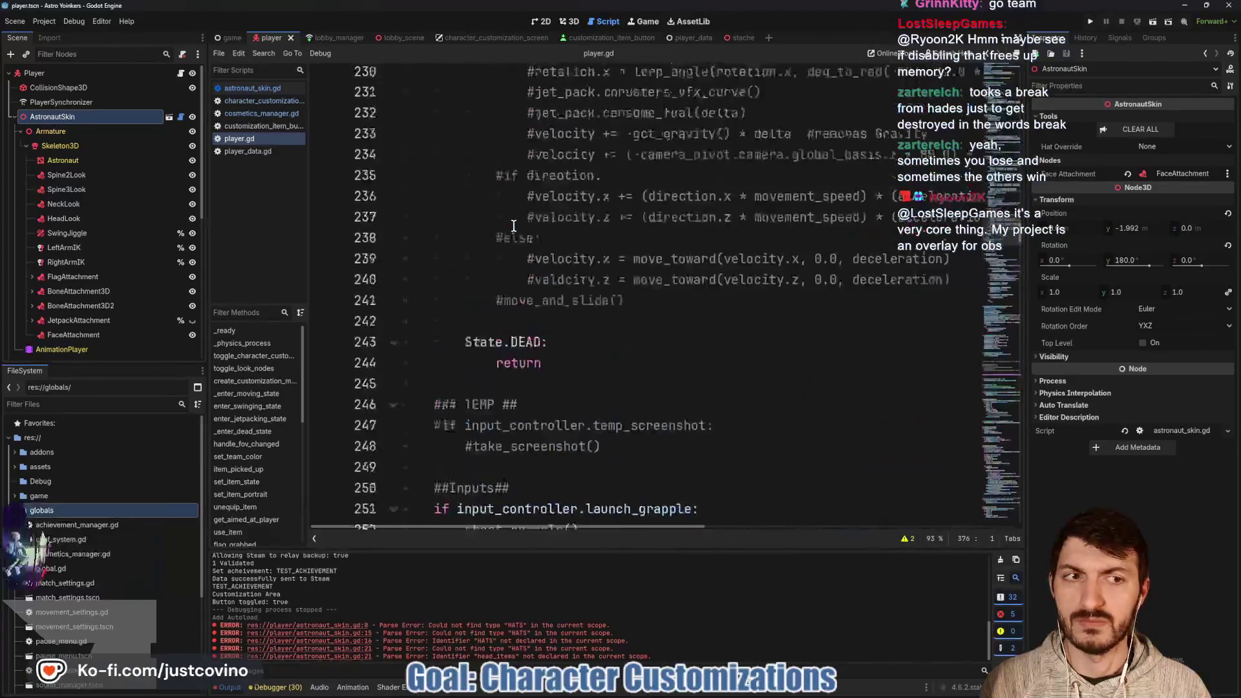
scroll(510, 224, "down", 10)
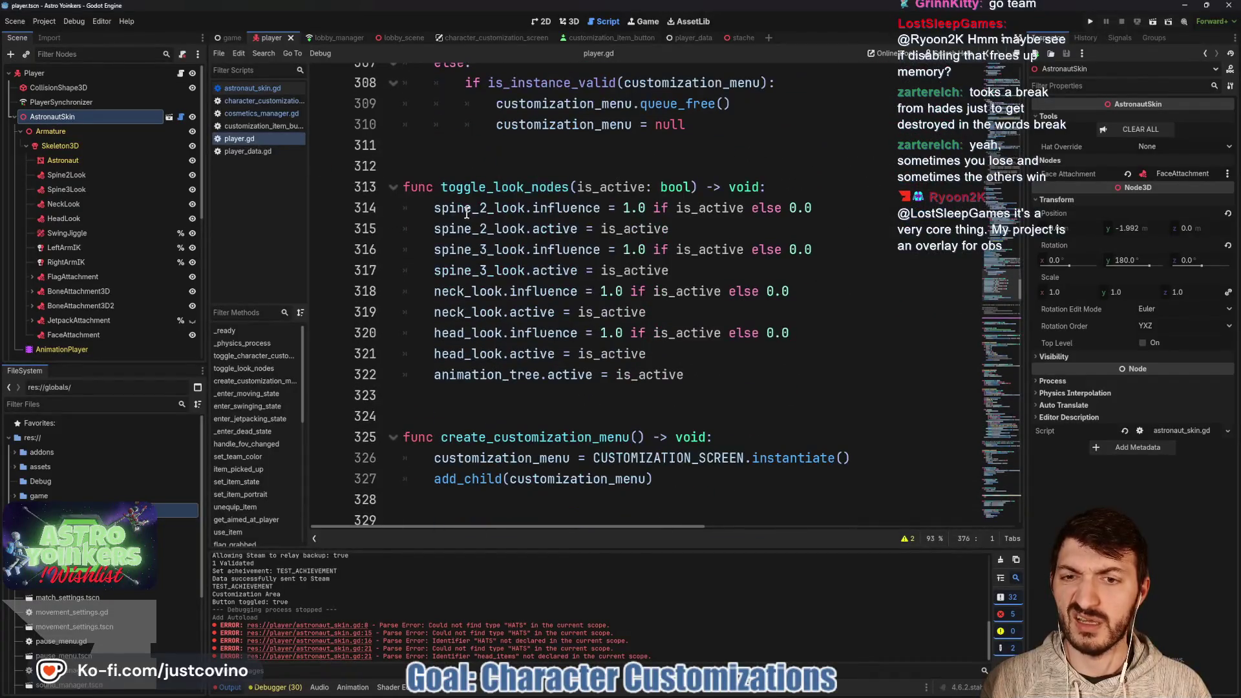
left_click(257, 114)
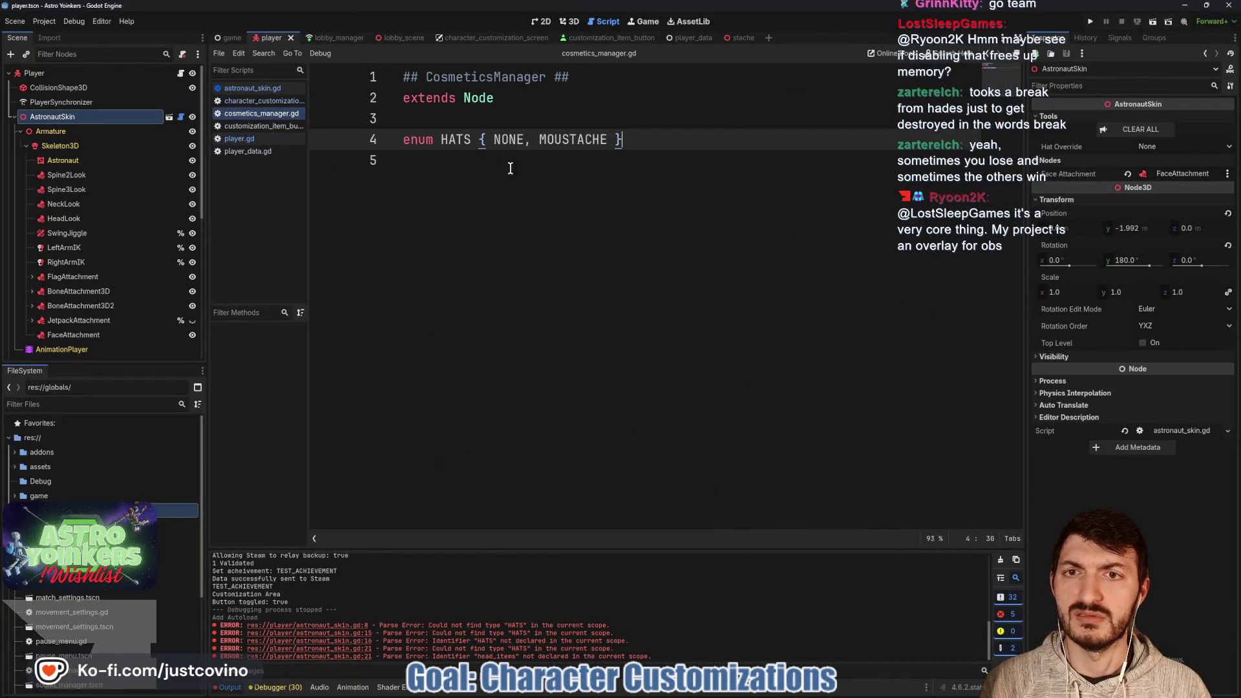
Add a 'func hats_dictionary' line below the HATS enum, then open achievement_manager.gd.
key("Return")
key("Return")
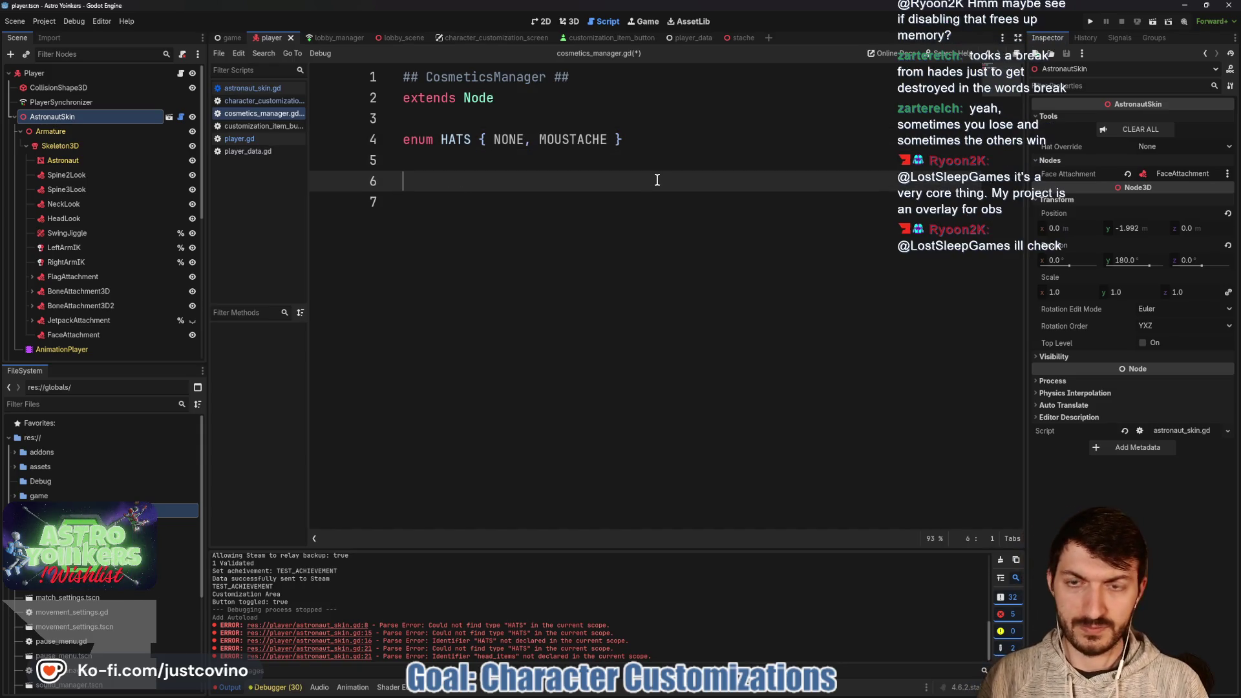
type("func ha")
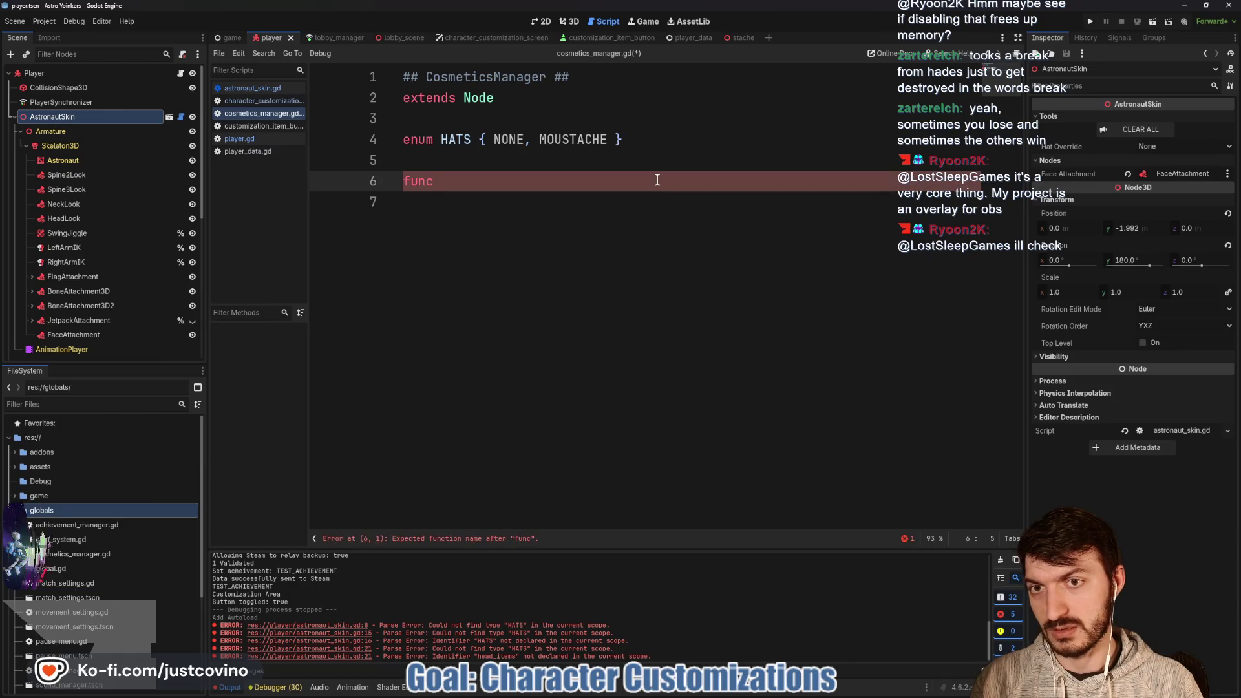
type("ts_di")
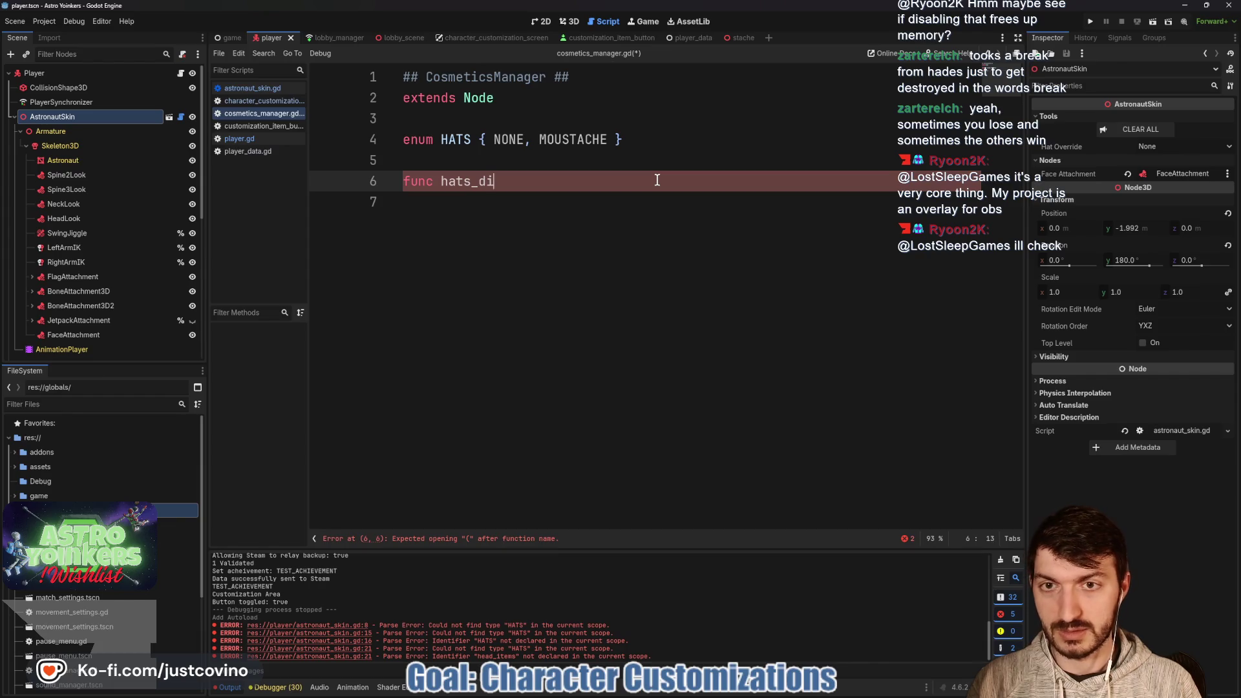
type("ctionary")
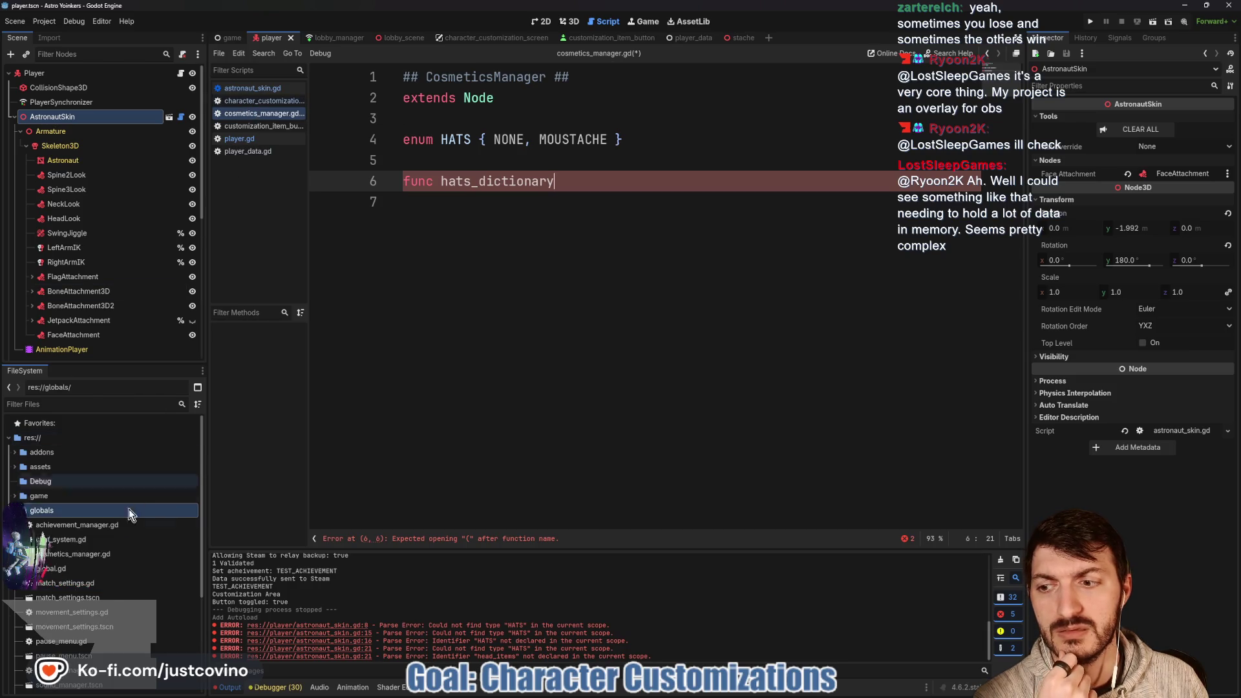
double_click(77, 525)
Locate the achievement_items dictionary in achievement_manager.gd and clear the output log.
scroll(580, 291, "up", 6)
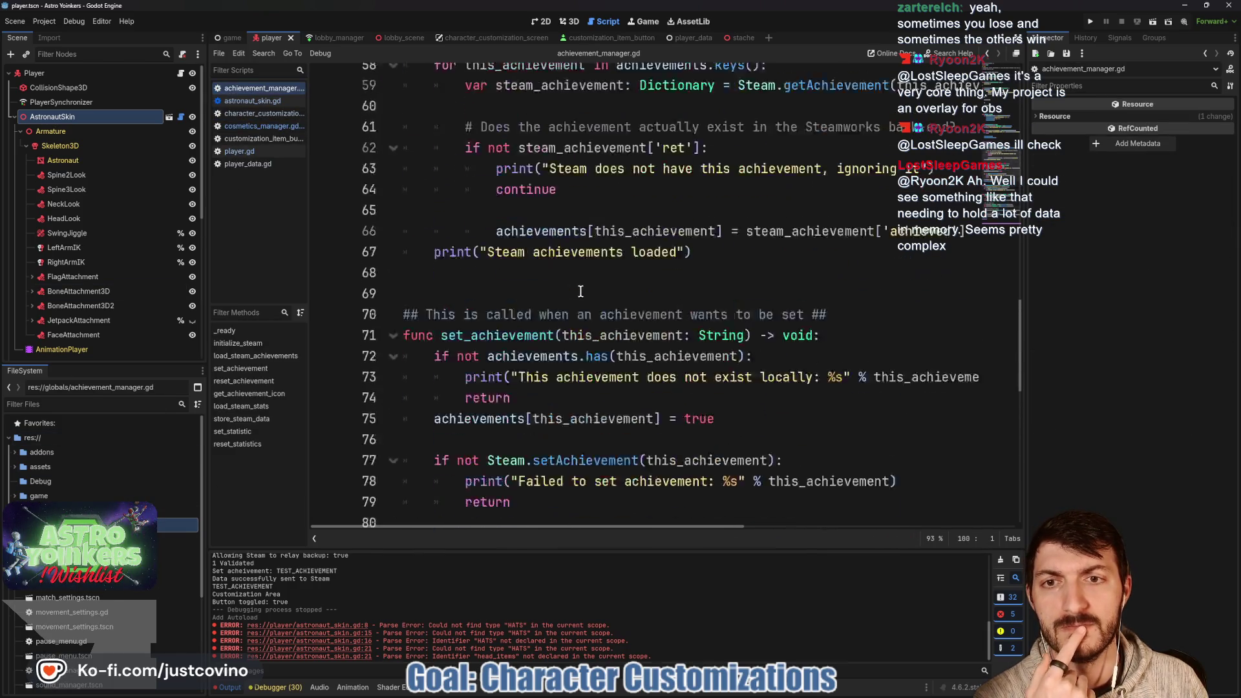
scroll(580, 291, "up", 15)
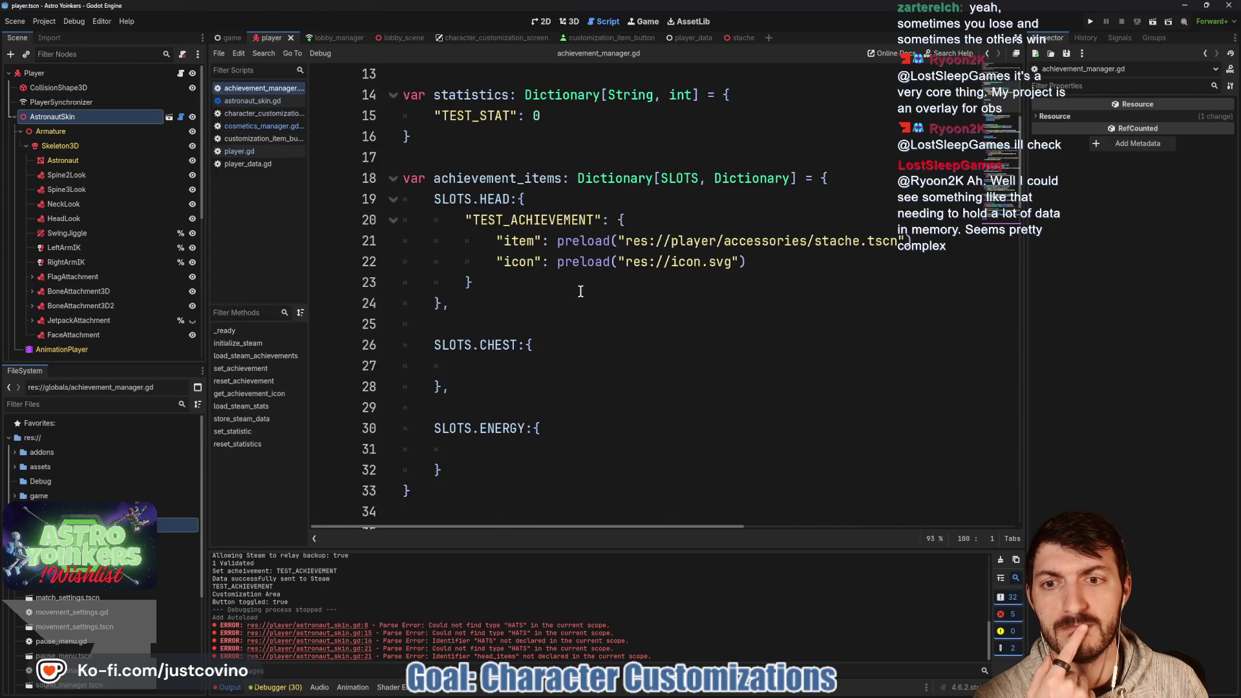
mouse_move(433, 178)
left_mouse_down()
mouse_move(569, 220)
mouse_move(573, 474)
mouse_move(413, 492)
left_mouse_up()
left_click(625, 303)
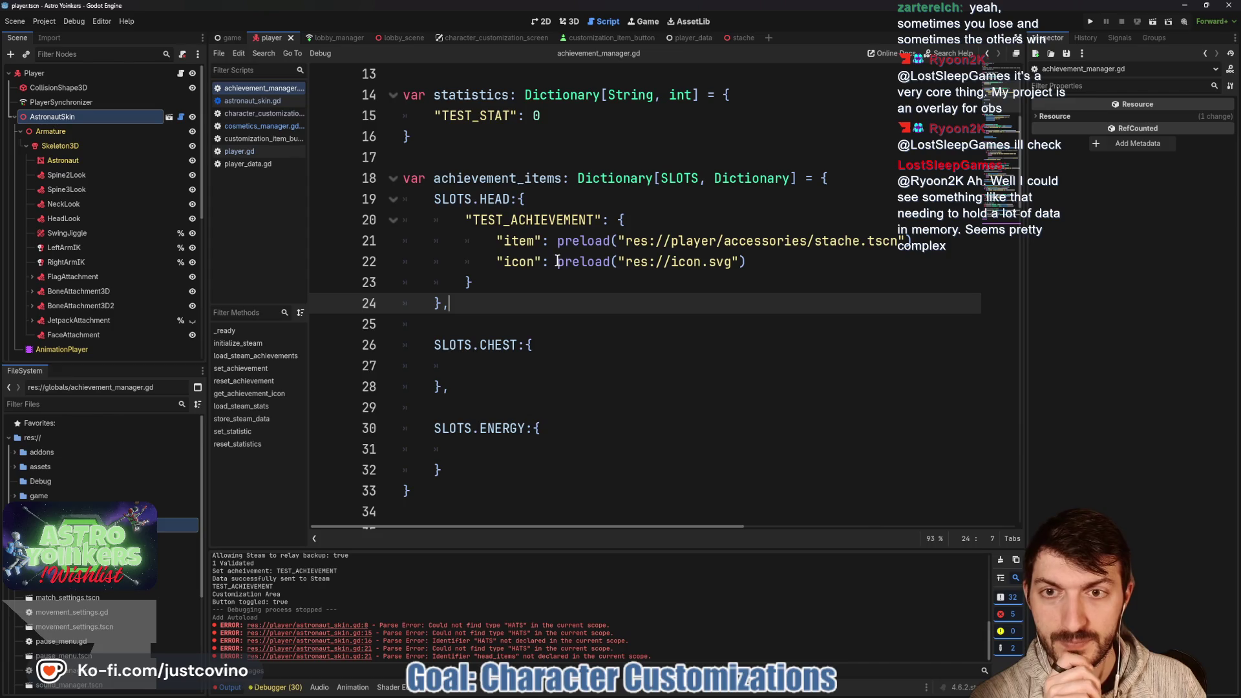
mouse_move(556, 259)
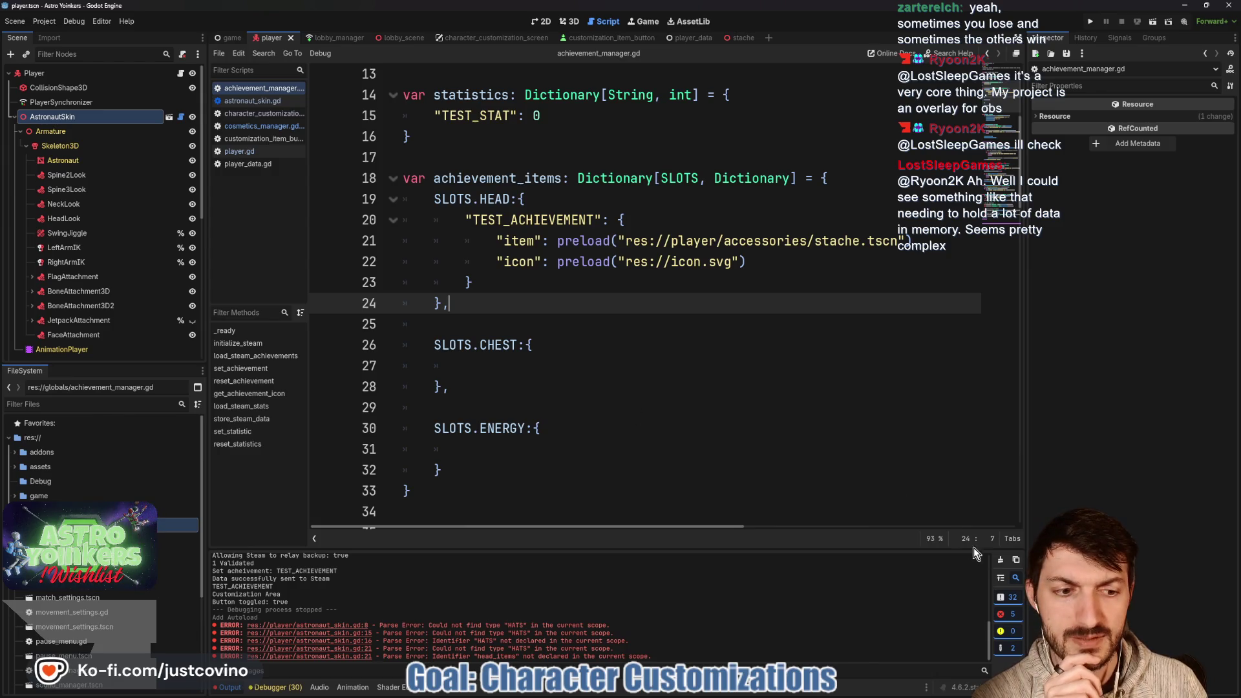
left_click(1001, 560)
Cut the SLOTS enum and the achievement_items dictionary, removing leftover blank lines.
scroll(584, 366, "down", 2)
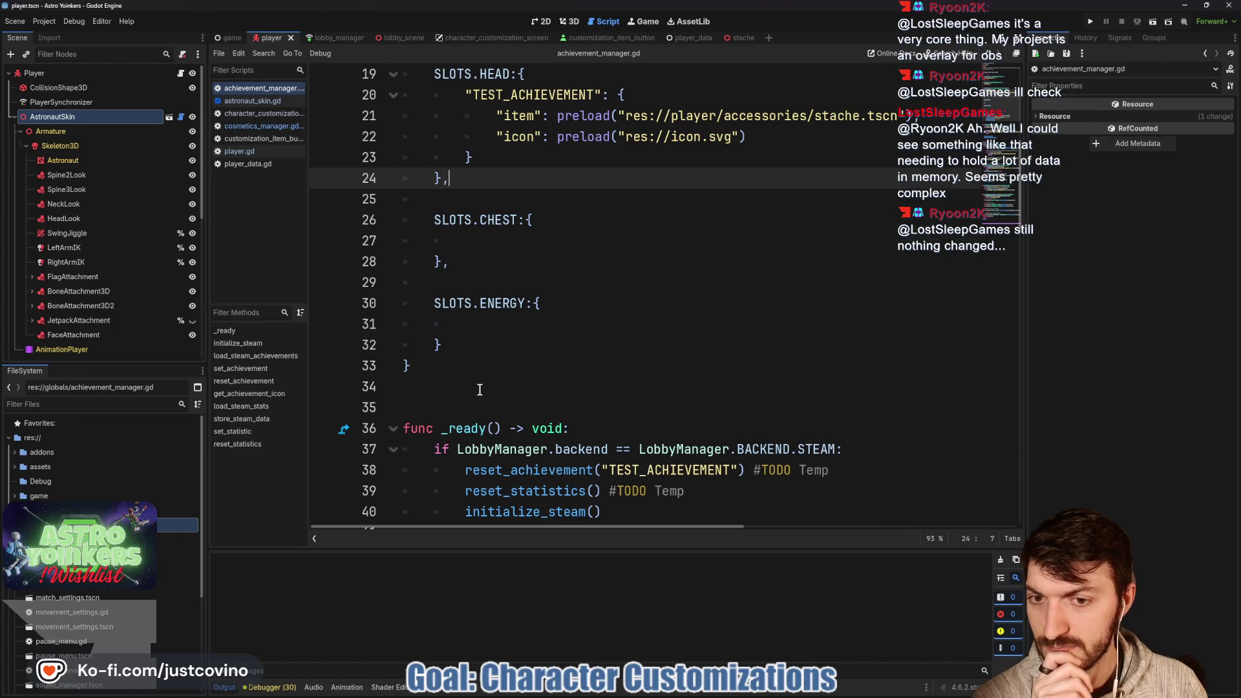
scroll(480, 390, "up", 6)
scroll(488, 414, "down", 4)
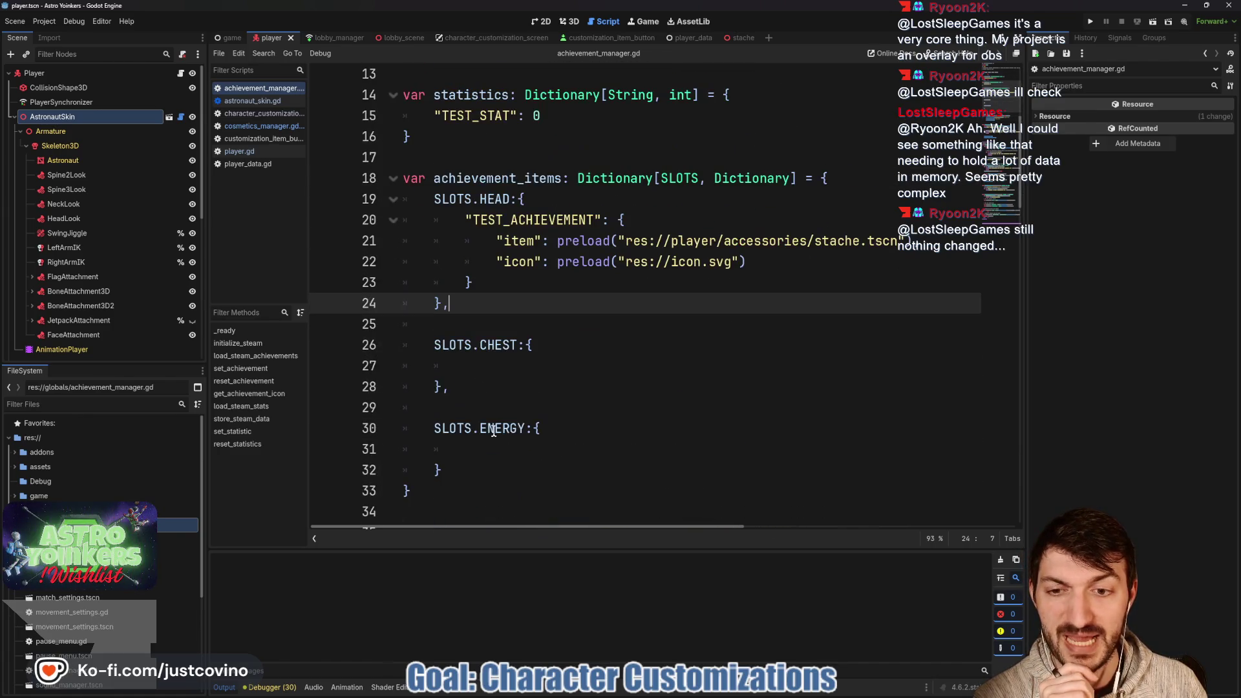
left_click_drag(411, 491, 403, 178)
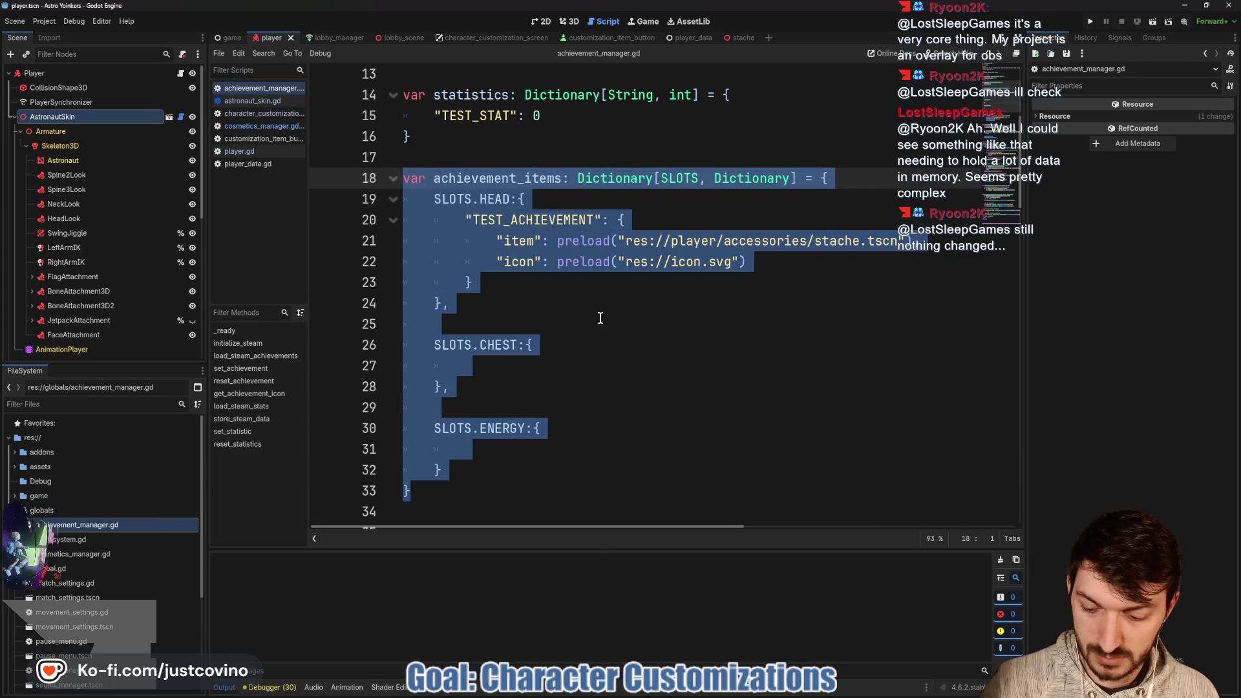
scroll(600, 318, "up", 4)
left_click_drag(673, 200, 373, 202)
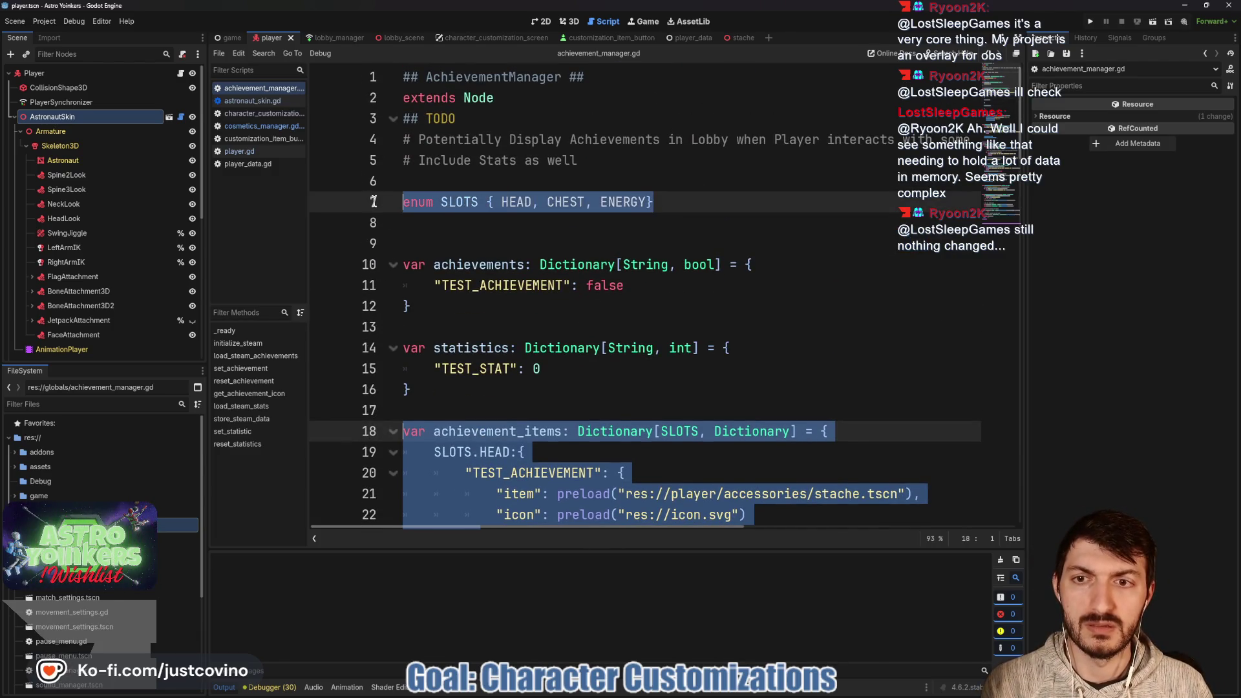
key("ctrl+x")
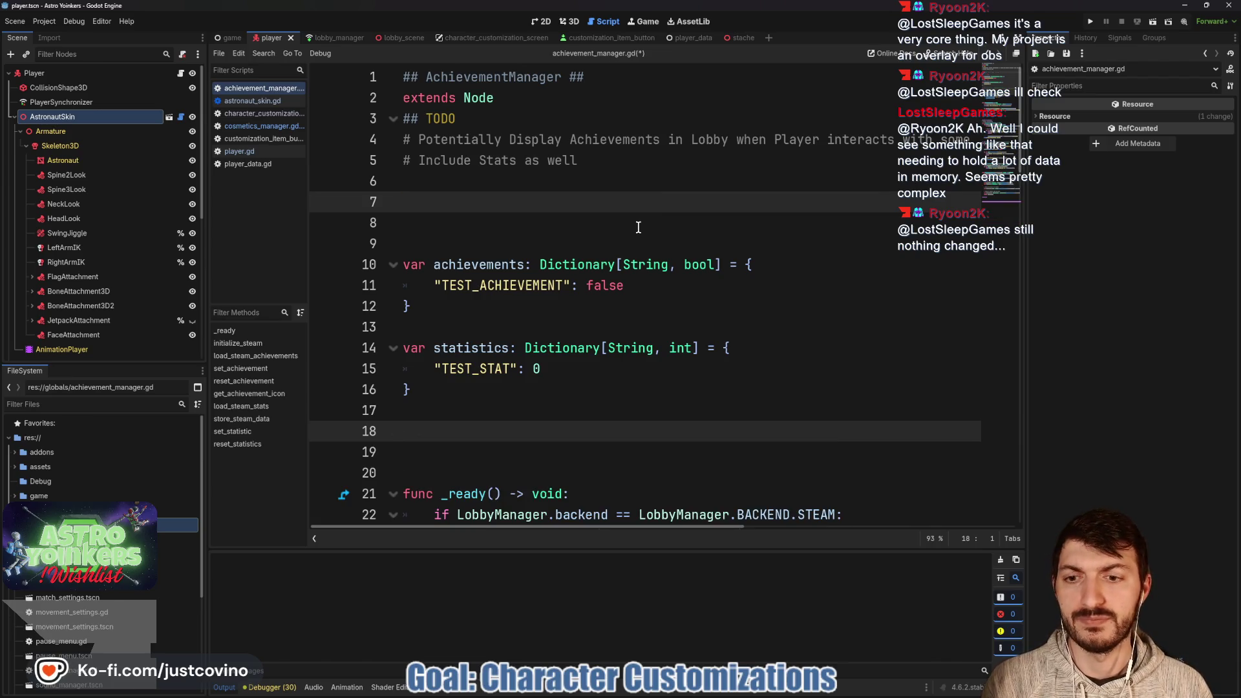
key("BackSpace")
key("Escape")
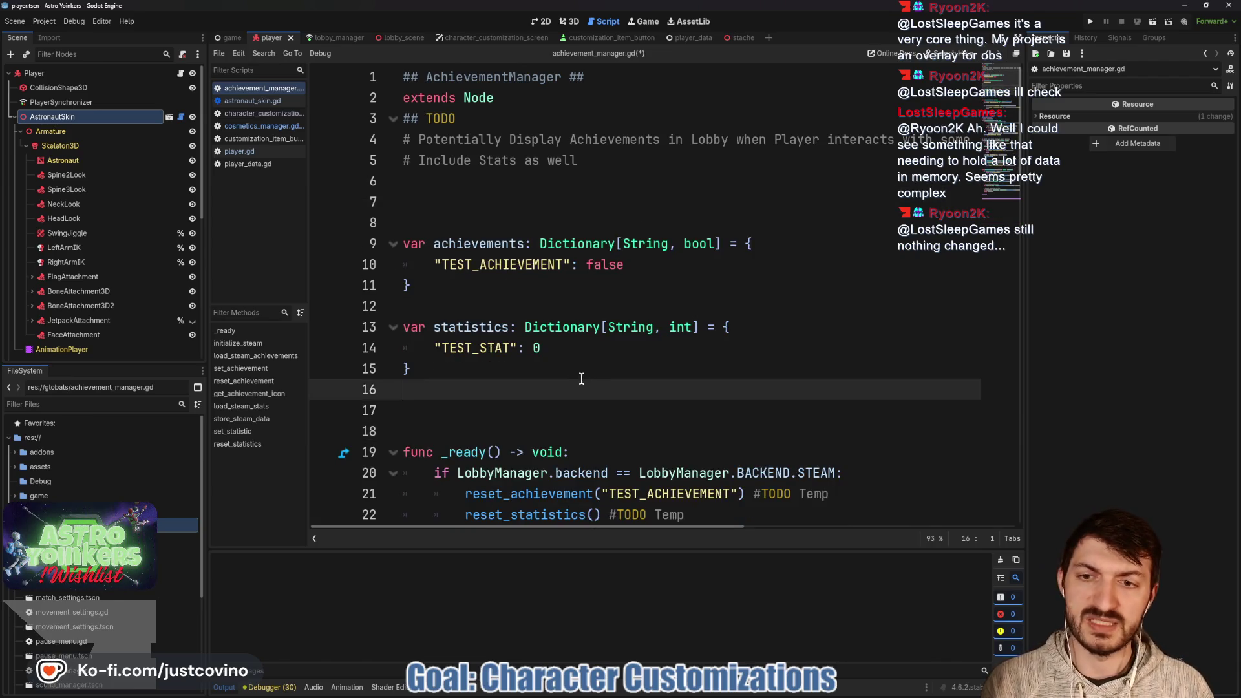
In cosmetics_manager.gd, replace the leftover hats_dictionary line with the pasted SLOTS enum and dictionary block.
left_click(263, 127)
left_click_drag(606, 194, 336, 188)
key("BackSpace")
key("ctrl+v")
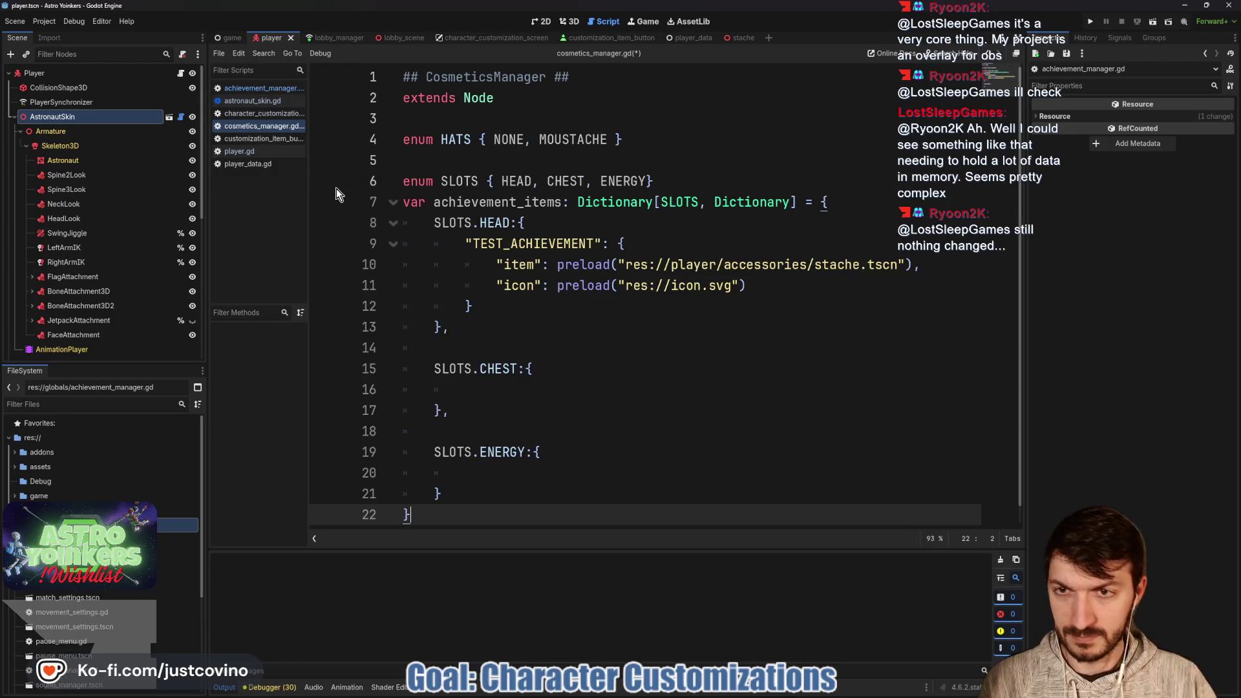
Move the SLOTS enum above the HATS enum and rename its HEAD value to HATS.
left_click_drag(677, 185, 358, 197)
left_click_drag(683, 181, 394, 183)
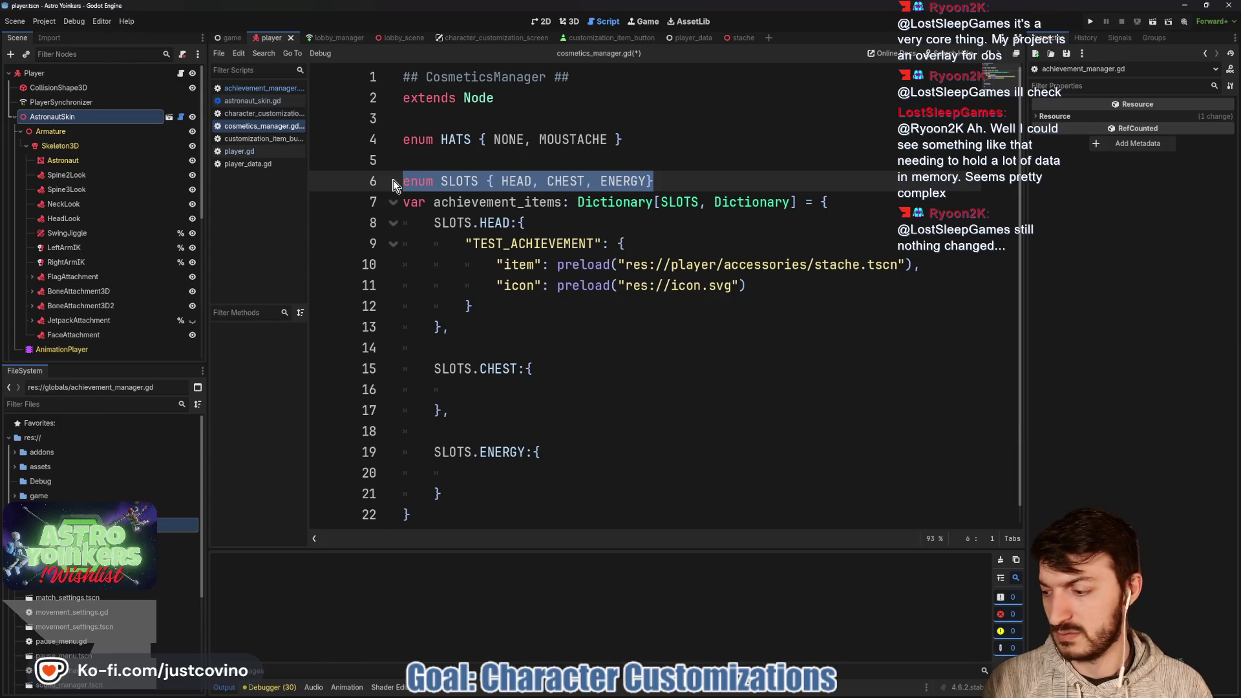
key("alt+Up")
key("alt+Up")
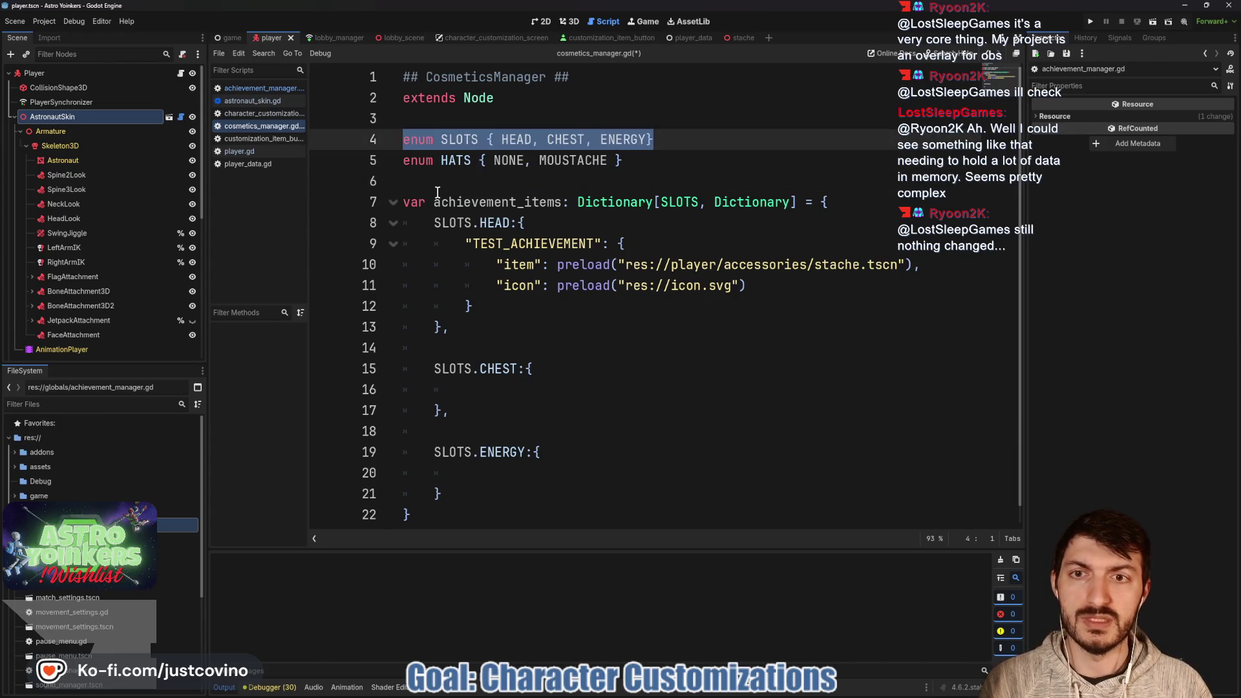
left_click(472, 190)
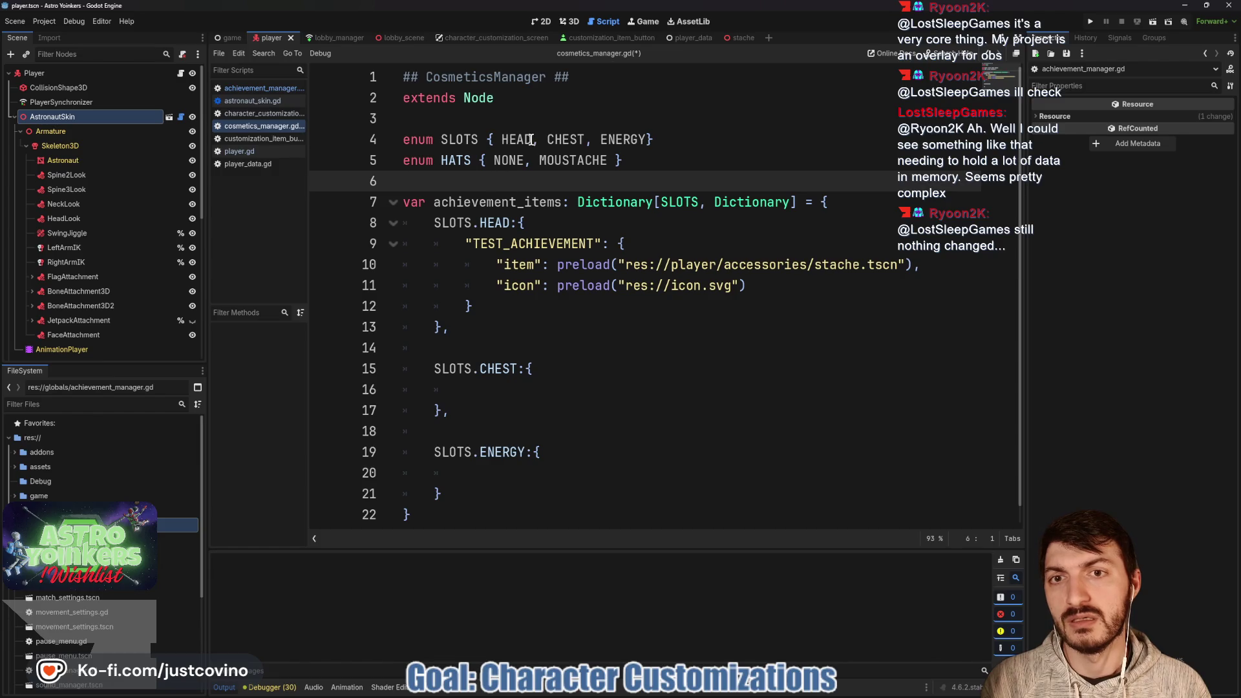
left_click_drag(530, 140, 502, 140)
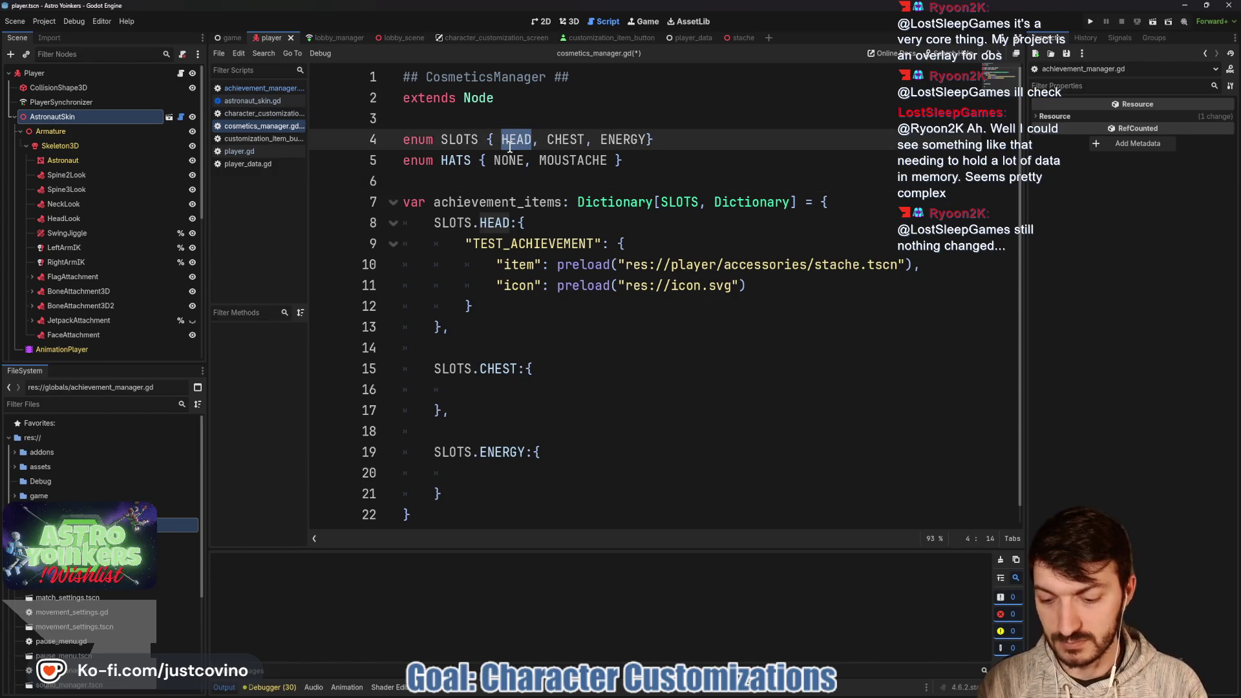
type("HATS")
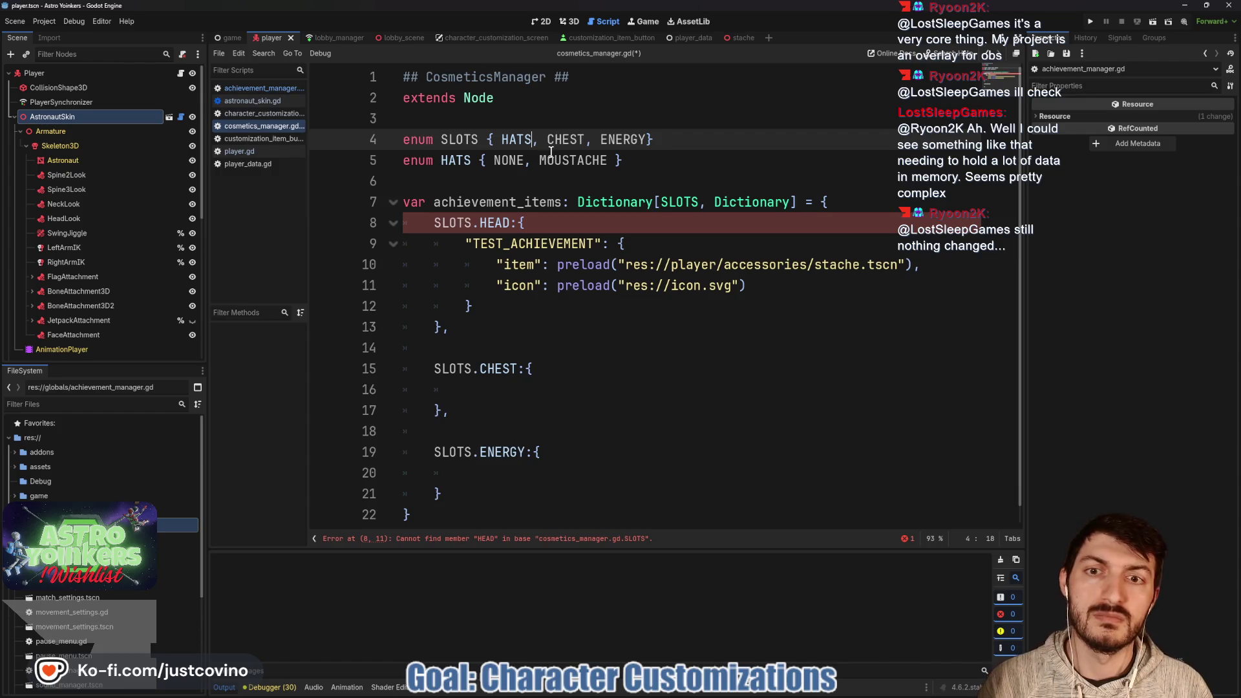
double_click(484, 223)
Rename the dictionary key to SLOTS.HATS and the first entry's key from TEST_ACHIEVEMENT to HATS.NONE.
type("HATS")
left_click(549, 244)
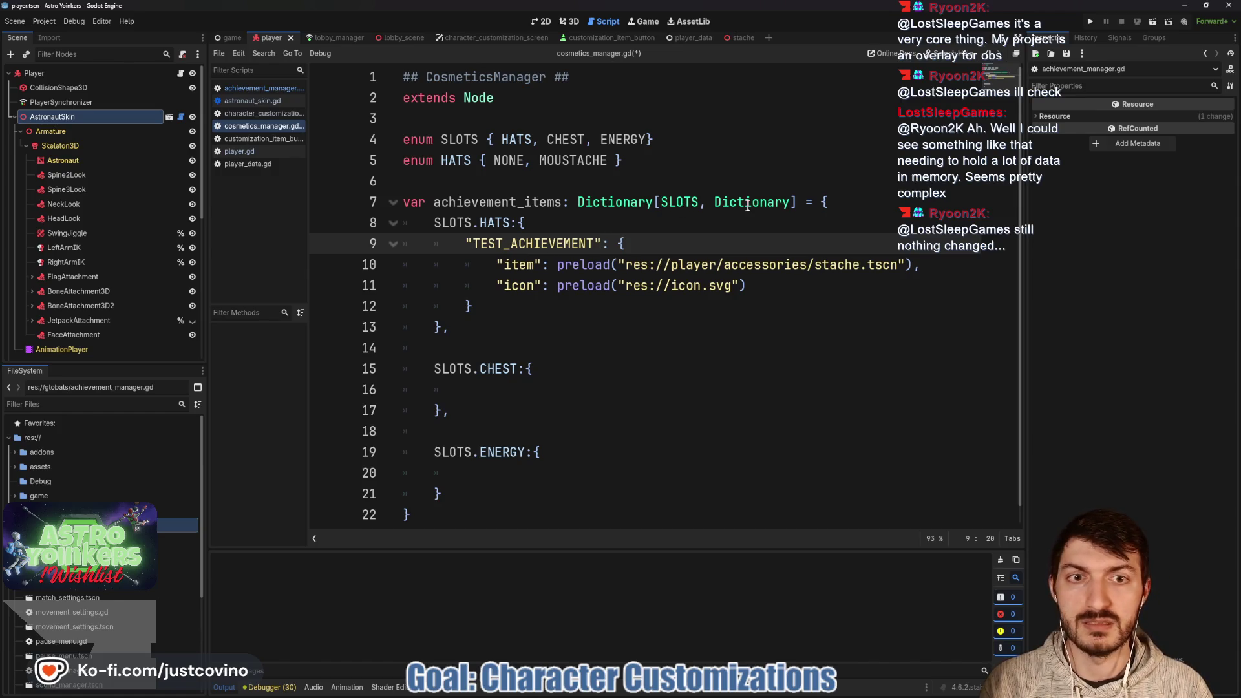
mouse_move(719, 202)
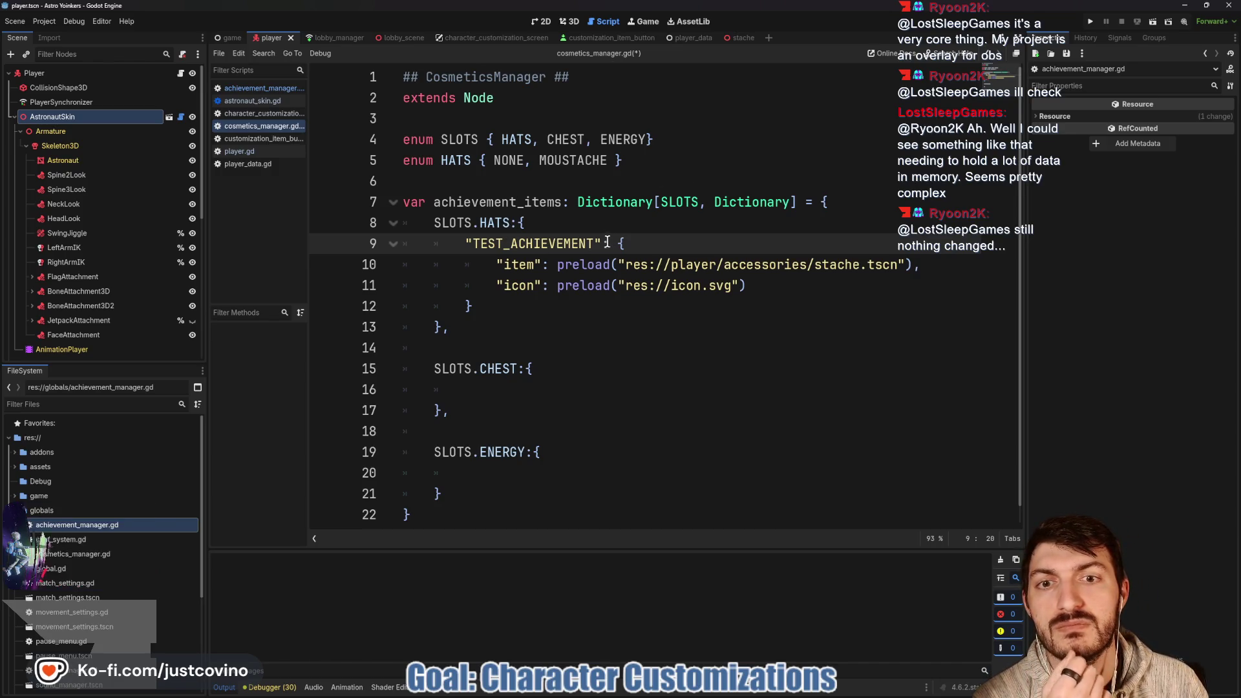
left_click_drag(600, 243, 471, 241)
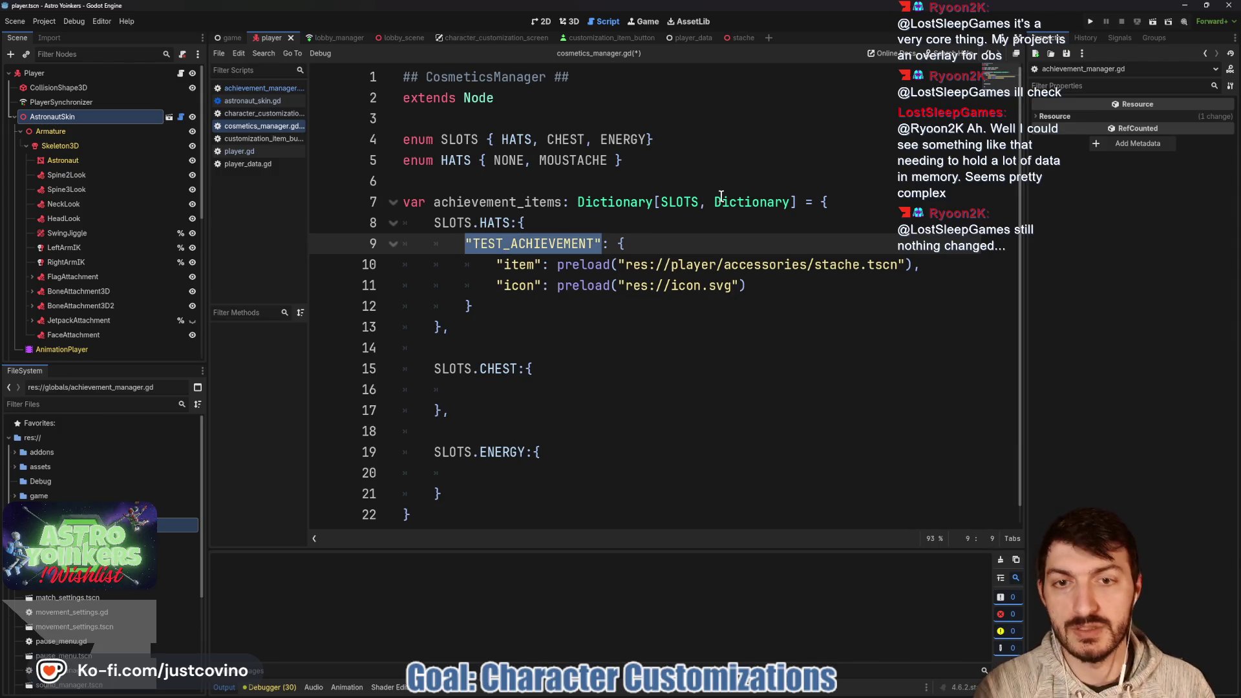
type("HATS")
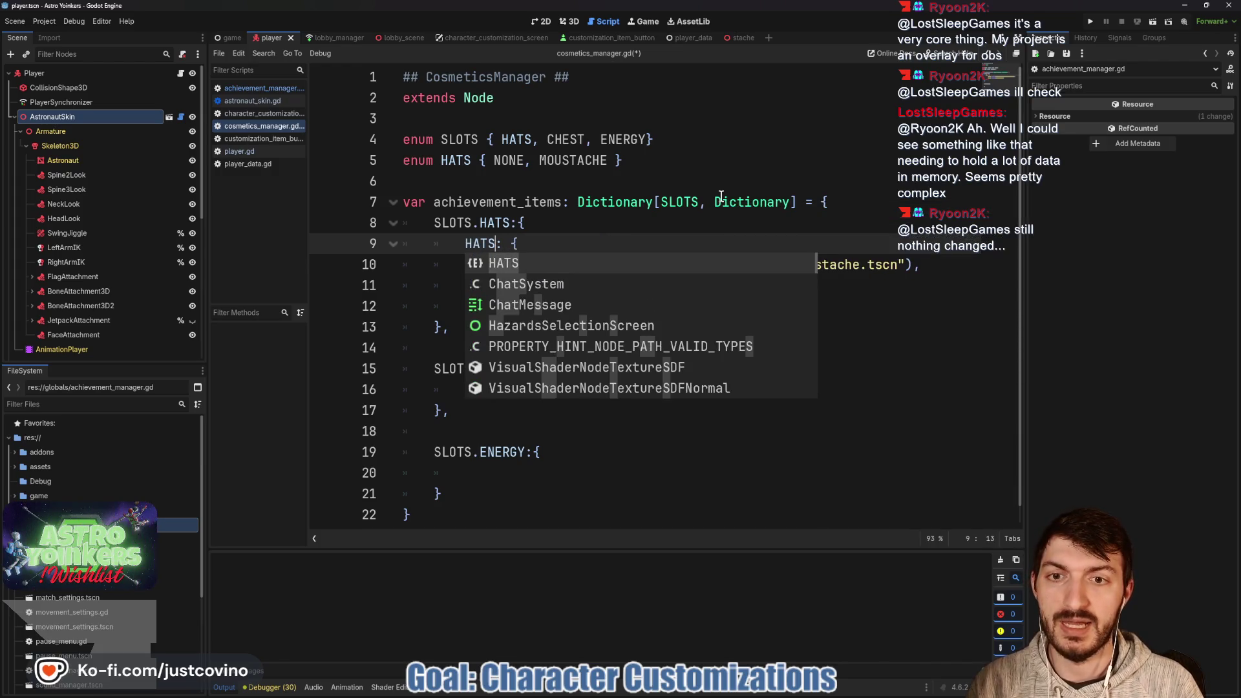
type(".")
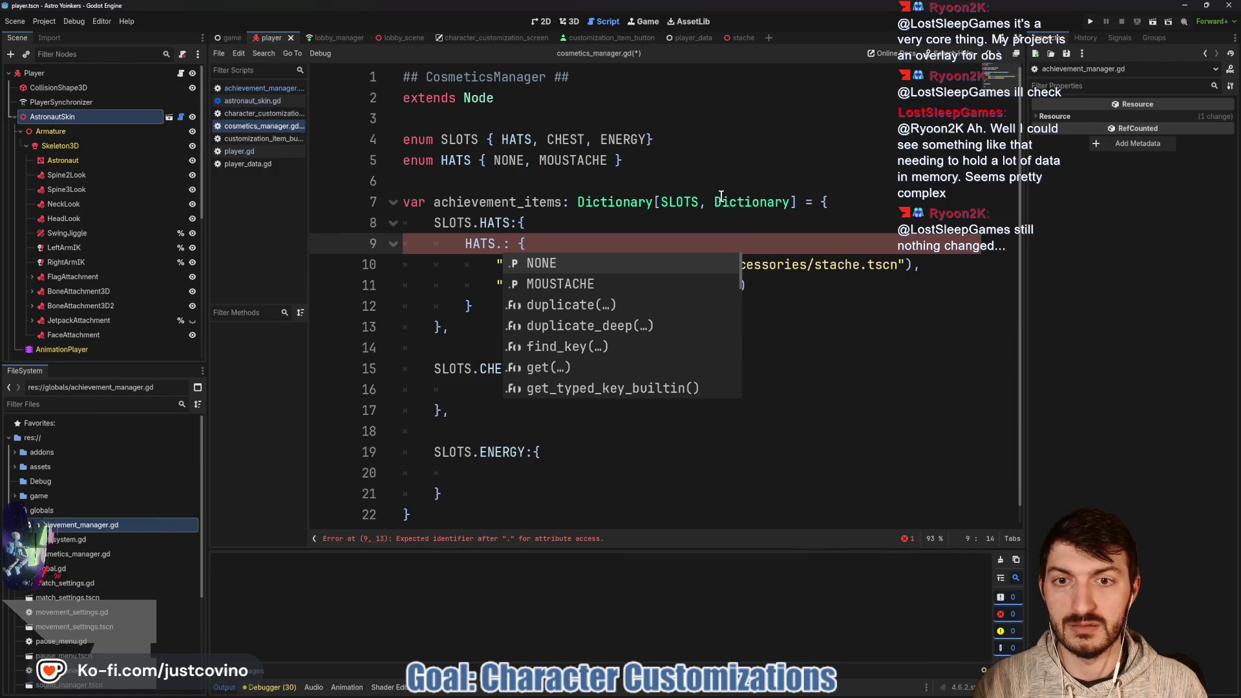
key("Return")
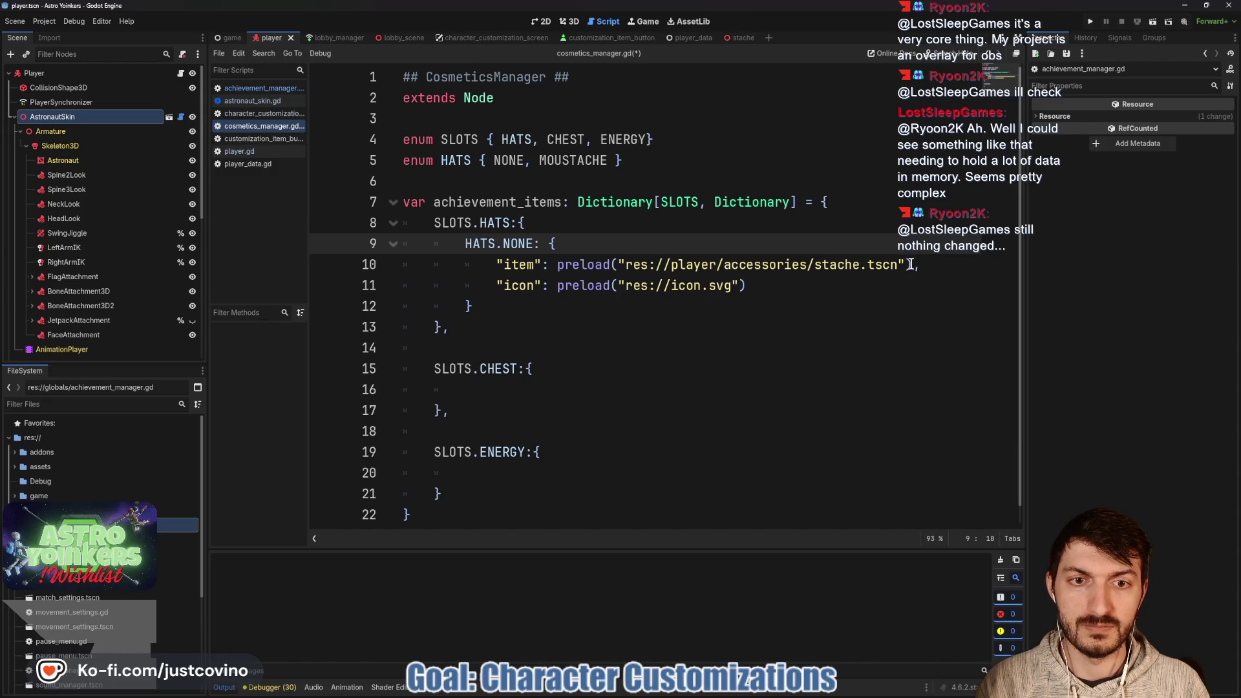
Set the HATS.NONE item to null instead of the stache.tscn preload, and save the script.
mouse_move(897, 264)
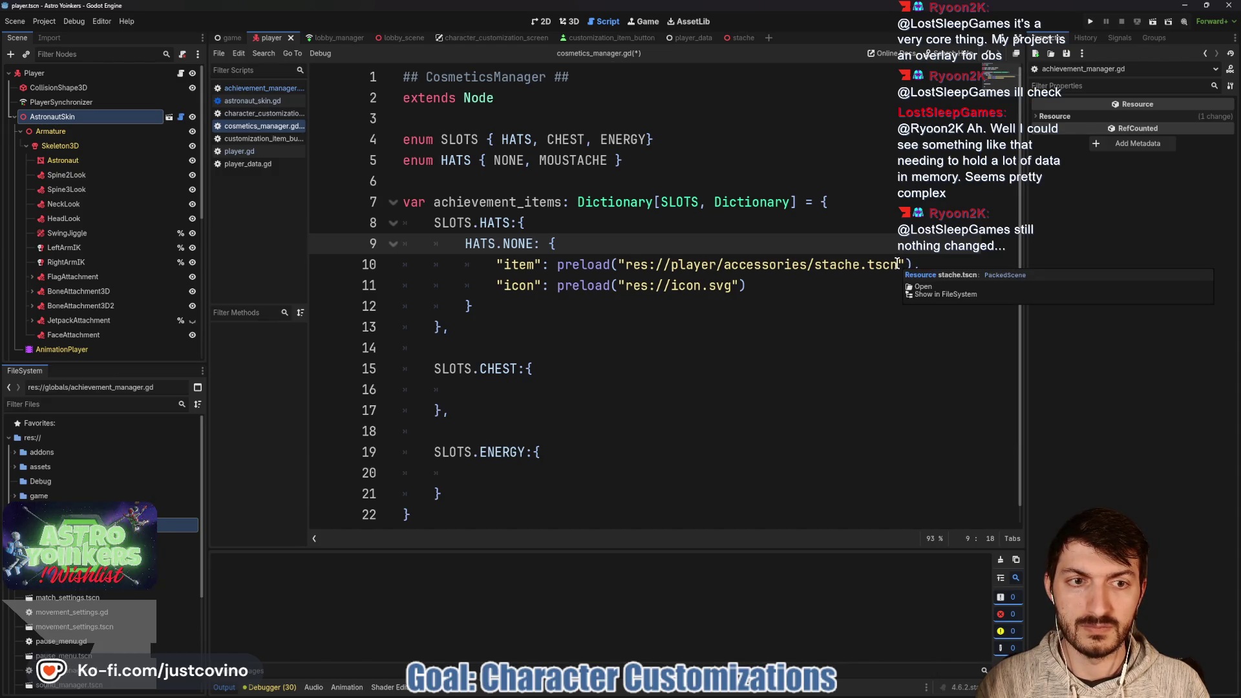
left_click_drag(897, 265, 626, 266)
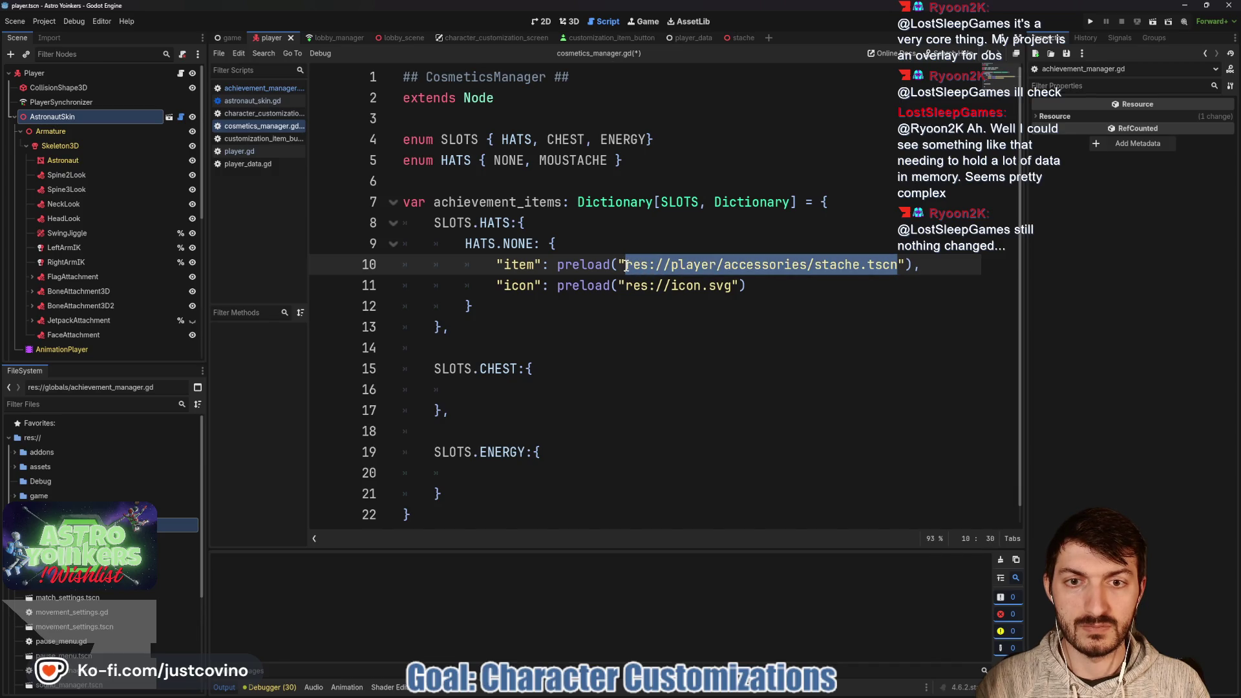
left_click_drag(912, 264, 558, 265)
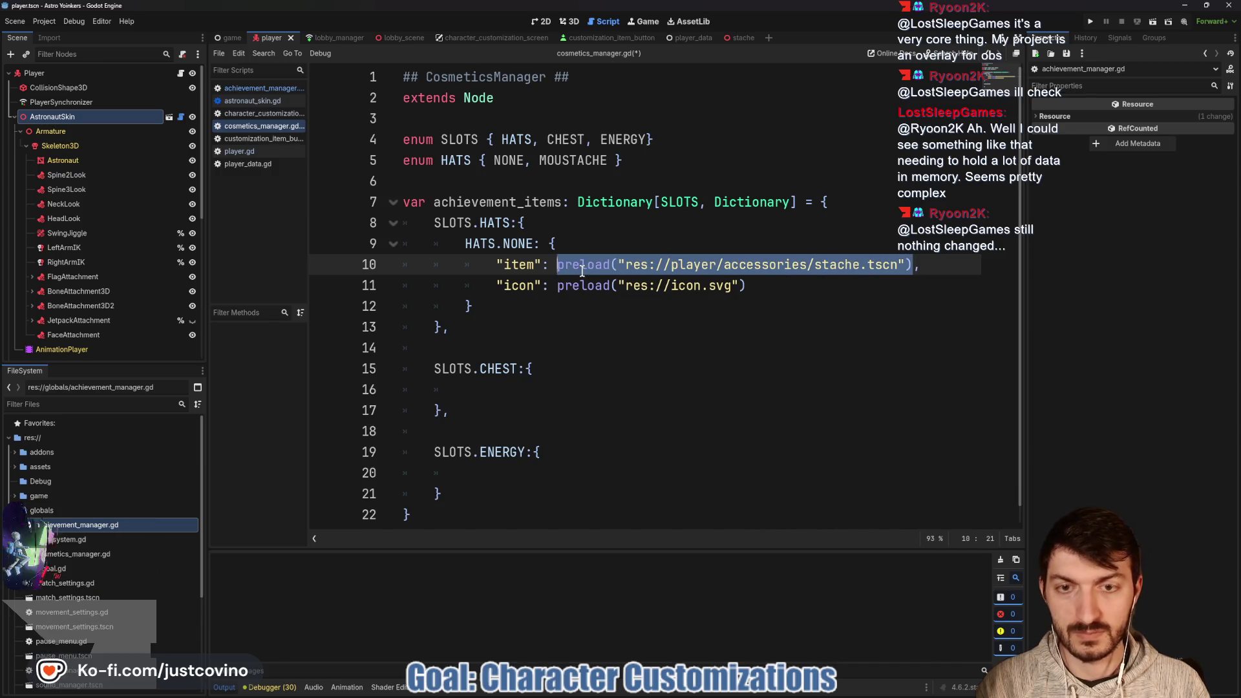
mouse_move(582, 272)
type("null,")
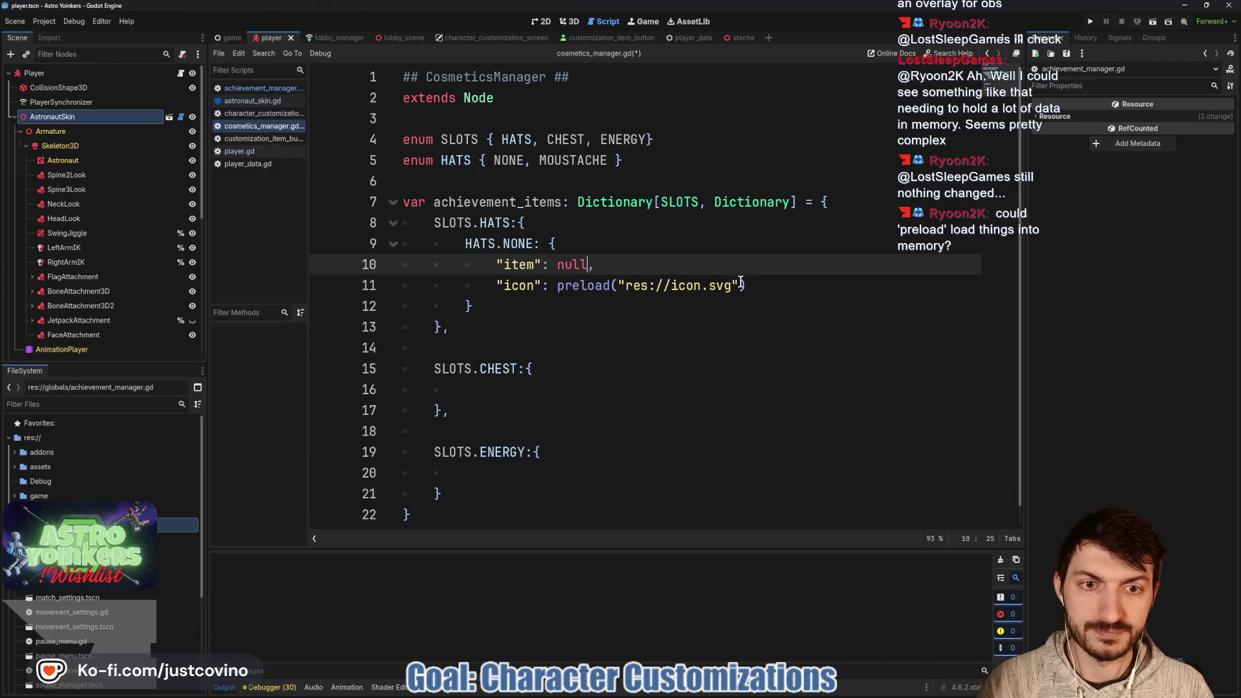
key("ctrl+s")
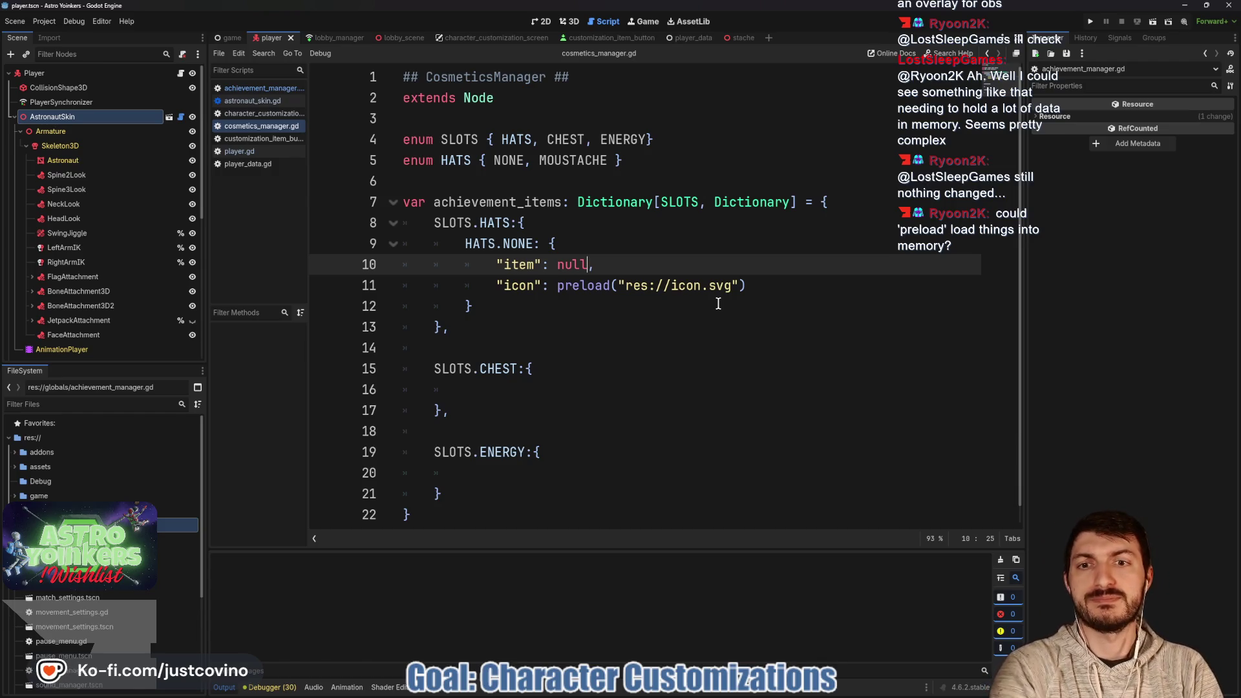
left_click(766, 291)
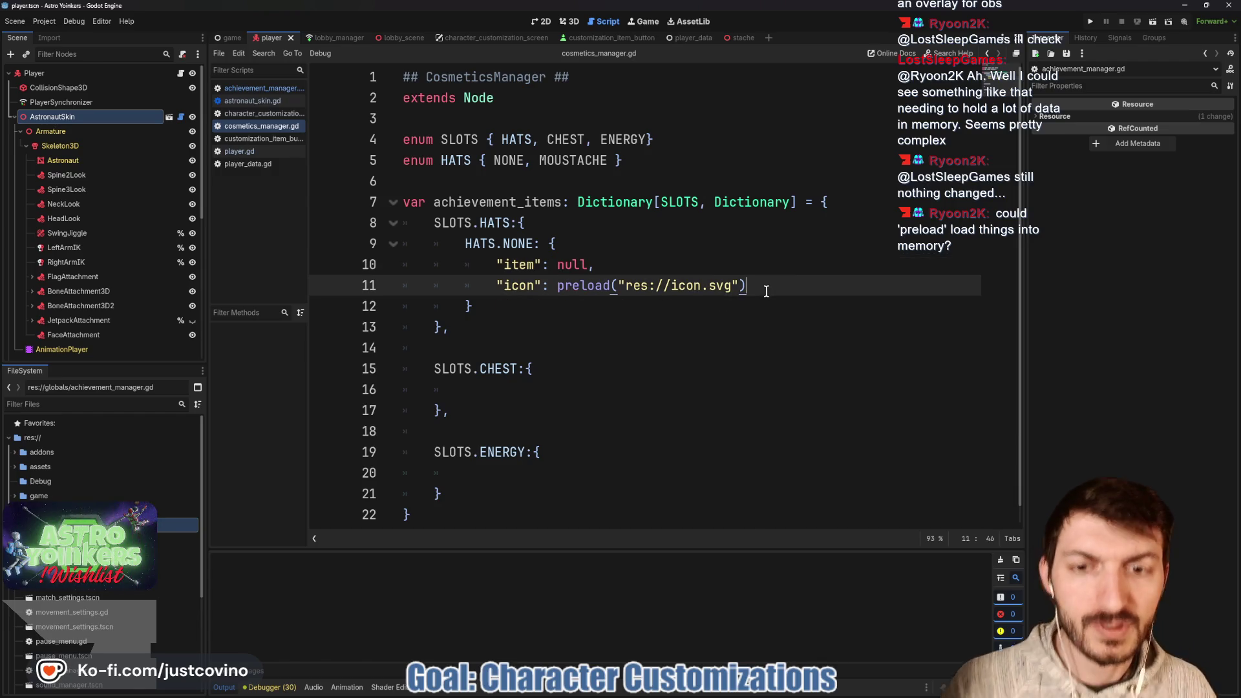
Add a HATS.MOUSTACHE entry after NONE, starting its "item": preload("res://assets/ line.
left_click(583, 300)
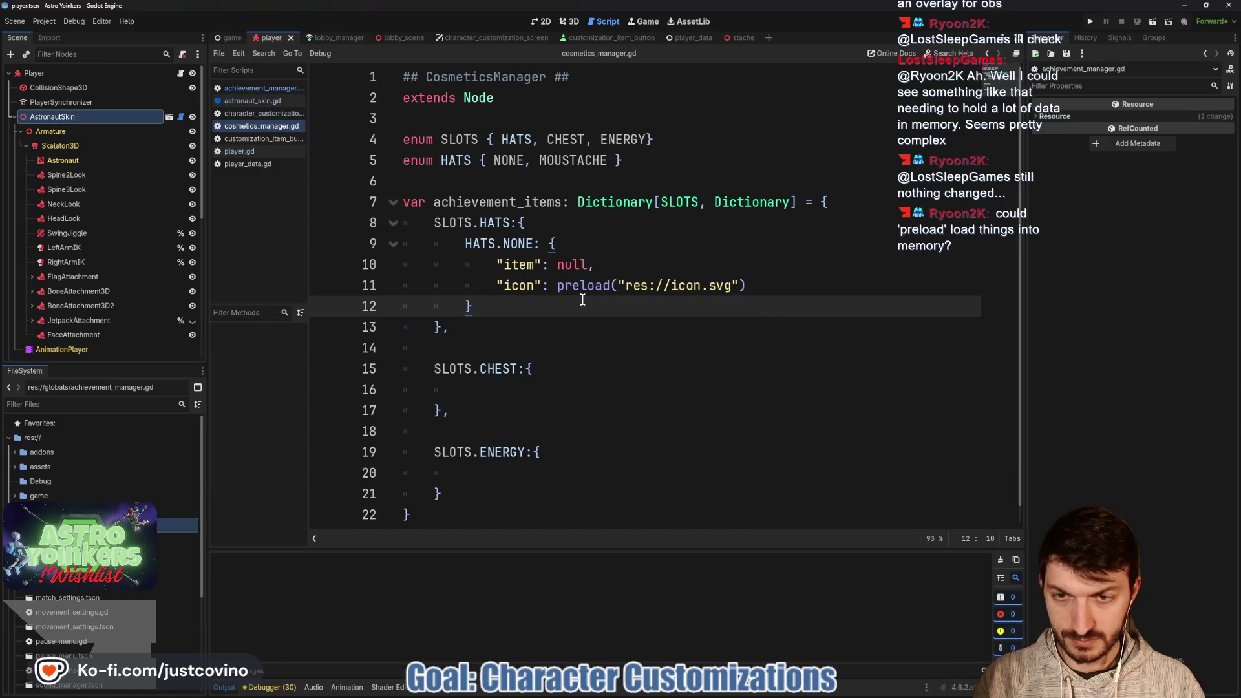
type(",")
key("Return")
type("hat")
key("Return")
type("HATS.")
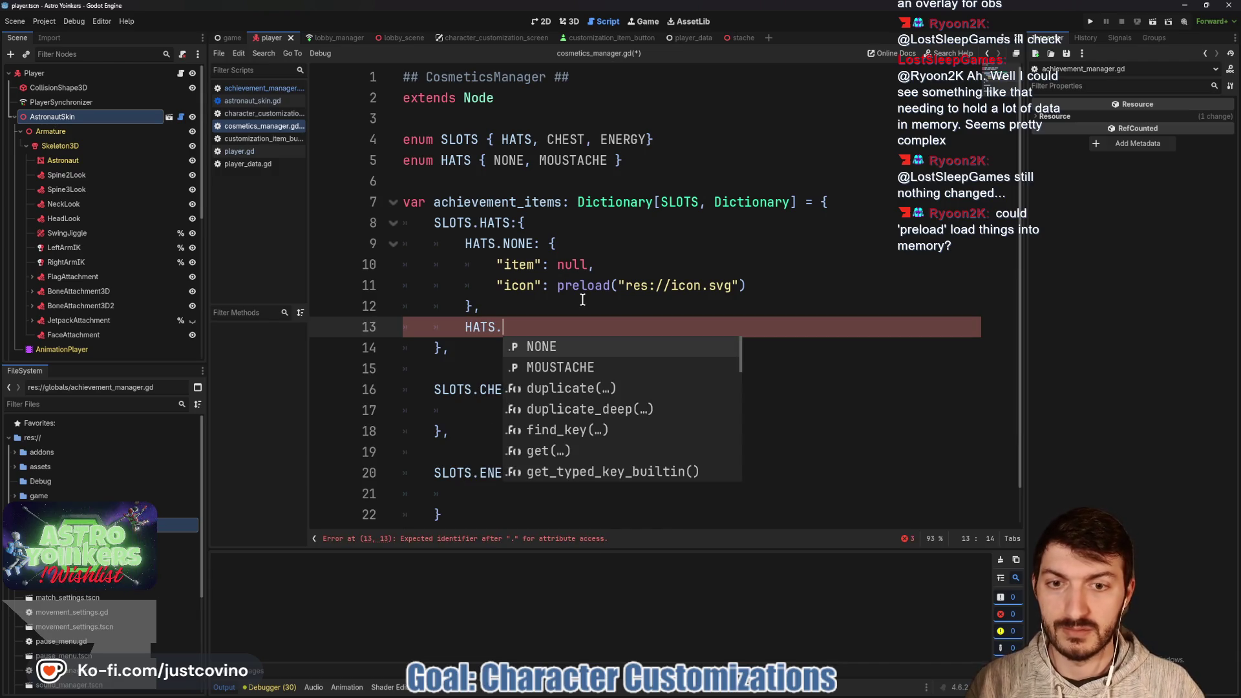
type("m")
key("Return")
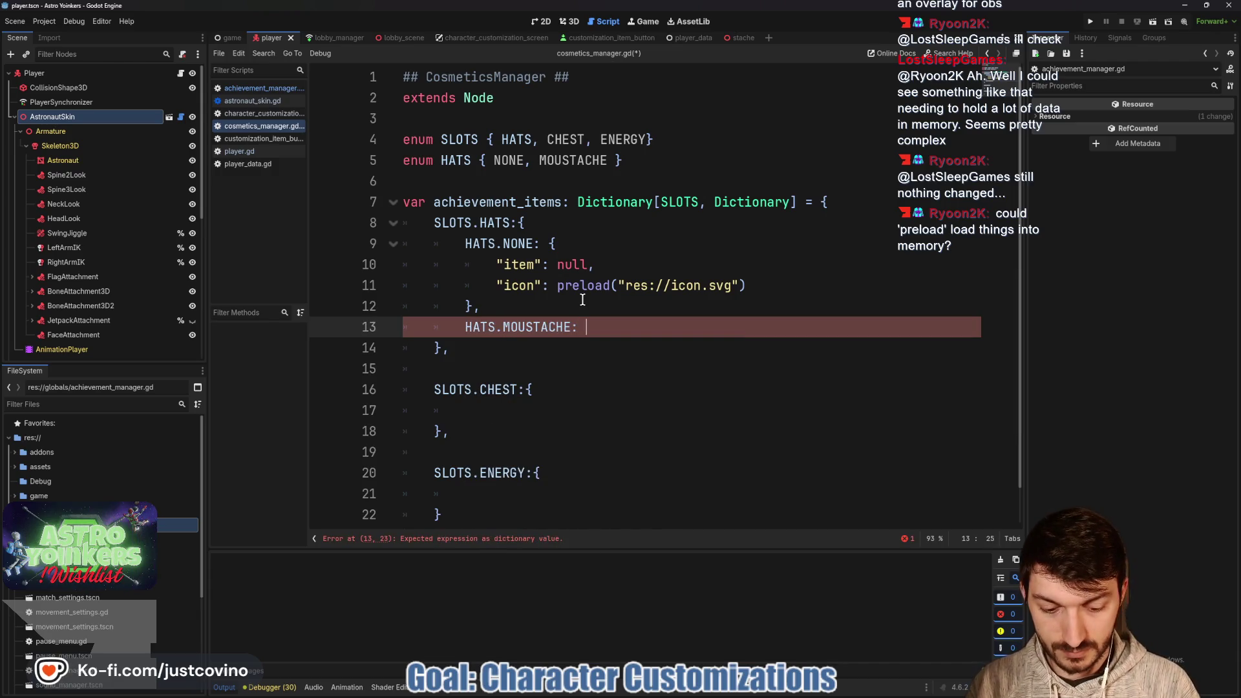
type("{")
key("Return")
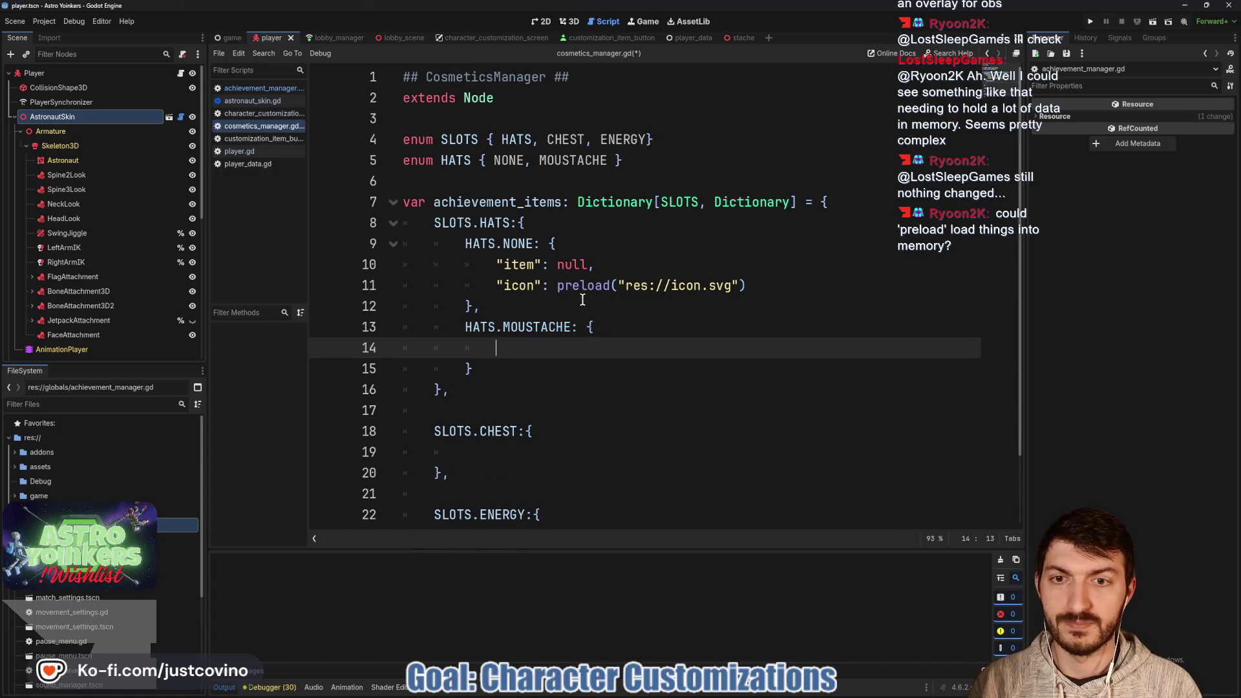
type("\"item\"")
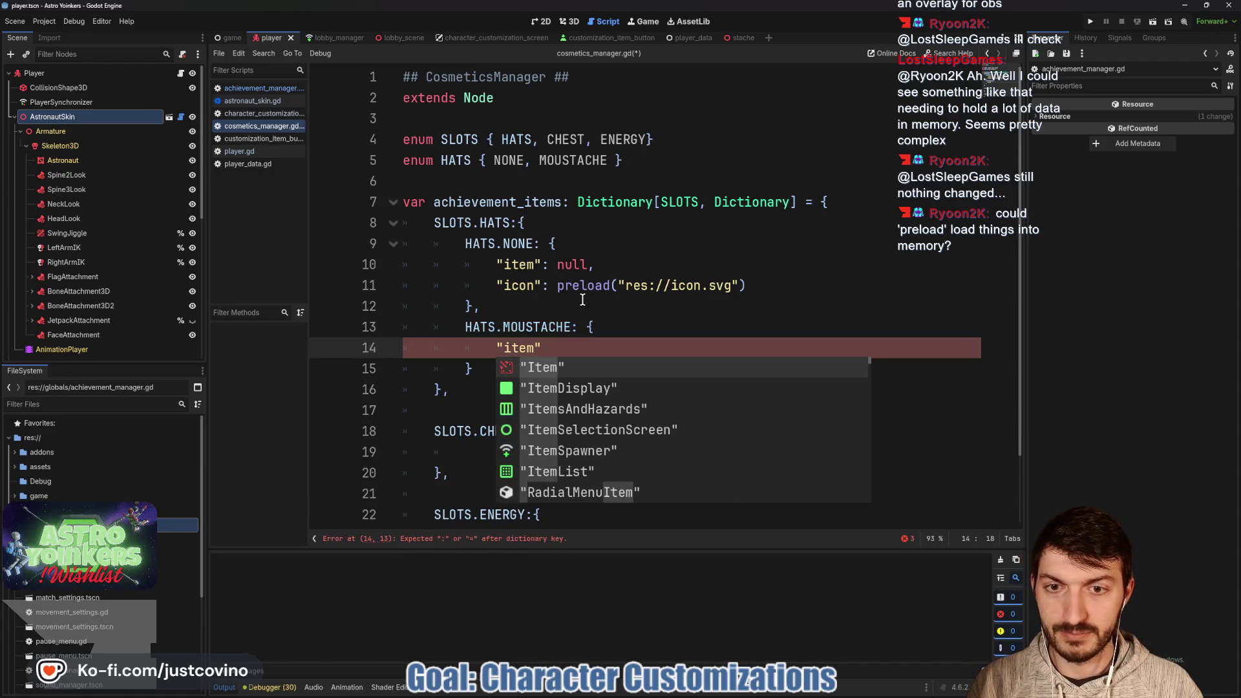
type(": preload")
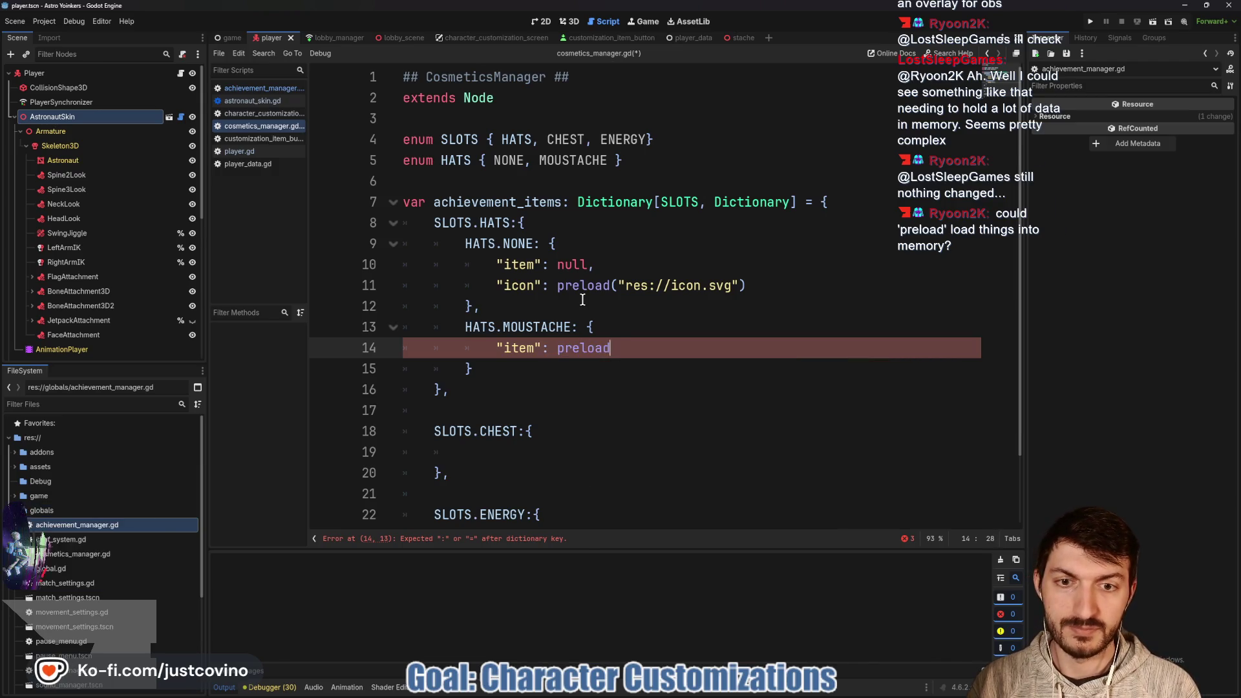
type("(\"res:")
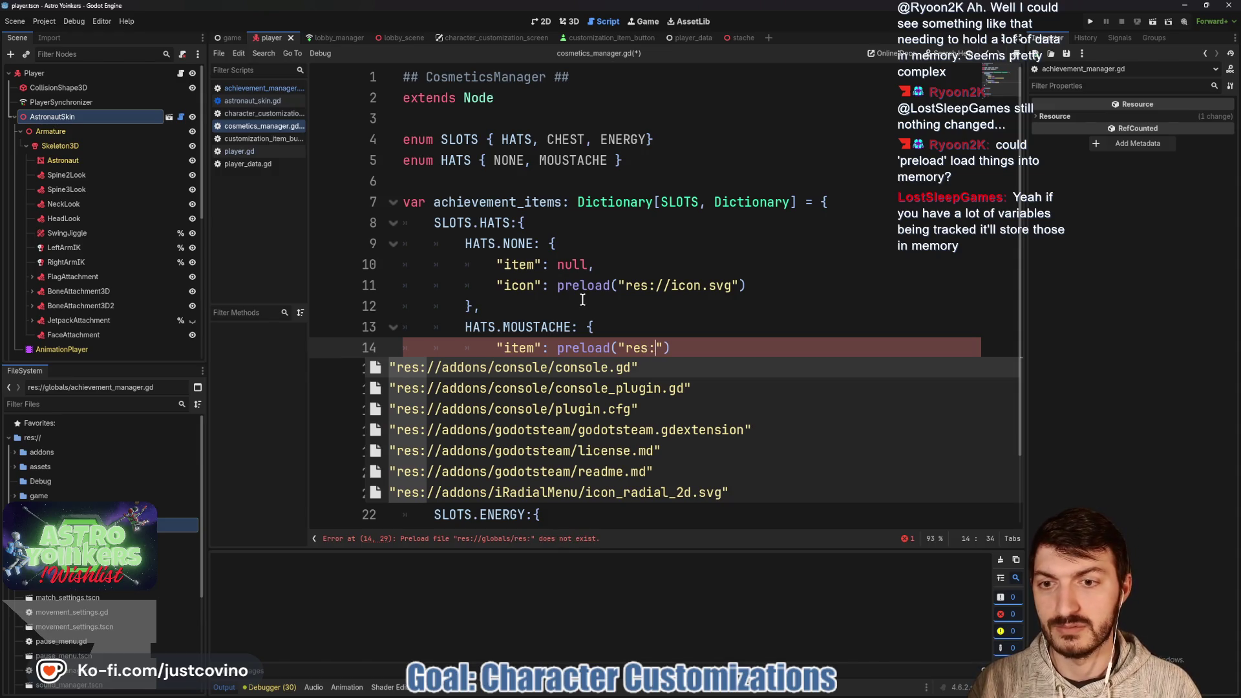
type("//")
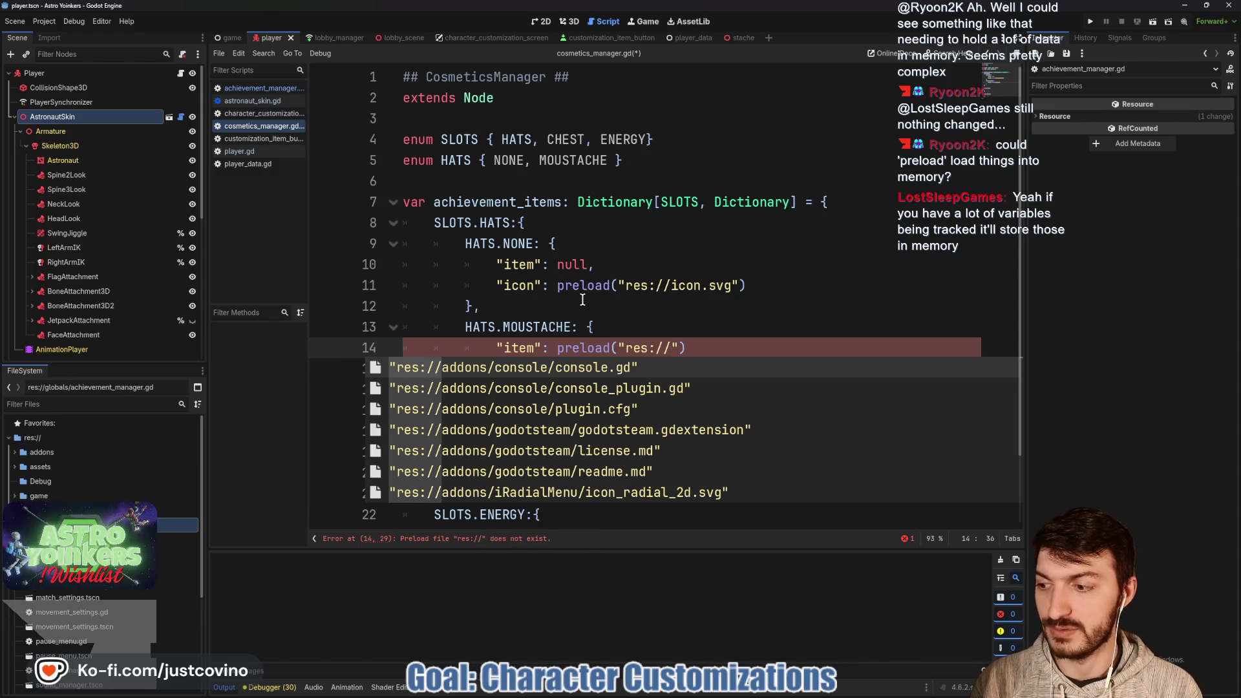
type("assets/")
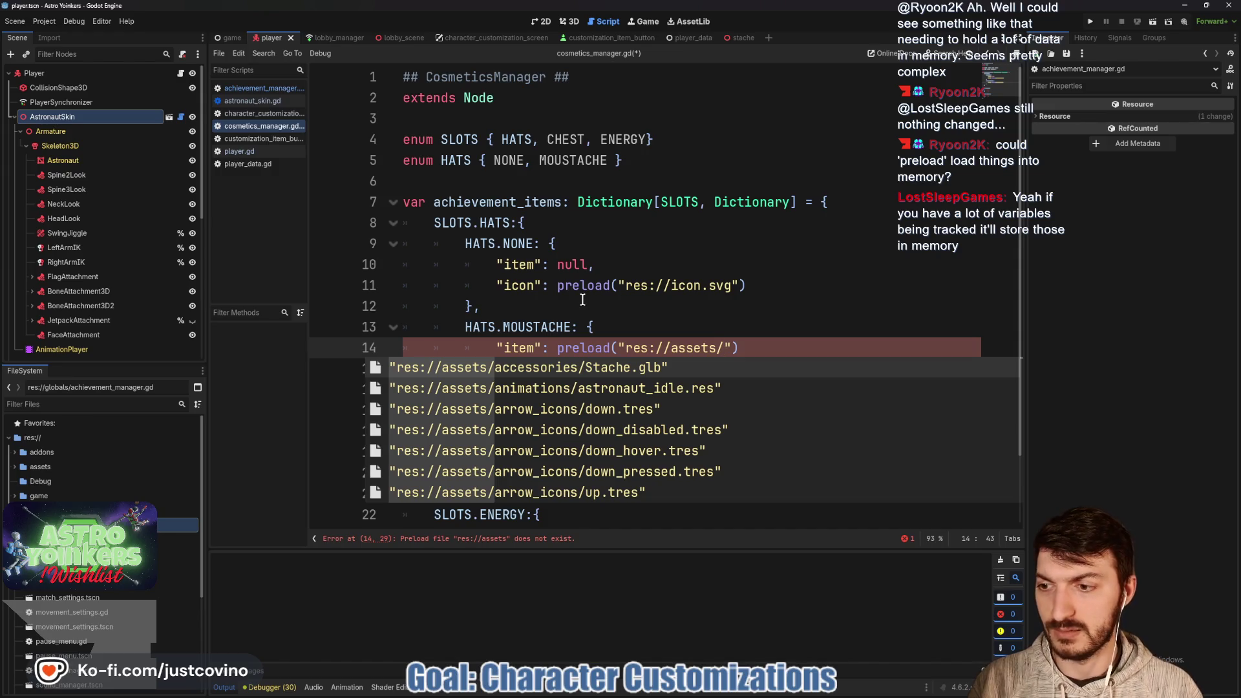
type("c")
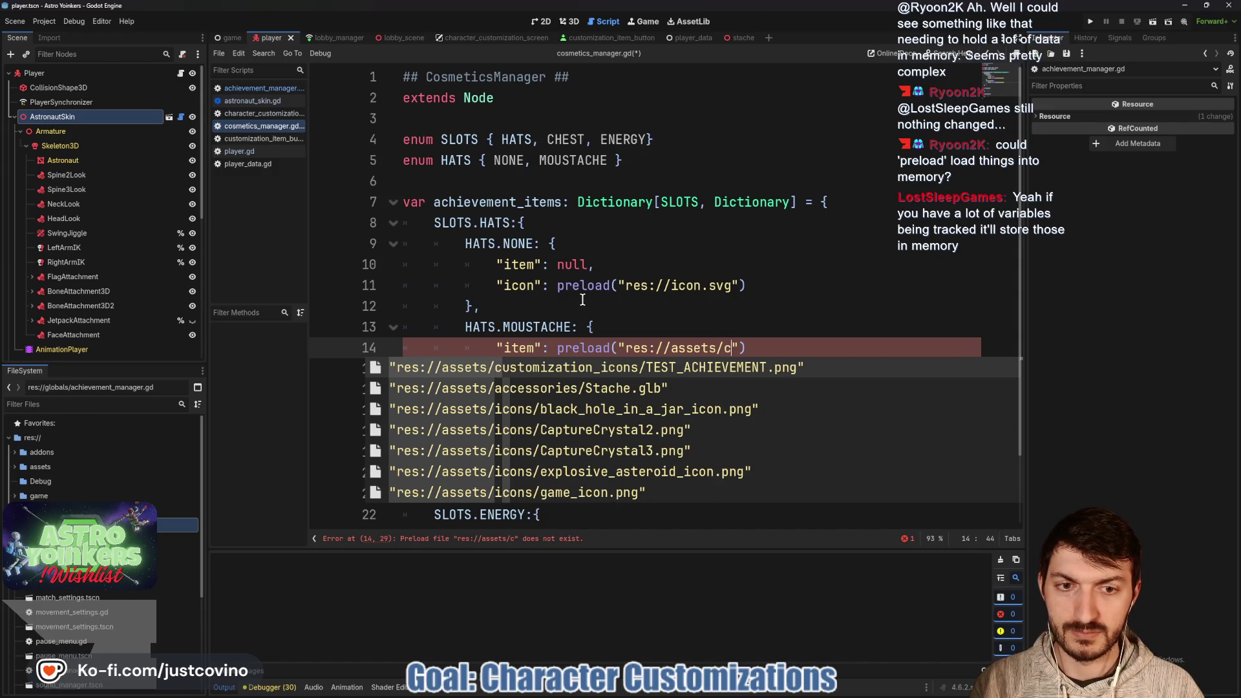
key("BackSpace")
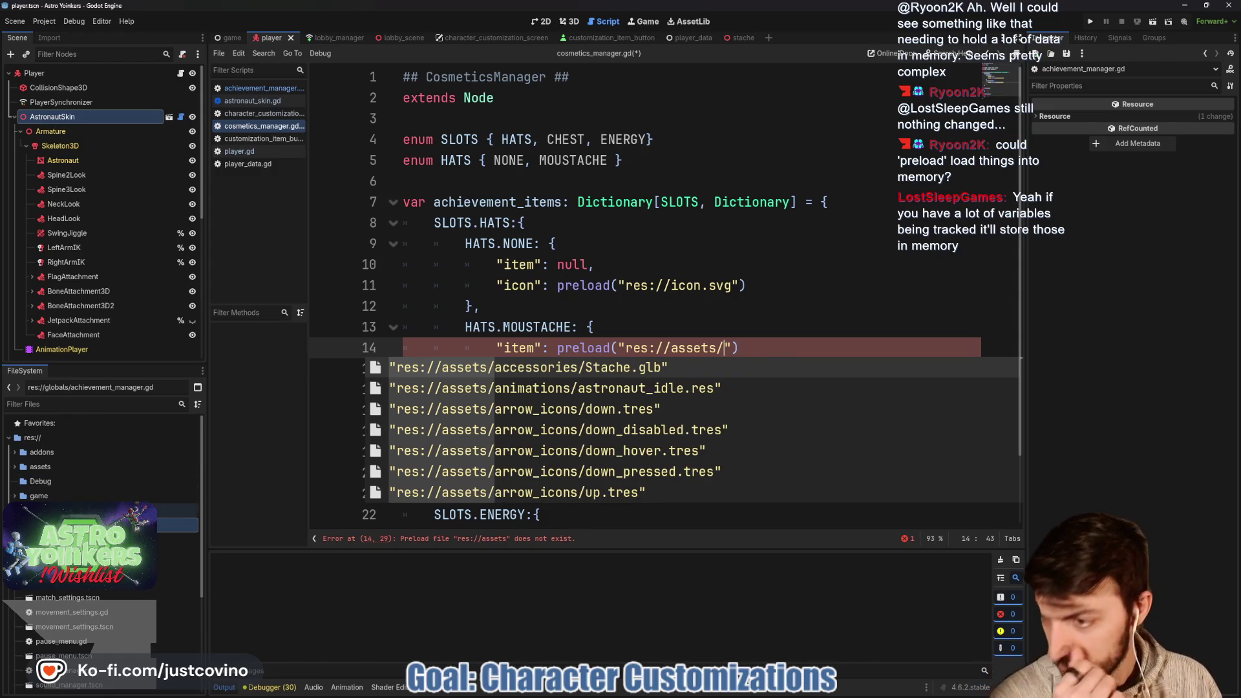
Browse the FileSystem asset folders looking for the moustache scene.
left_click(15, 467)
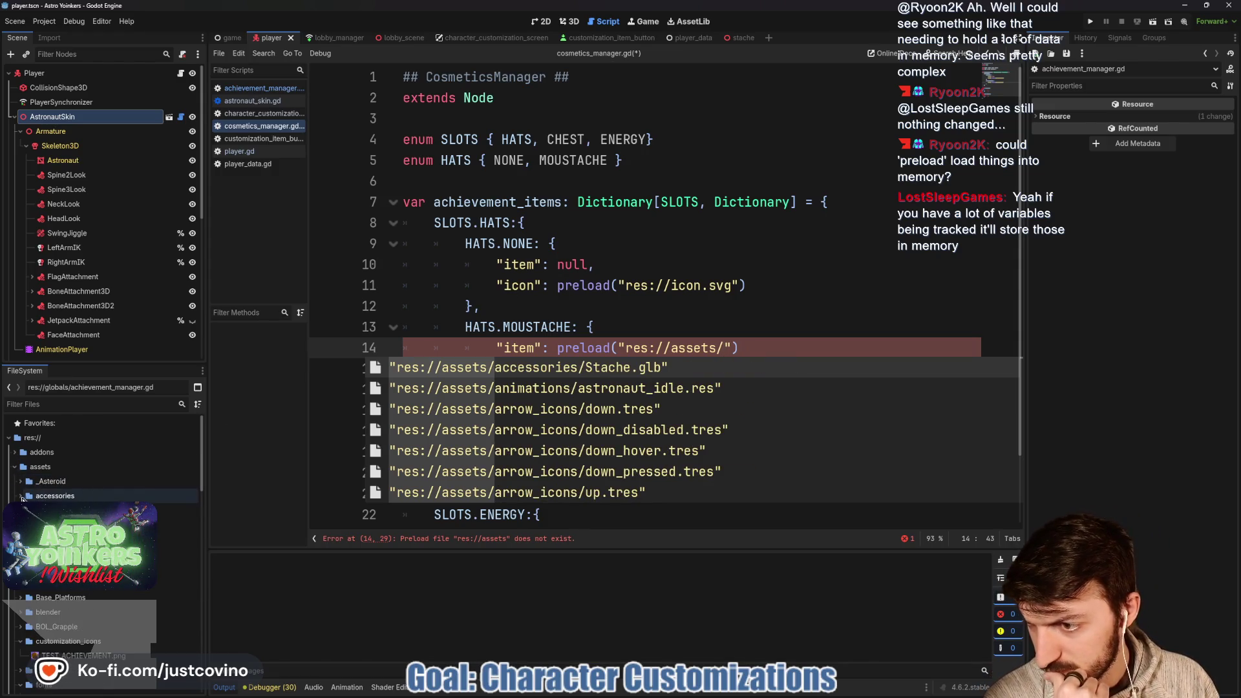
left_click(18, 497)
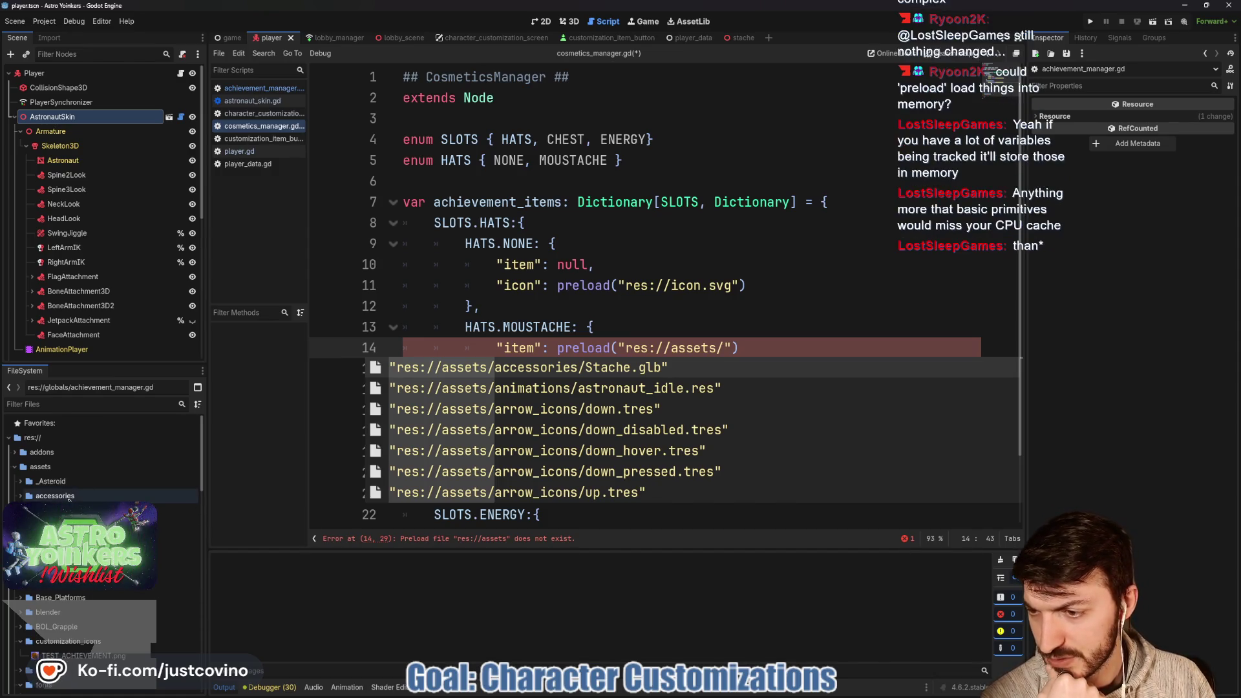
scroll(174, 509, "down", 1)
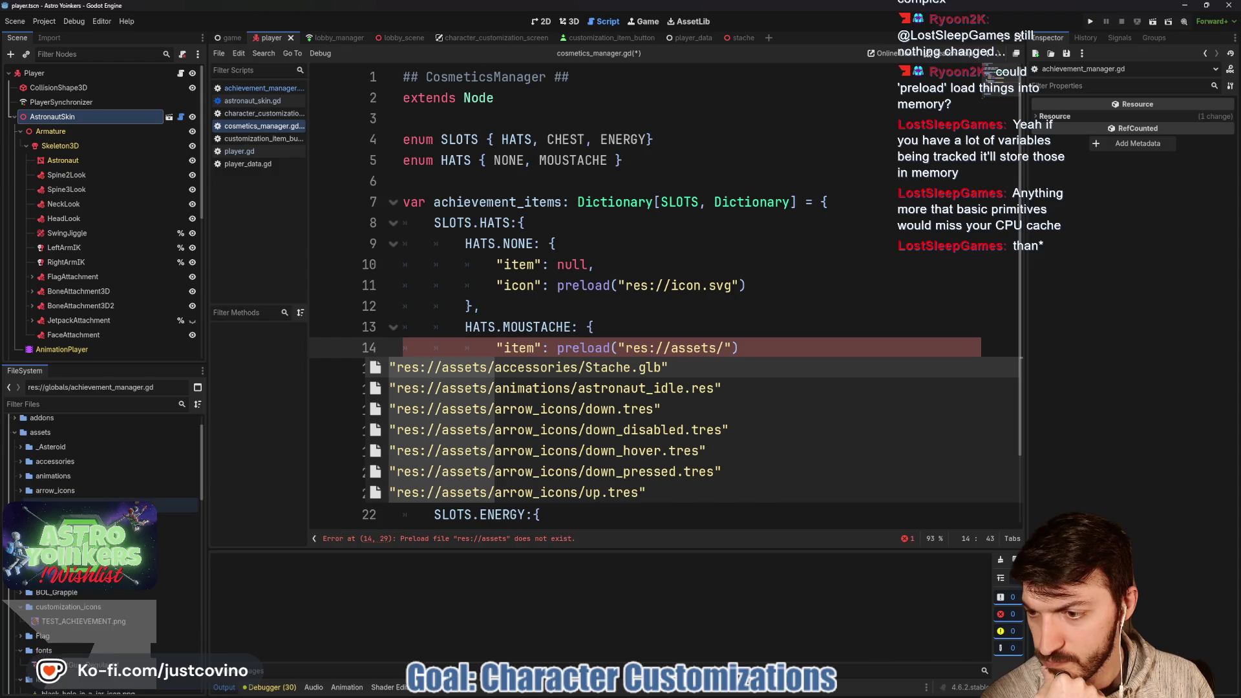
scroll(89, 646, "down", 2)
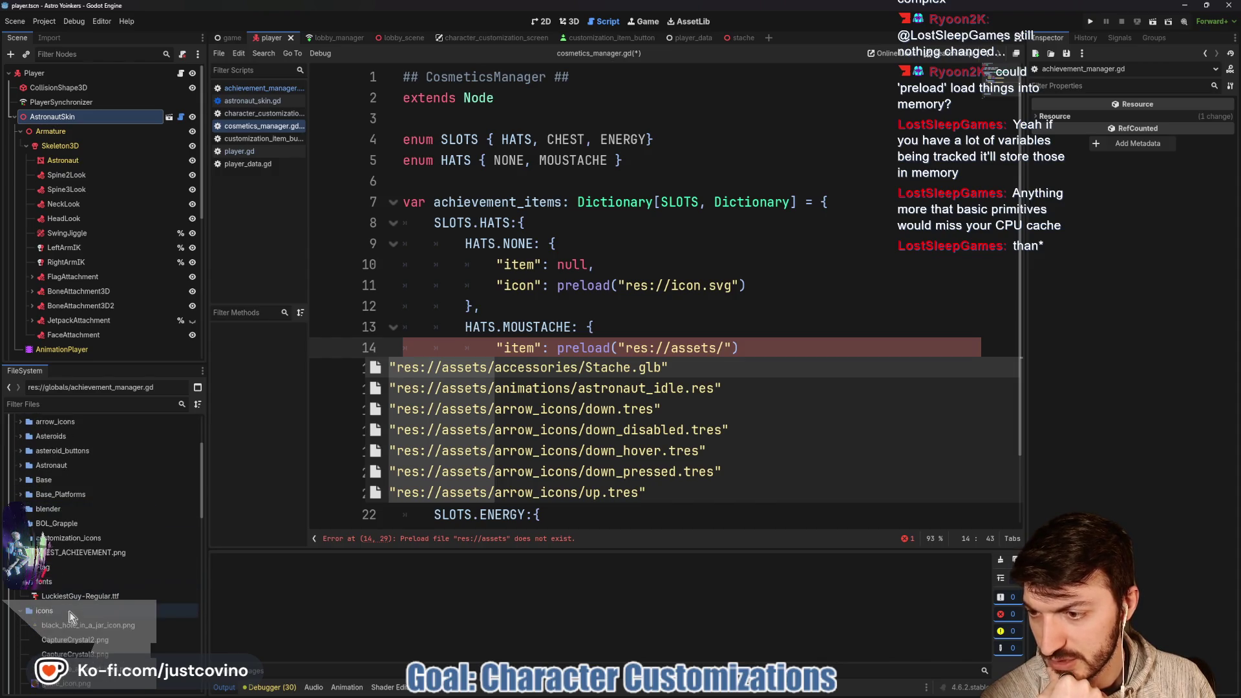
scroll(89, 655, "down", 3)
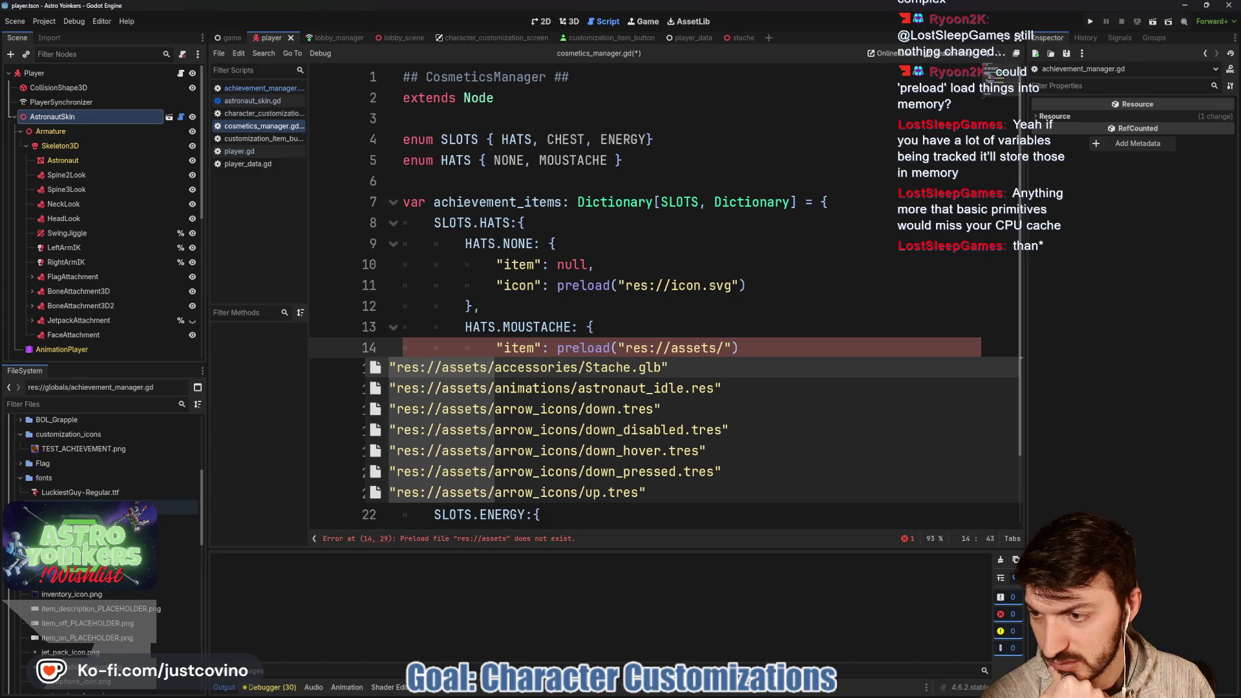
scroll(97, 549, "up", 3)
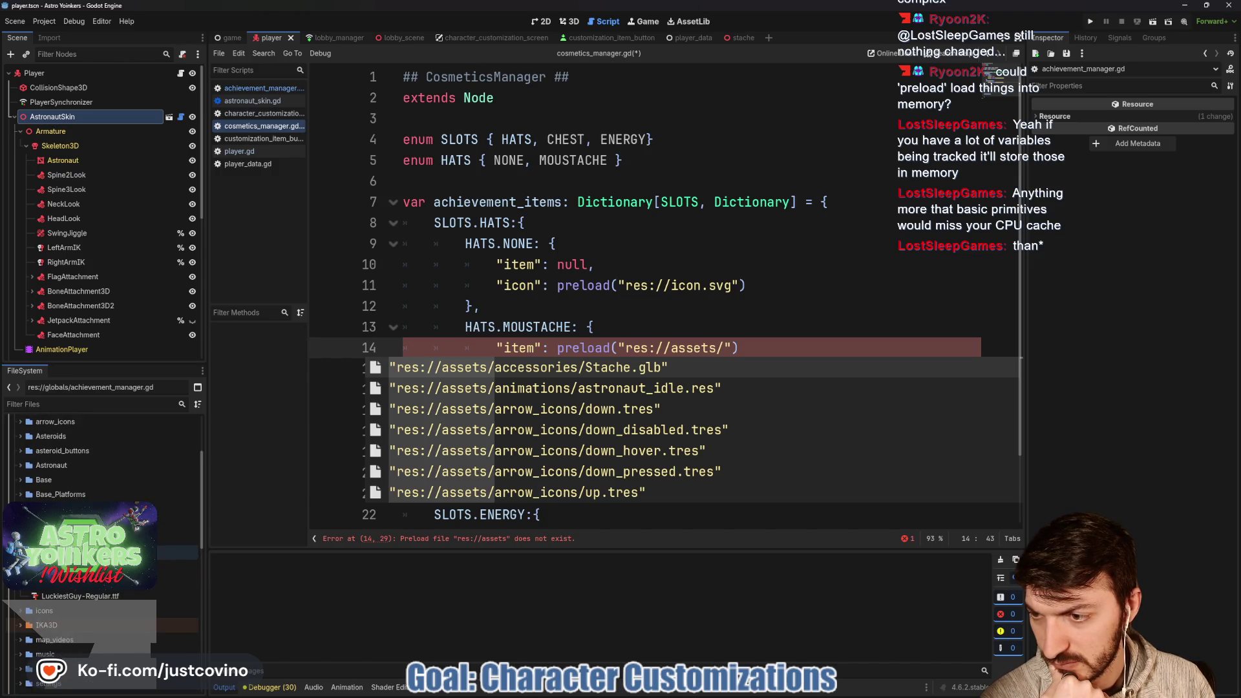
scroll(97, 452, "down", 2)
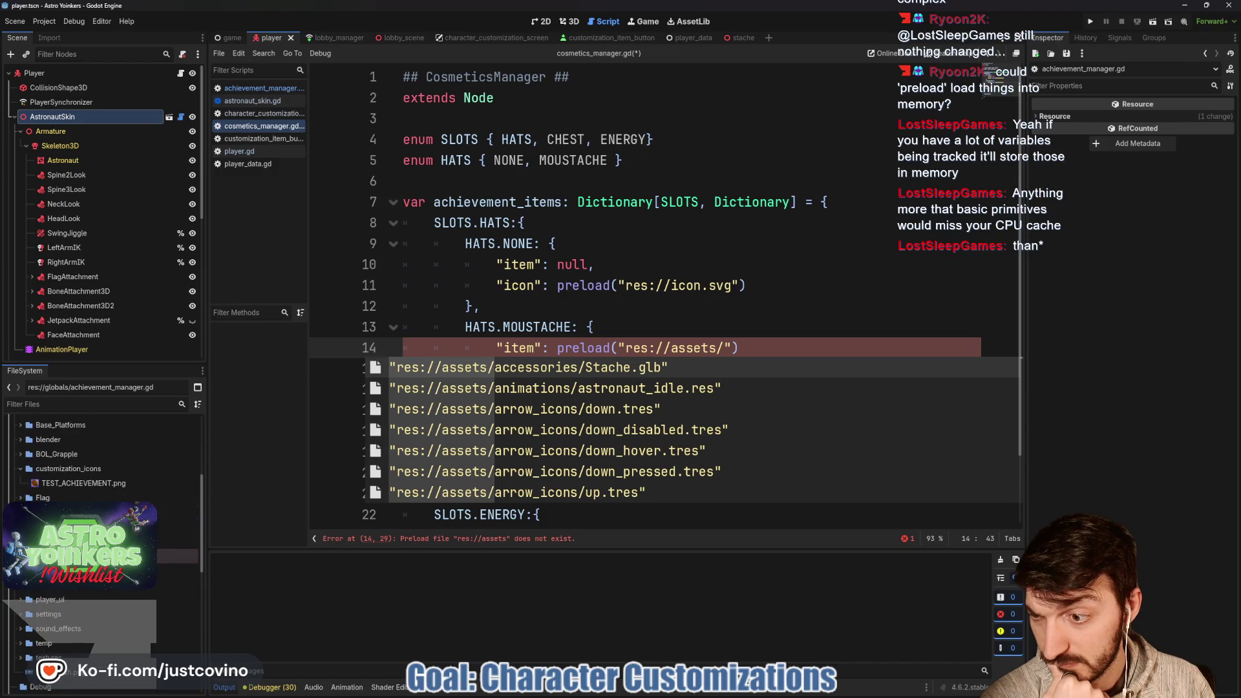
scroll(97, 518, "down", 3)
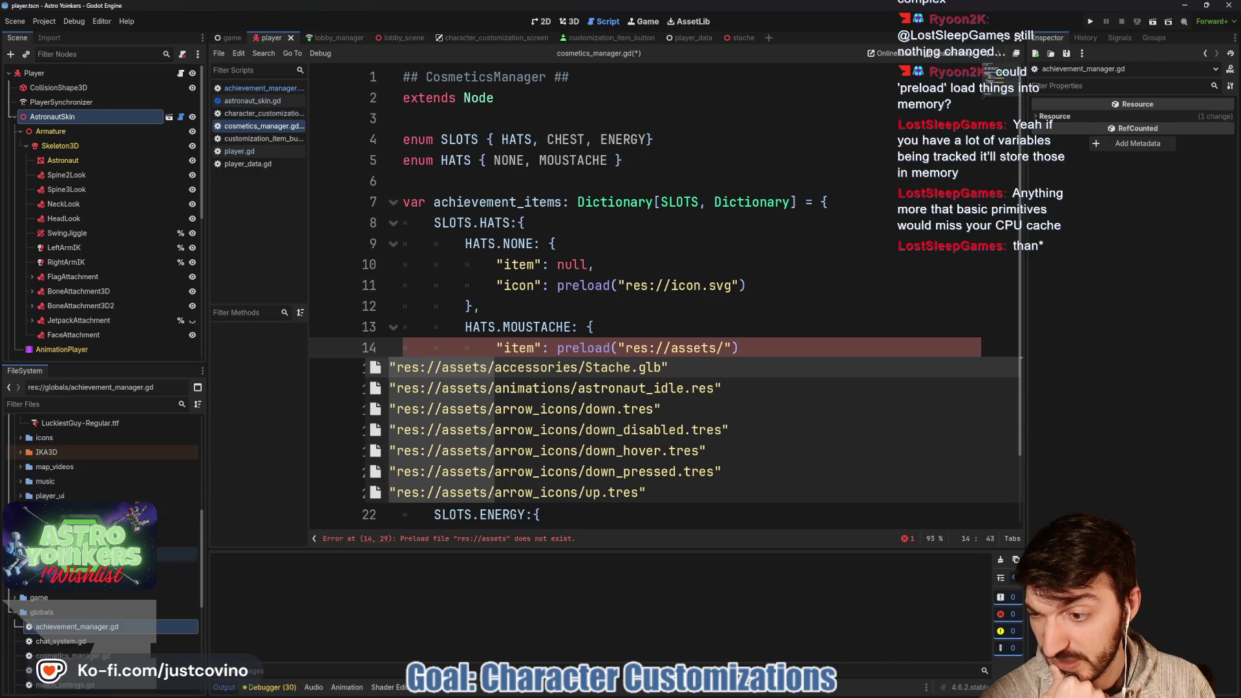
Filter files for 'stache', copy stache.tscn's path, and paste it into line 14's preload.
left_click(57, 403)
type("stache")
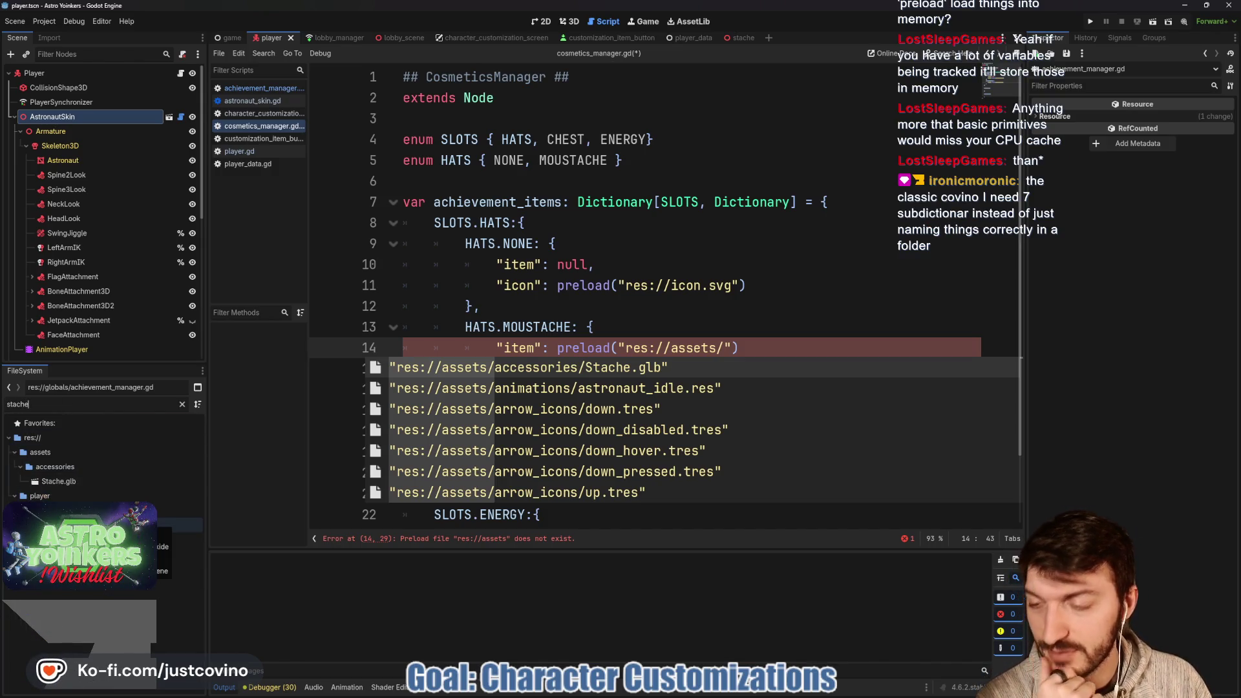
left_click(77, 525)
right_click(77, 525)
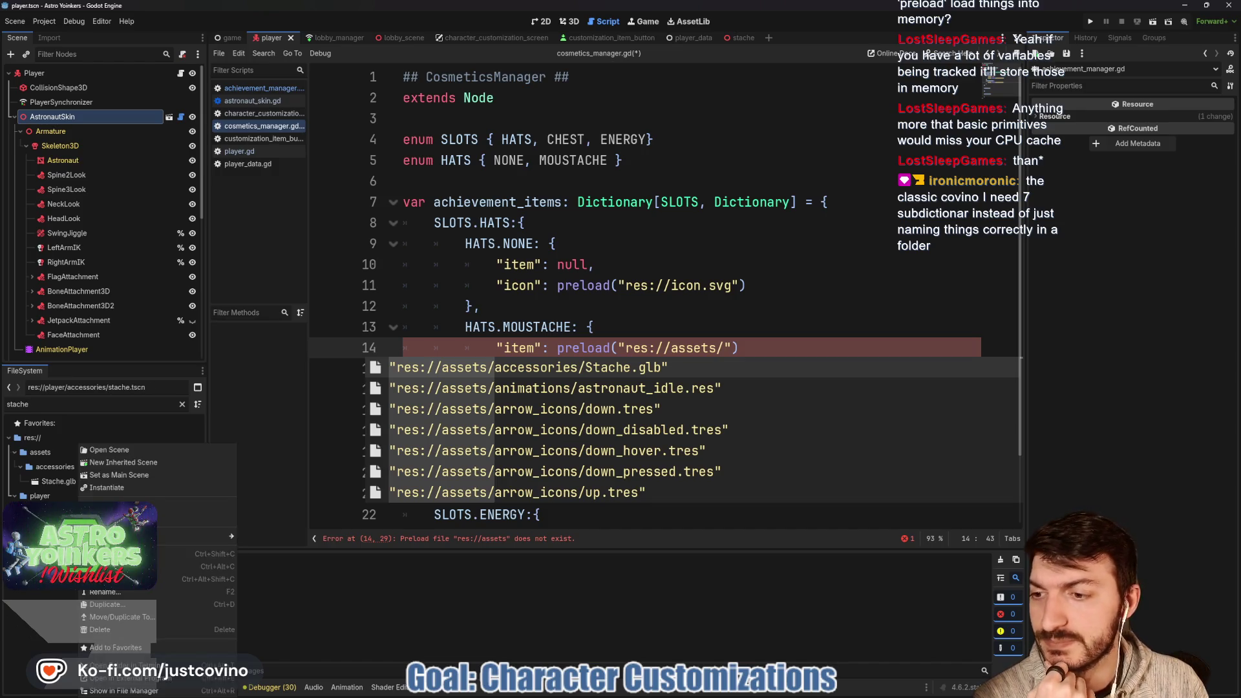
left_click(377, 466)
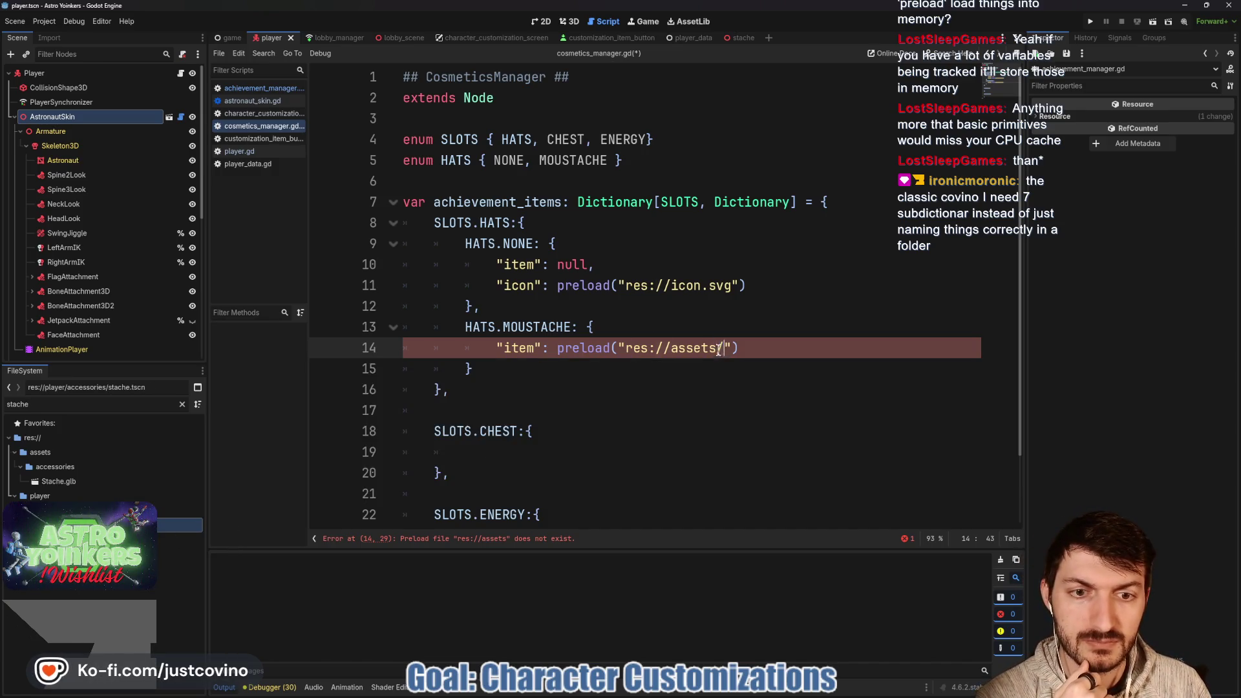
left_click_drag(726, 349, 622, 349)
type("res://player/accessories/stache.tscn")
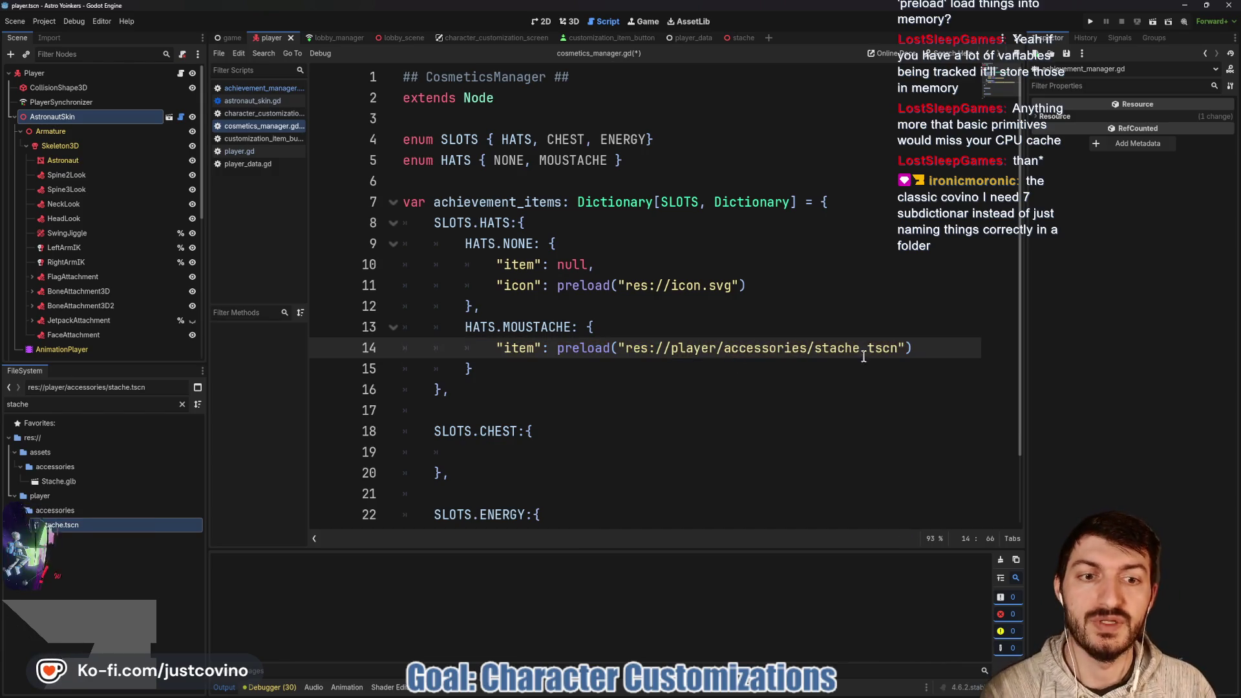
left_click(931, 348)
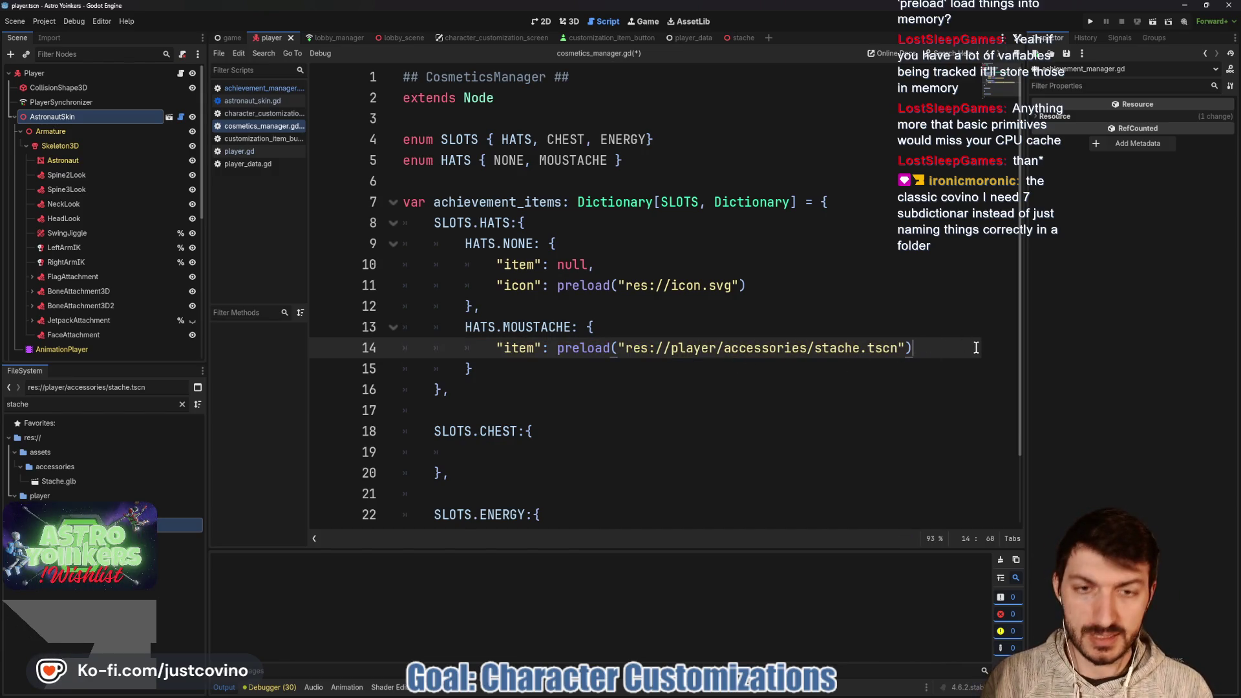
type(",")
key("Return")
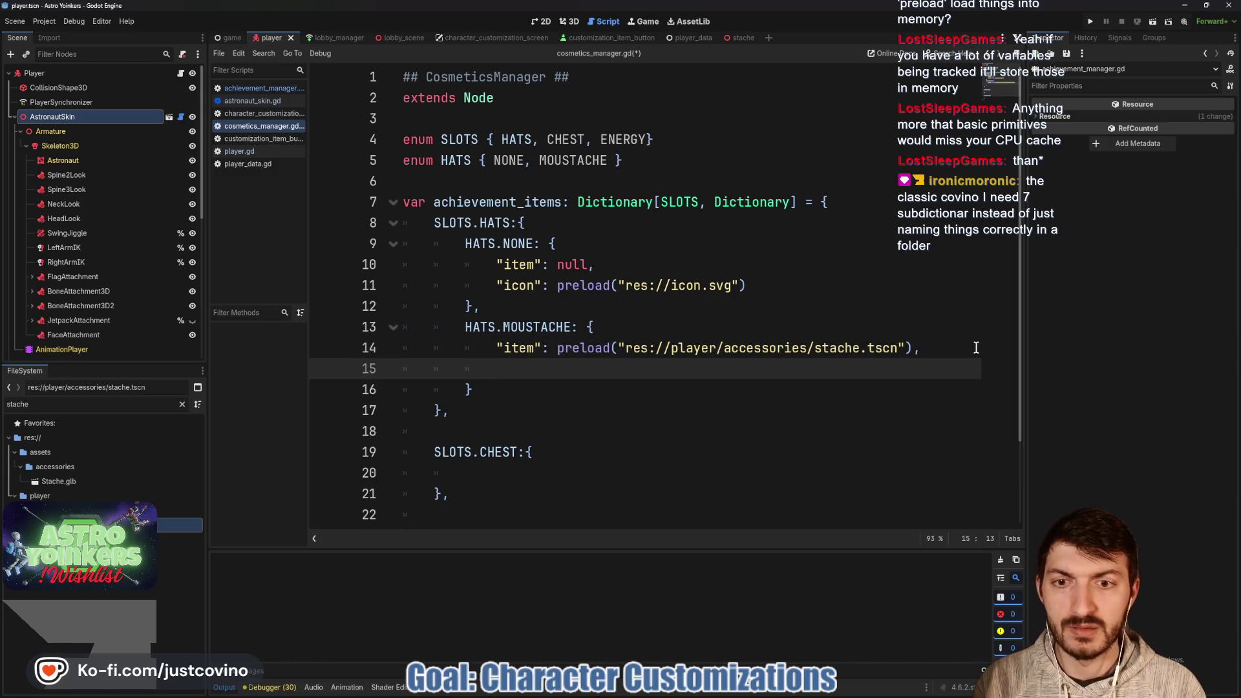
Add "icon": preload("res://assets/customization_icons/TEST_ACHIEVEMENT.png") to the MOUSTACHE entry and save.
type("\"icon\": ")
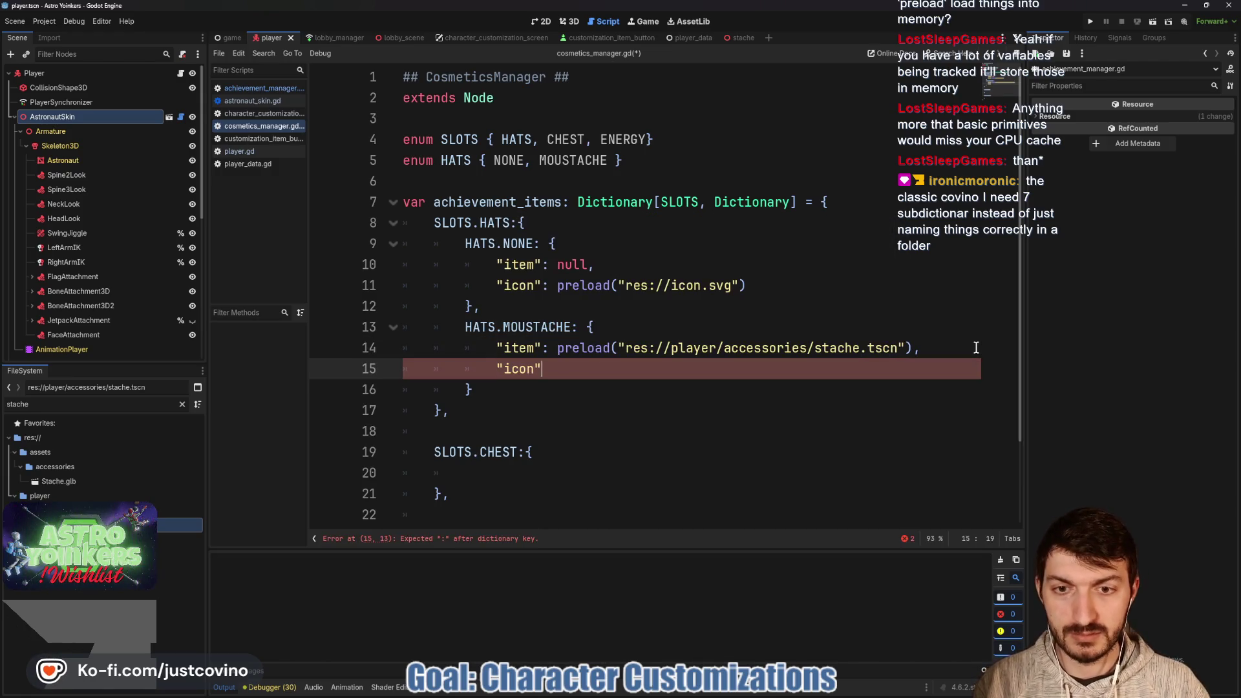
type("prealoa")
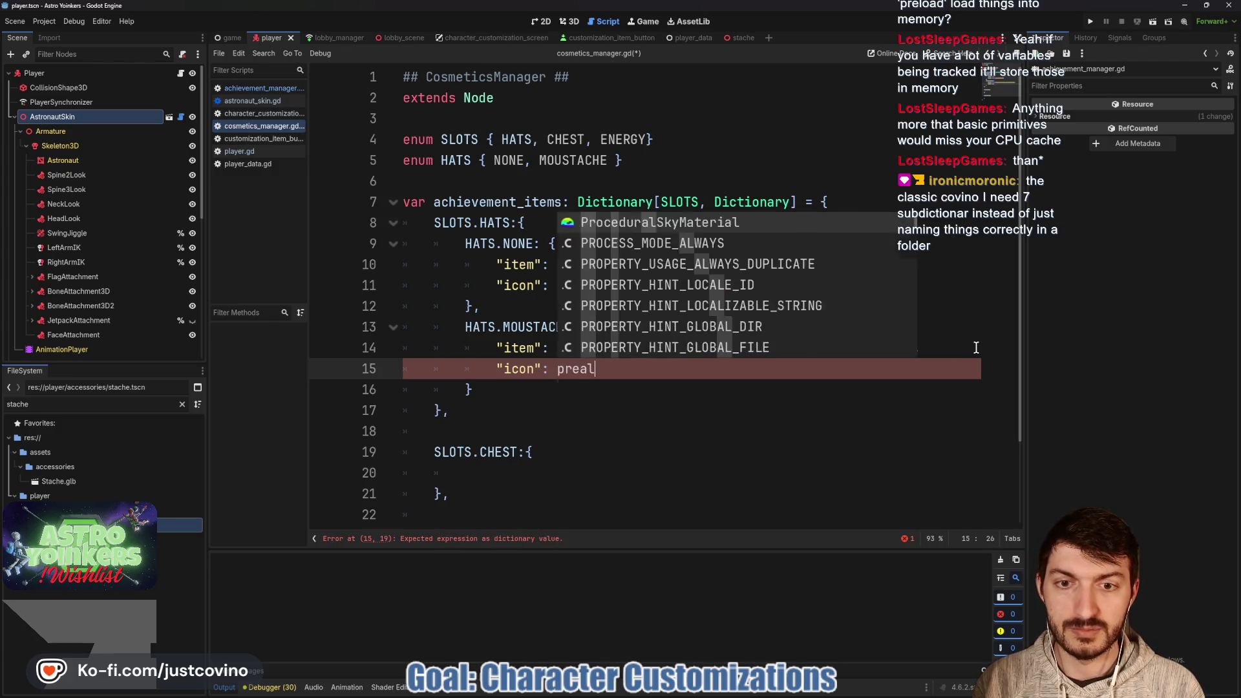
key("BackSpace")
type("load")
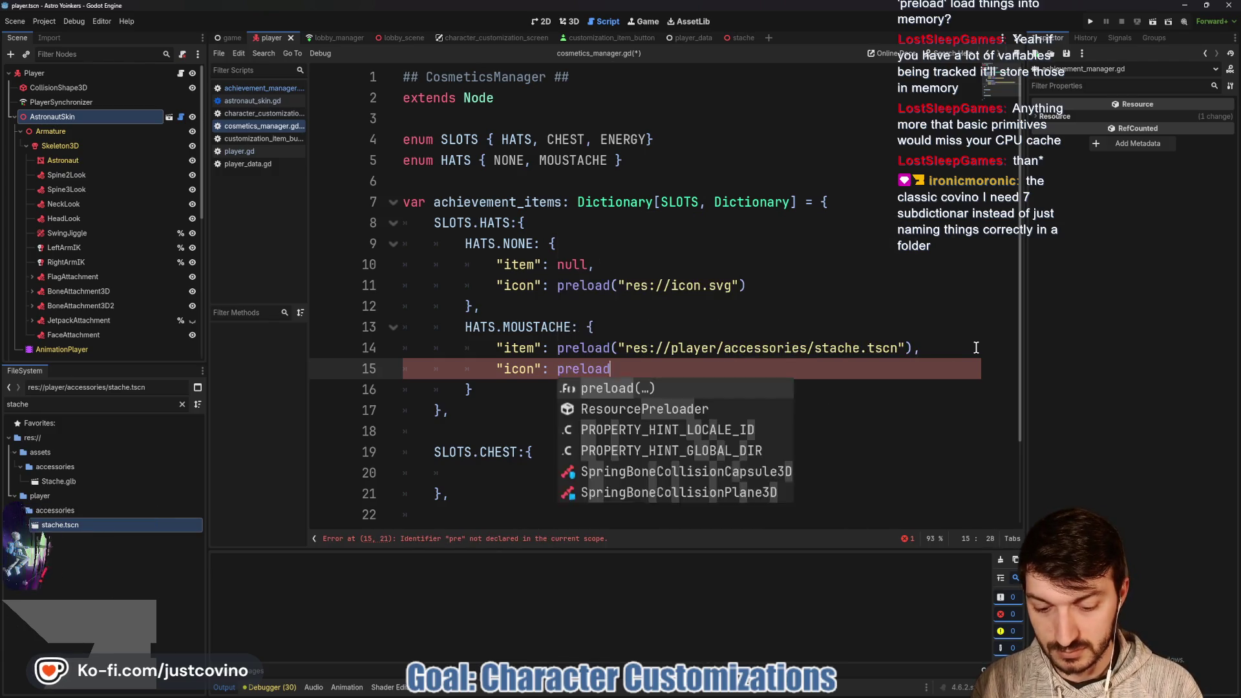
type("(\"")
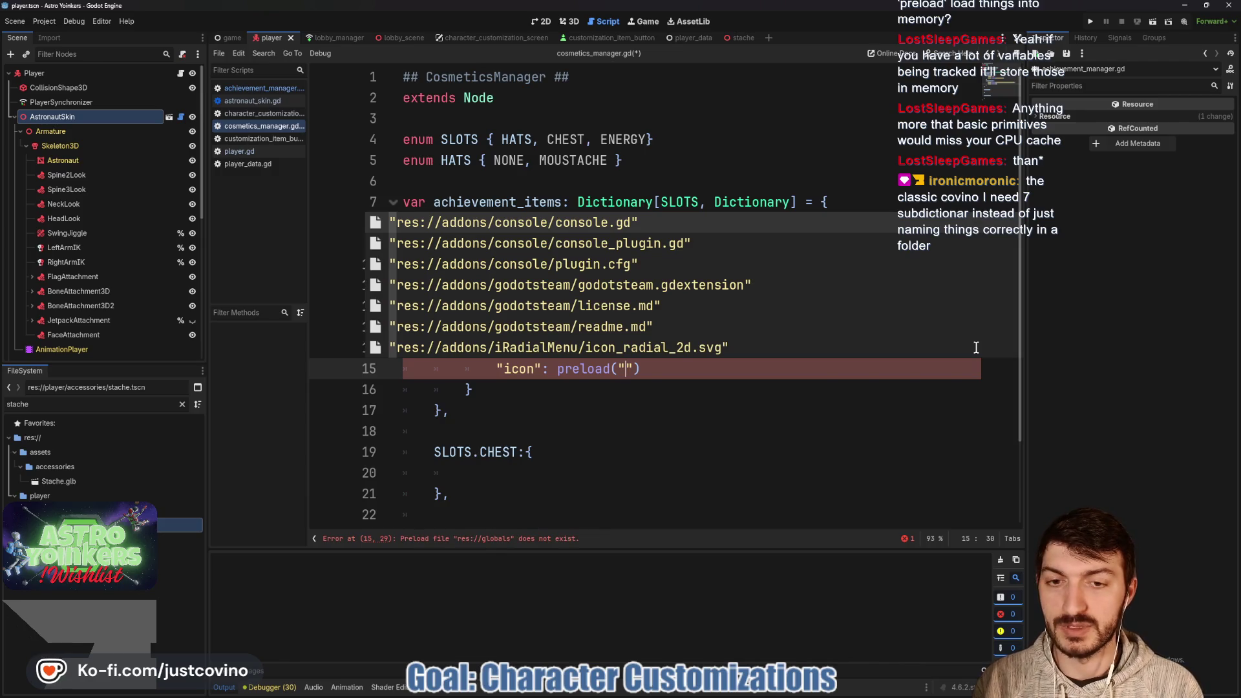
type("res://ass")
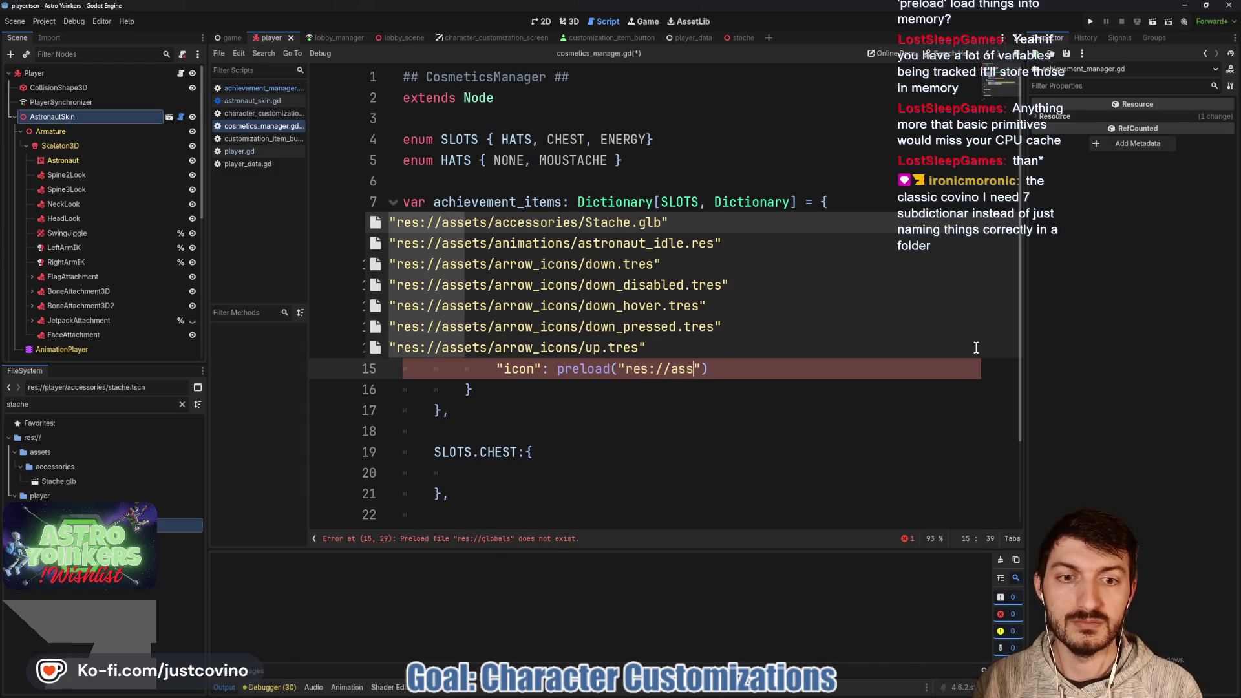
type("ets/co")
type("ustomiza")
key("Return")
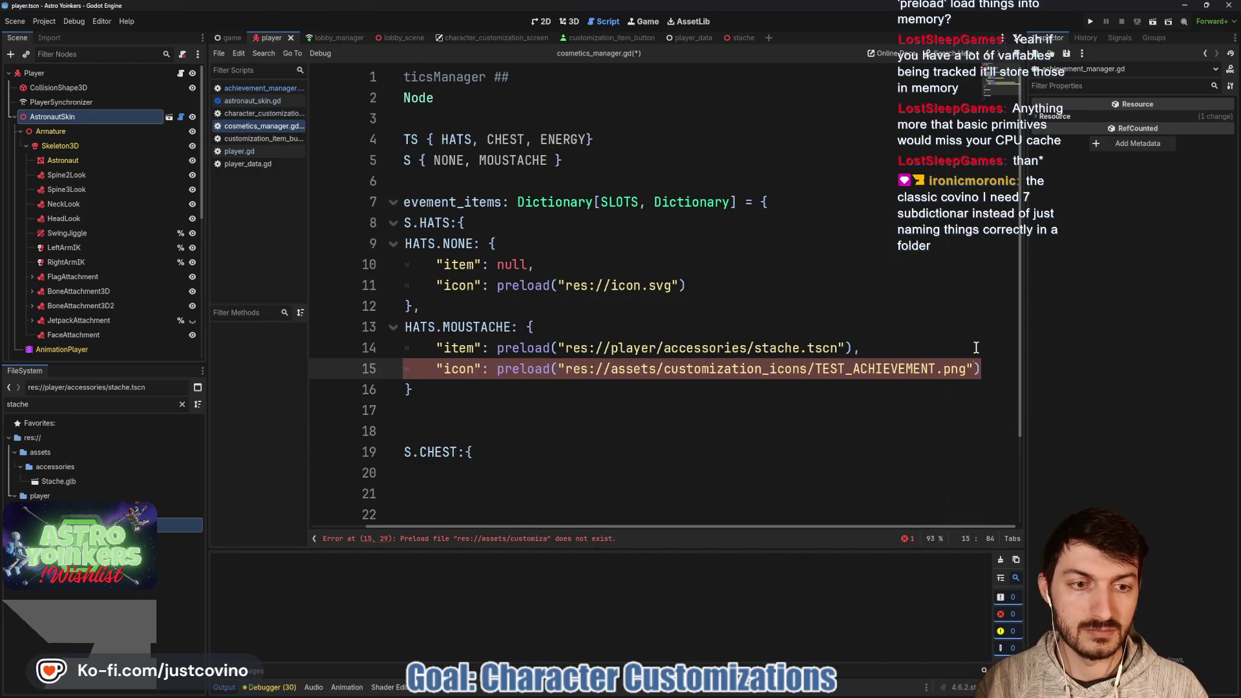
left_click(822, 394)
key("ctrl+s")
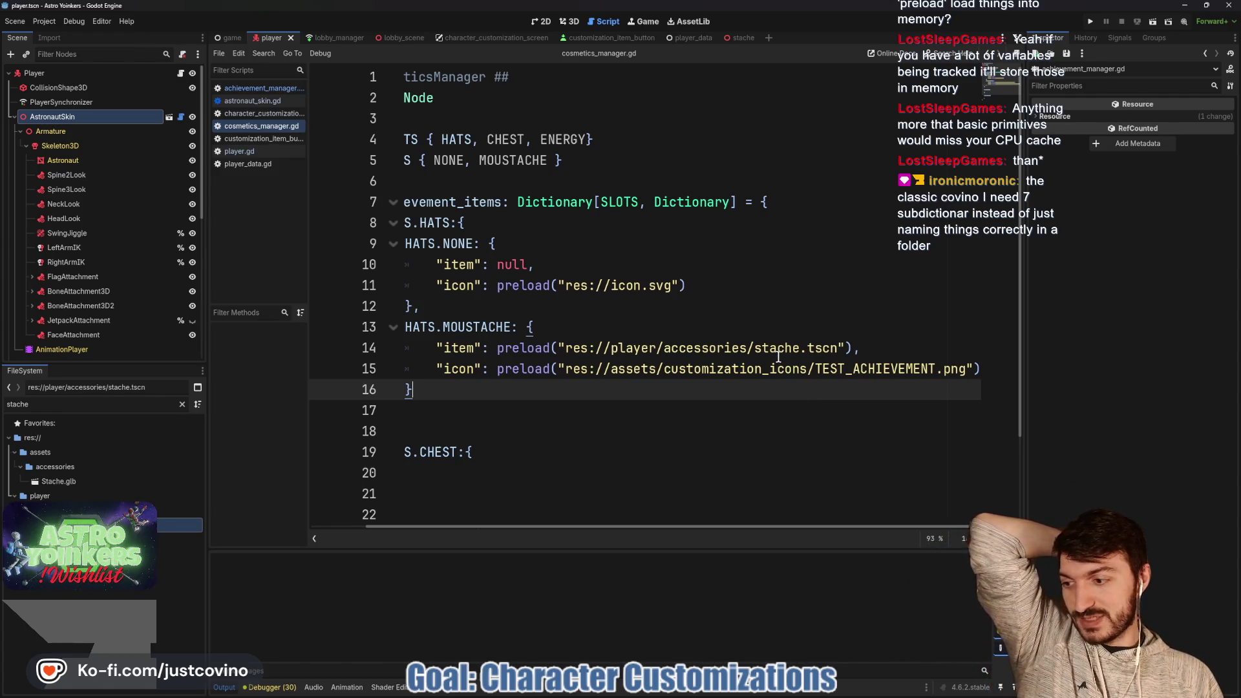
mouse_move(779, 357)
scroll(569, 386, "left", 2)
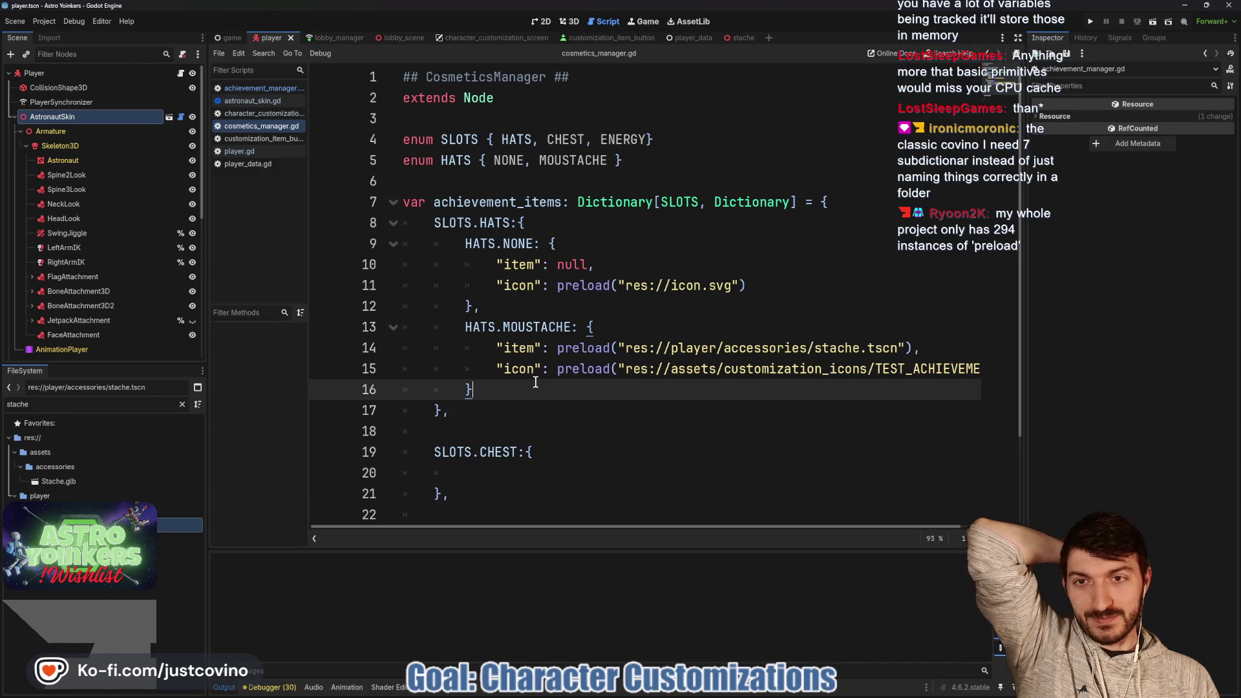
Clear the FileSystem filter and collapse the globals and player accessories folders.
left_click(182, 404)
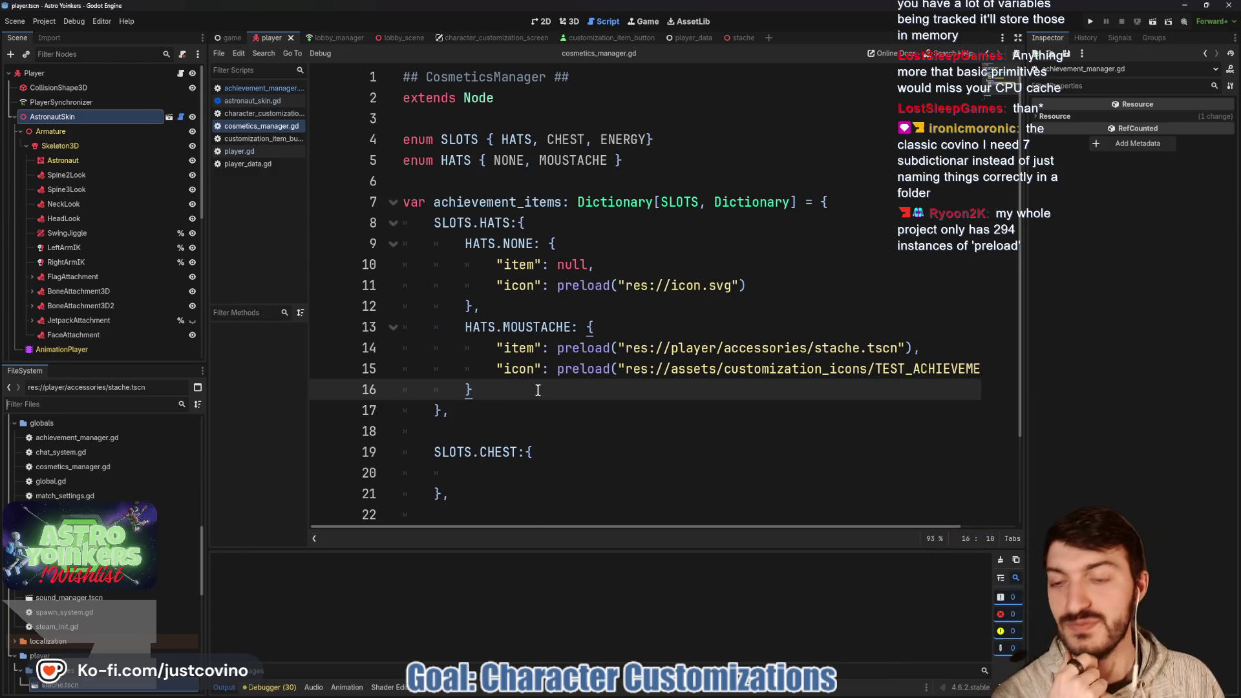
left_click(15, 424)
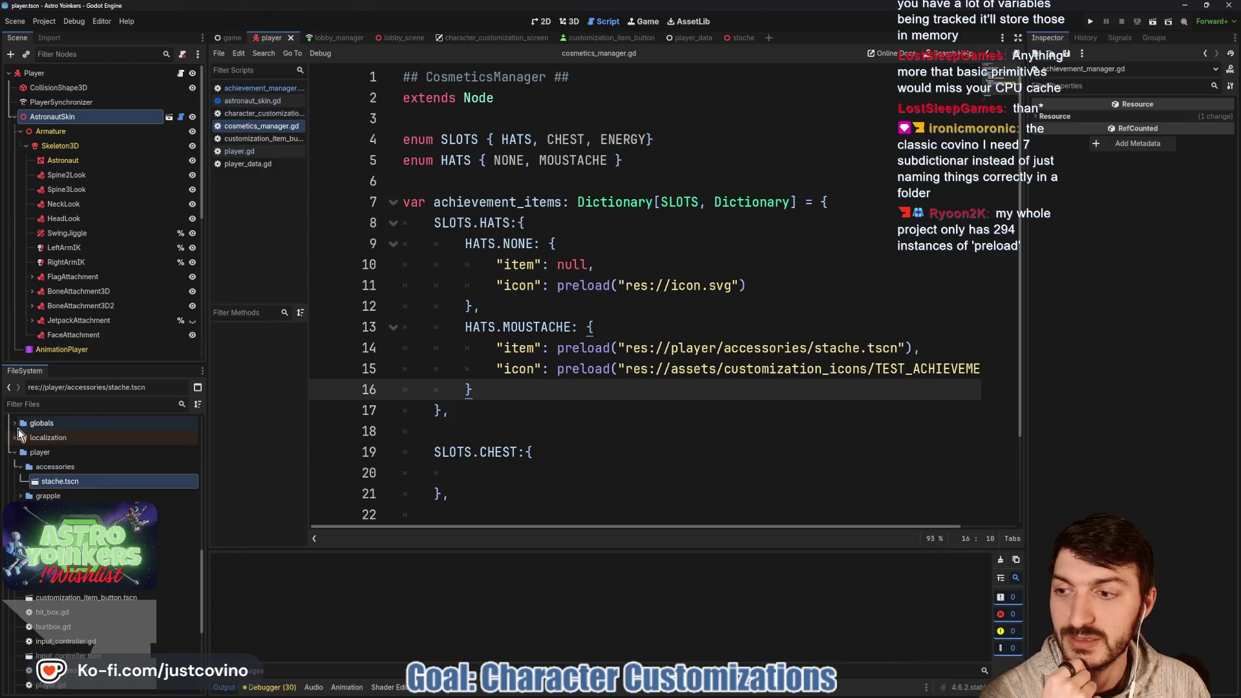
left_click(20, 466)
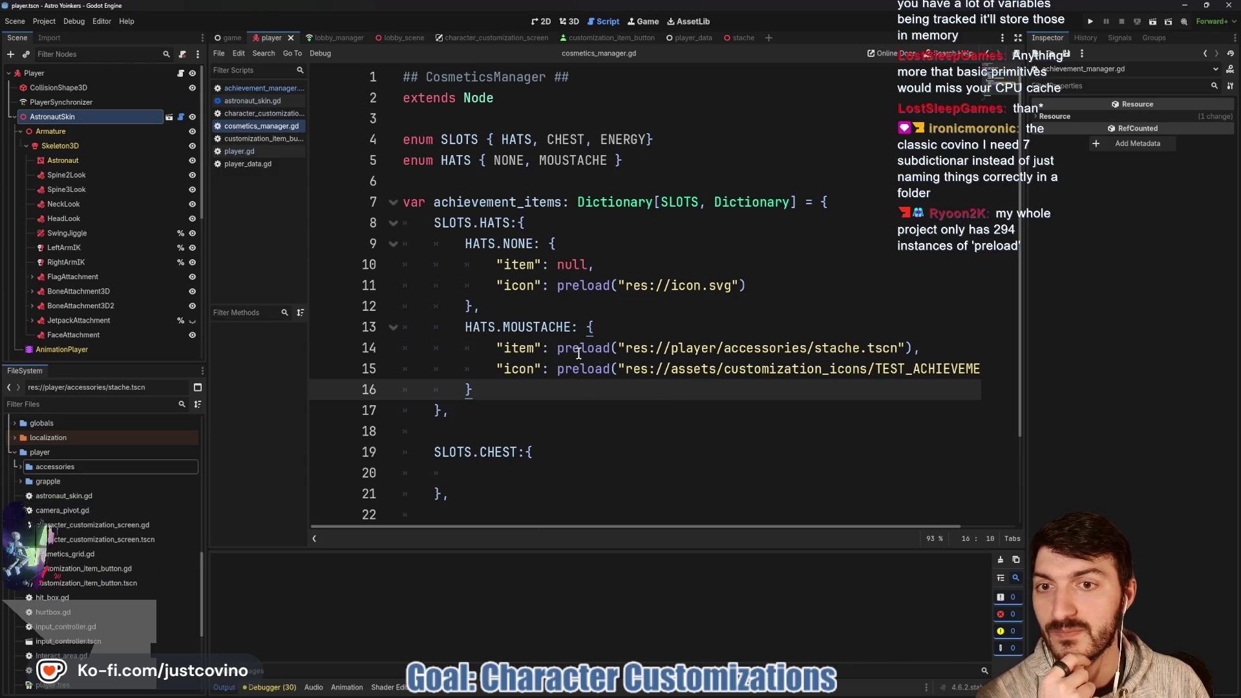
Insert a new indented line right after 'HATS.NONE: {'.
mouse_move(578, 354)
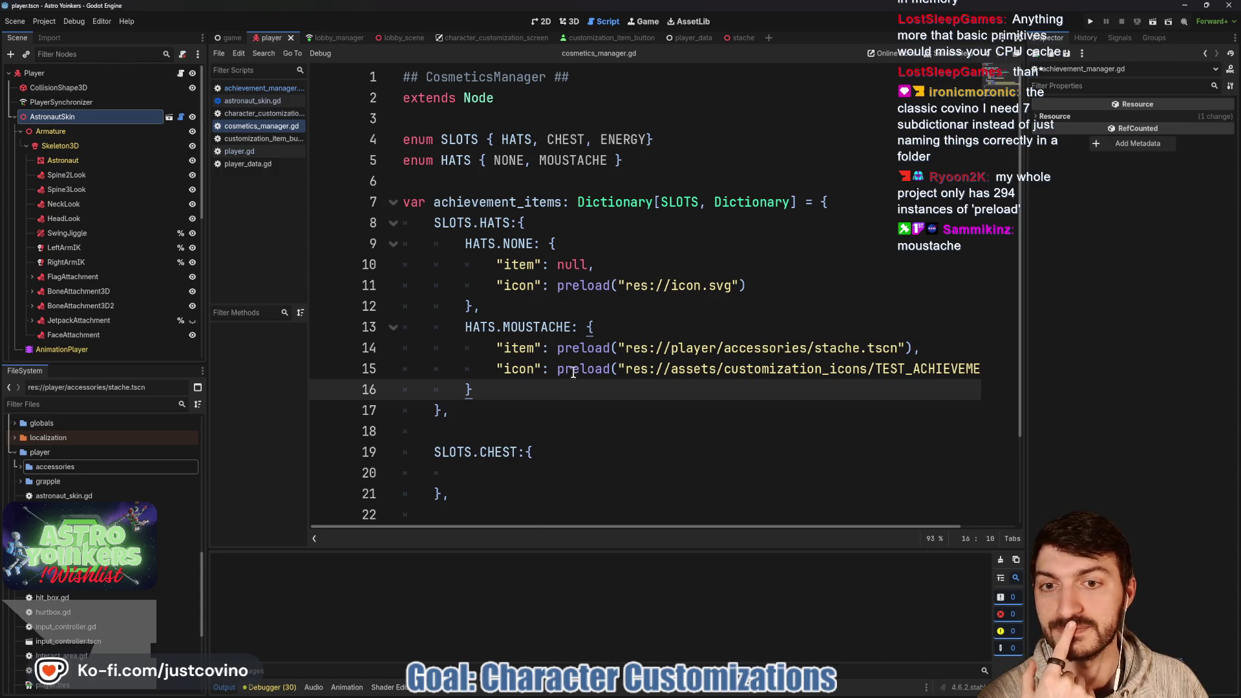
left_click(603, 246)
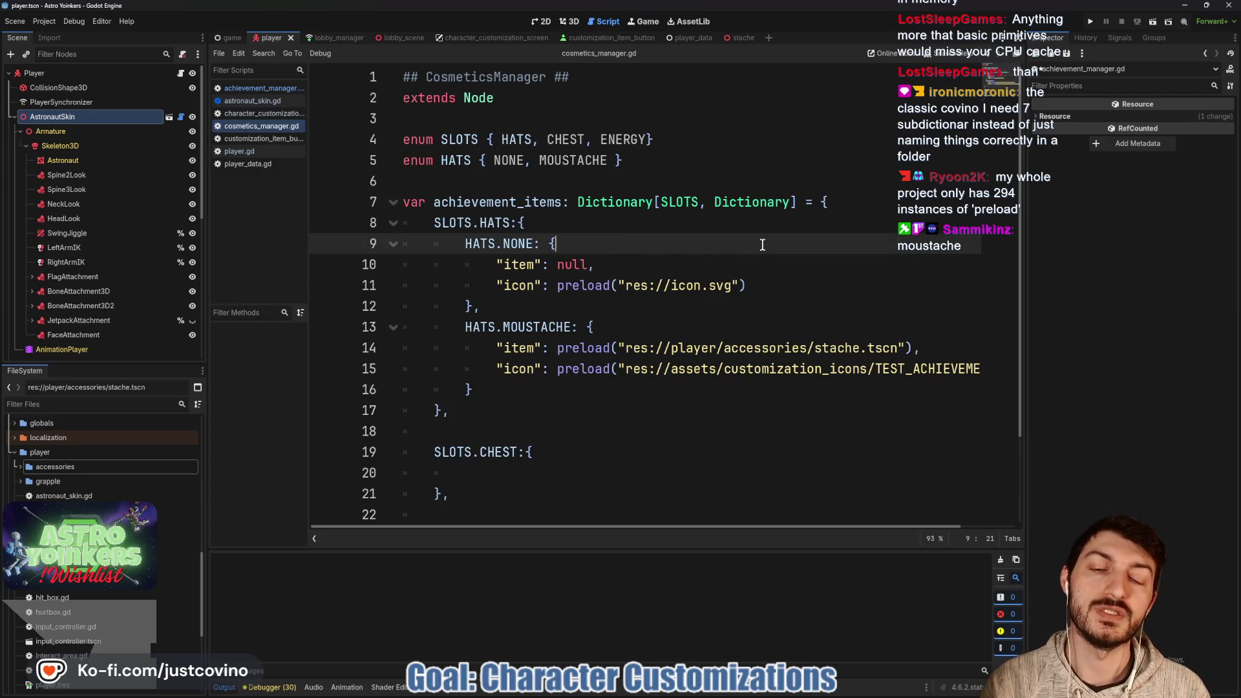
key("Return")
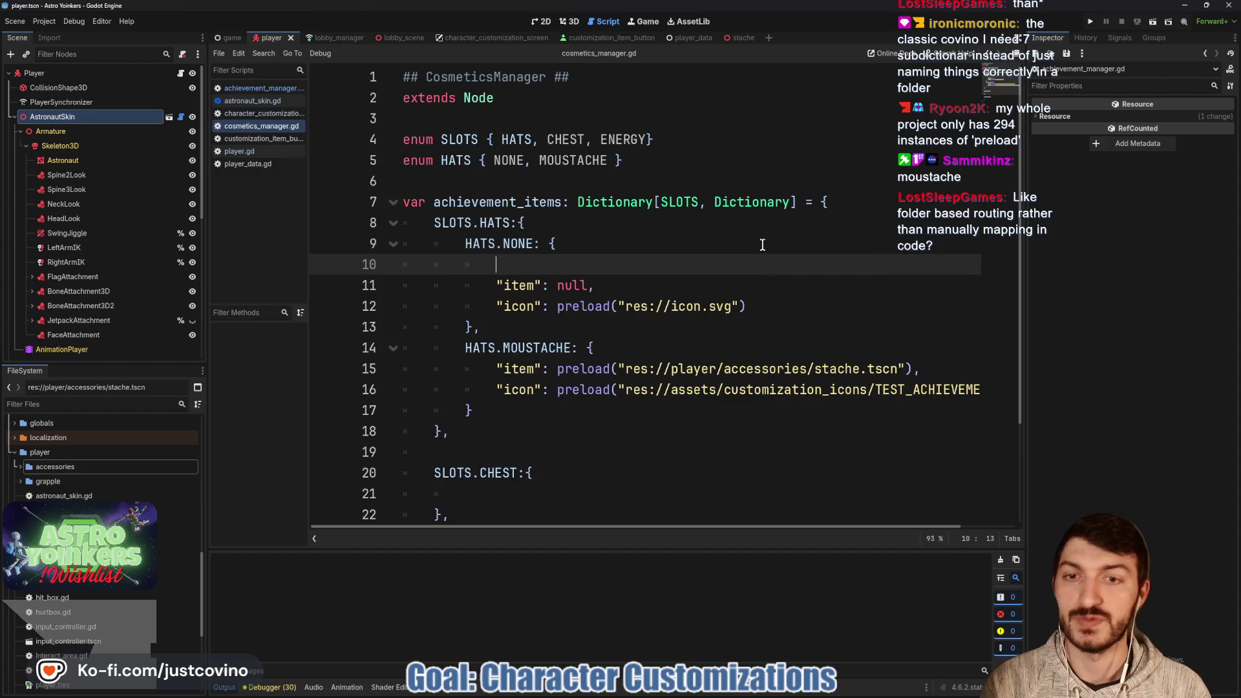
Type "unlocked": true, as the first field of the HATS.NONE entry.
type("\"unlocked\": fa")
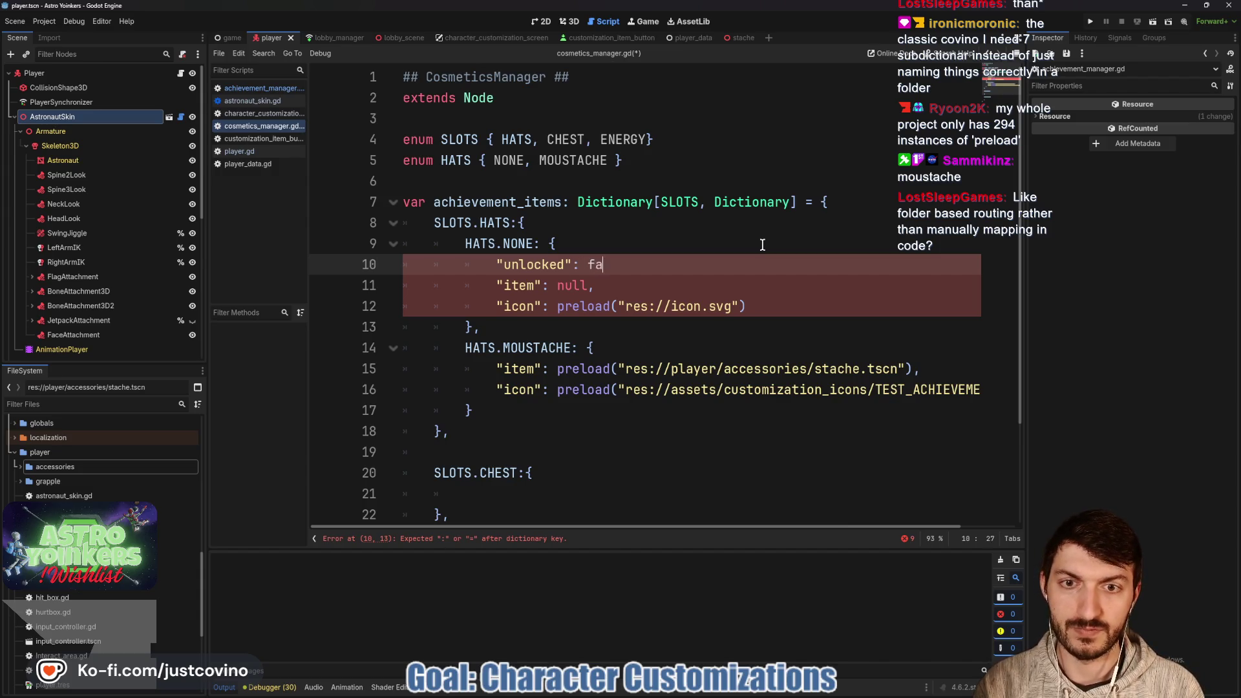
key("Return")
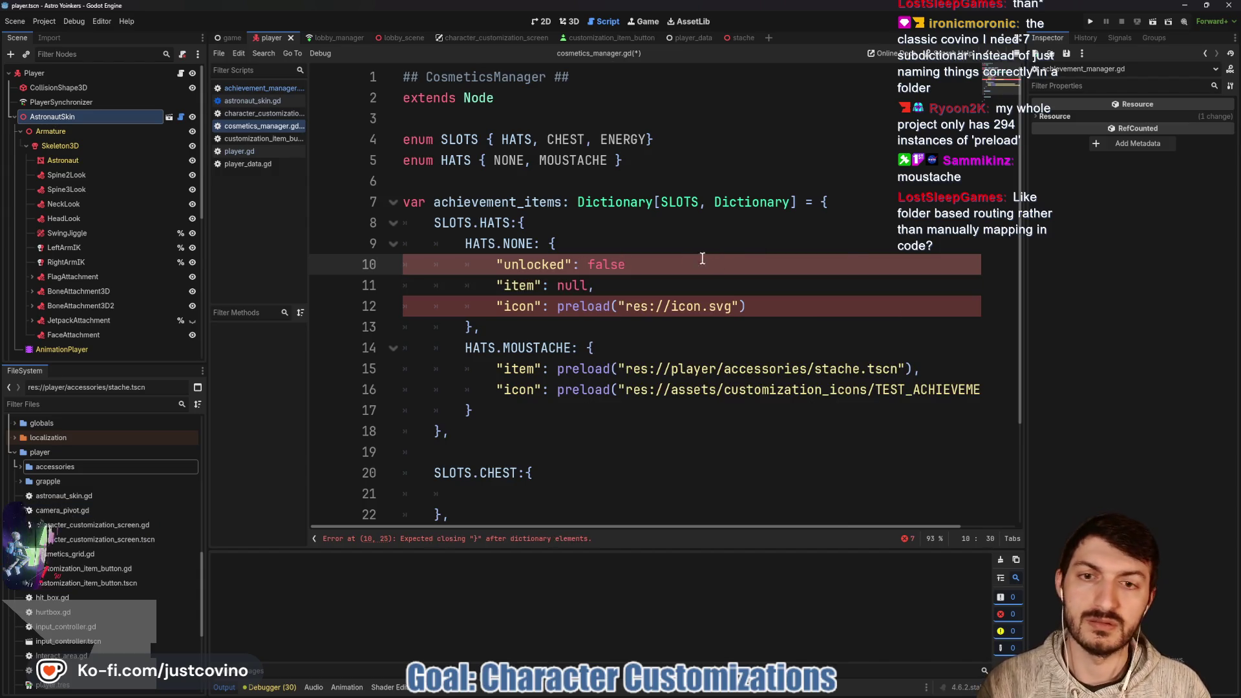
key("BackSpace")
key("BackSpace")
key("BackSpace")
key("BackSpace")
type("true,")
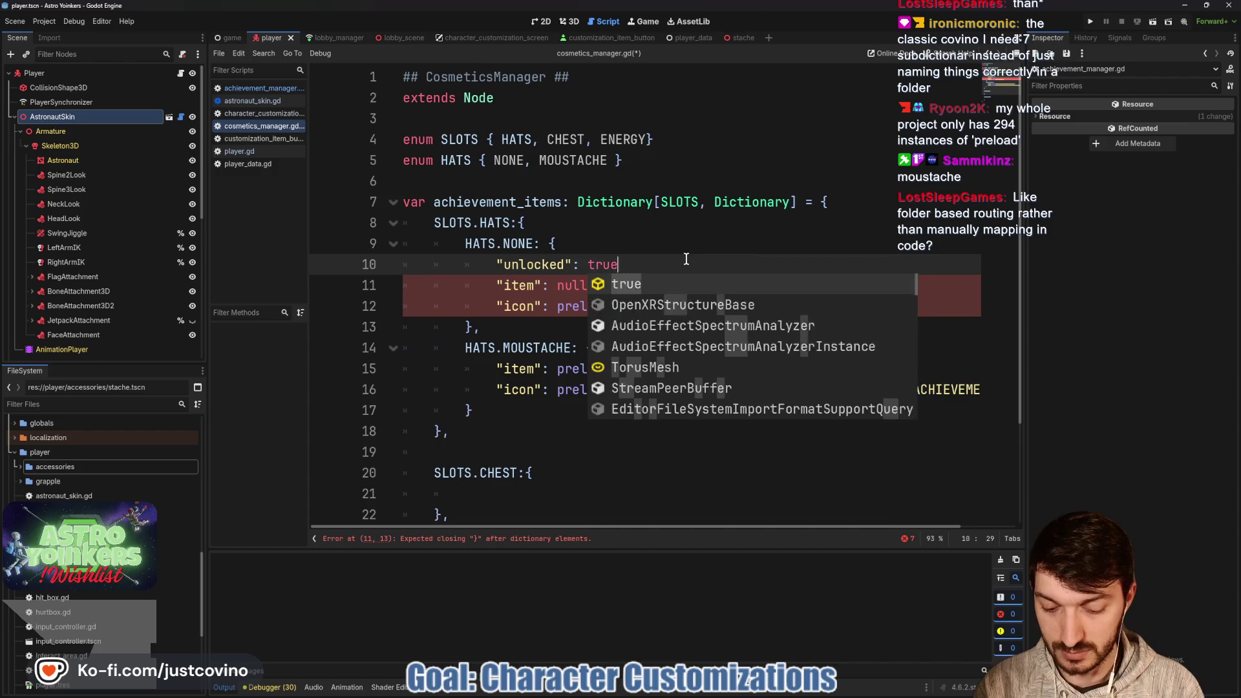
left_click(630, 349)
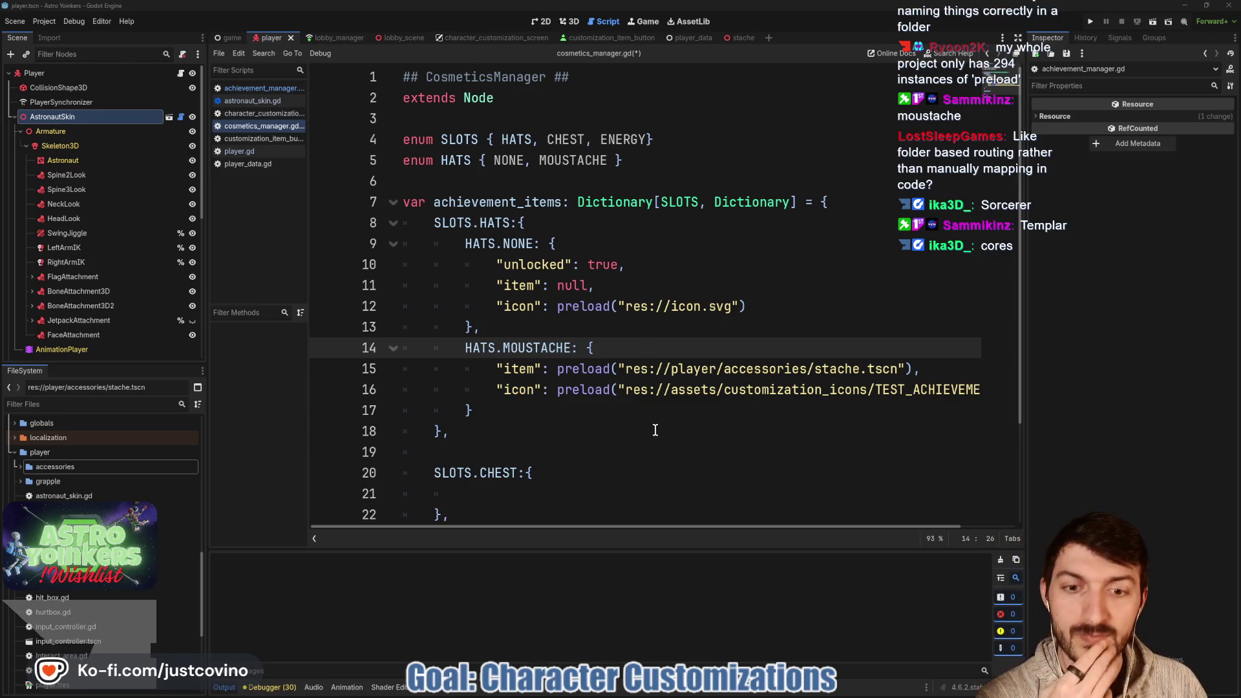
scroll(565, 420, "down", 2)
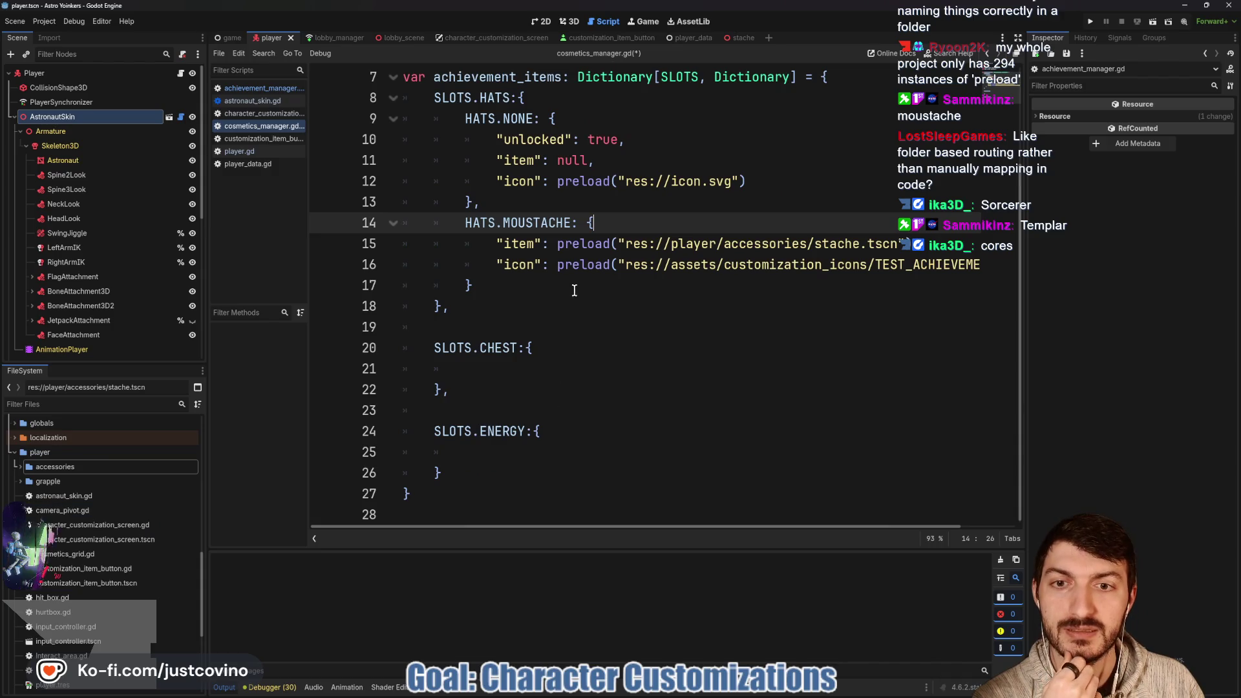
scroll(574, 290, "up", 1)
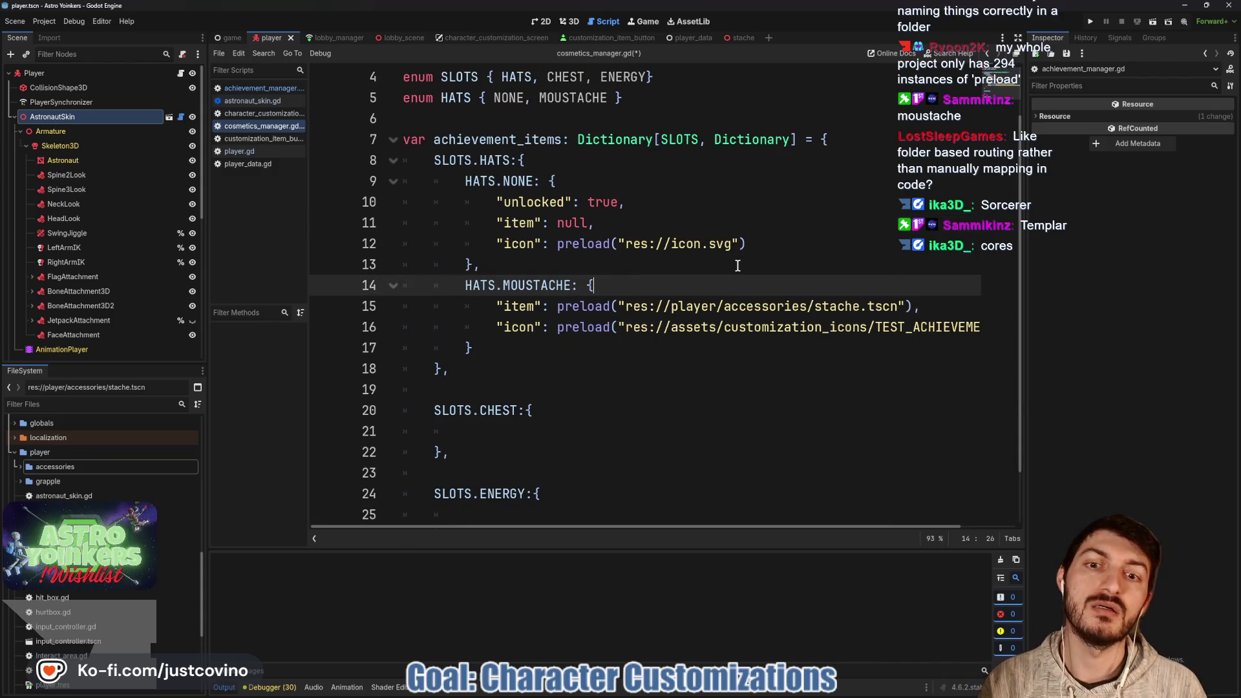
Add "unlocked": false, at the top of the HATS.MOUSTACHE entry and save the script.
key("Return")
type("unlocked\":")
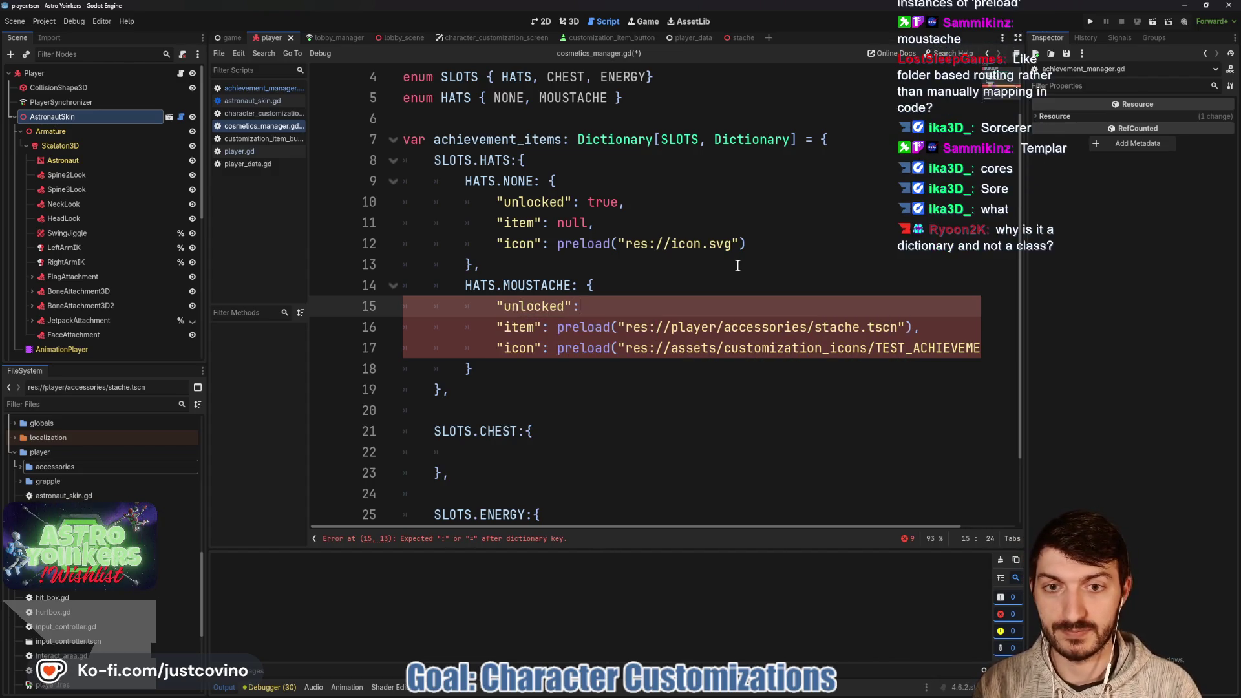
type(" false")
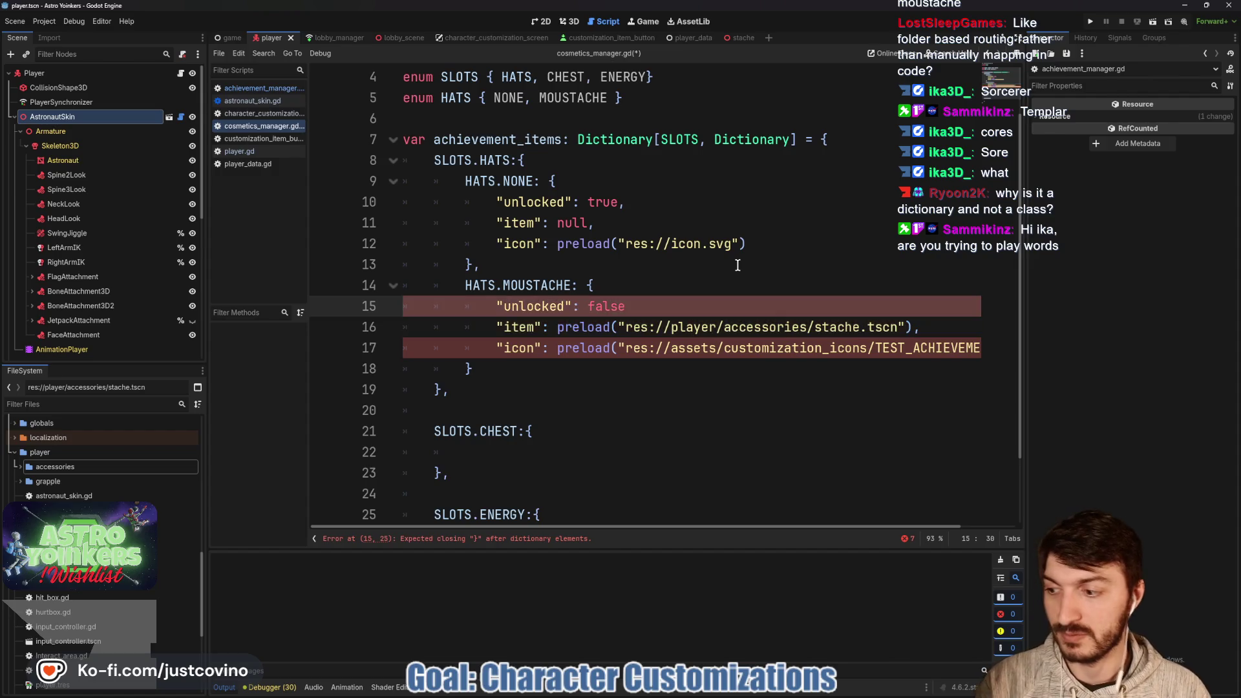
type(",")
left_click(755, 285)
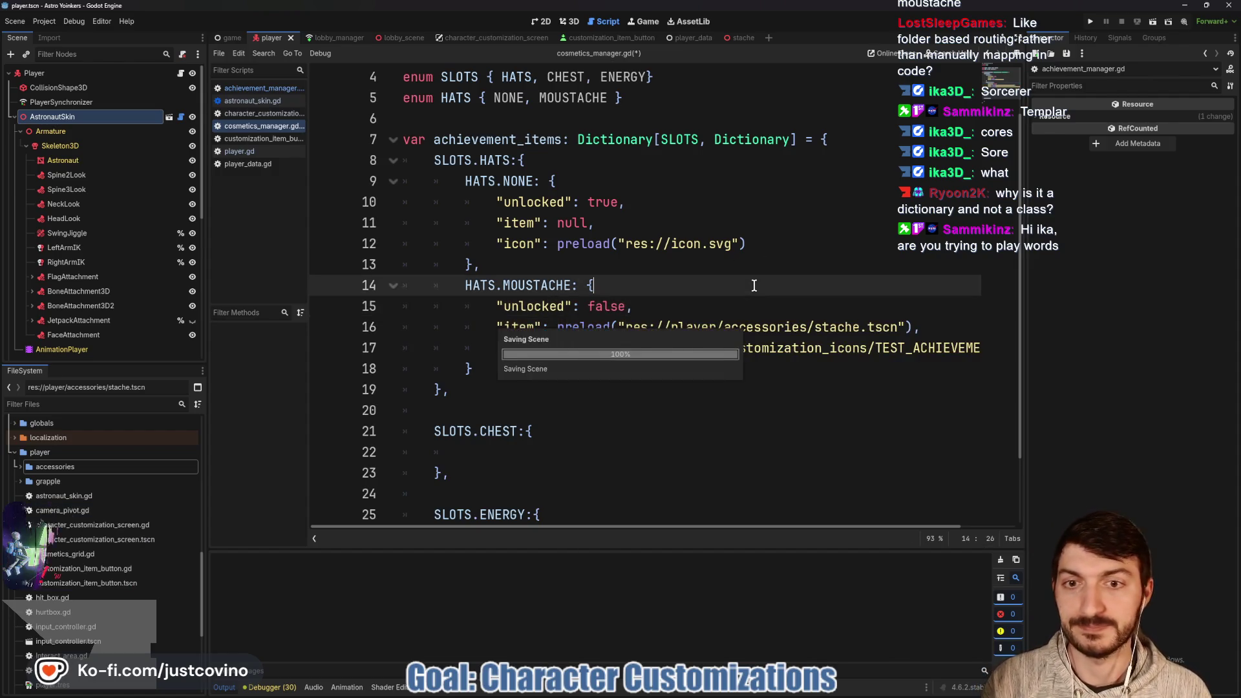
key("ctrl+s")
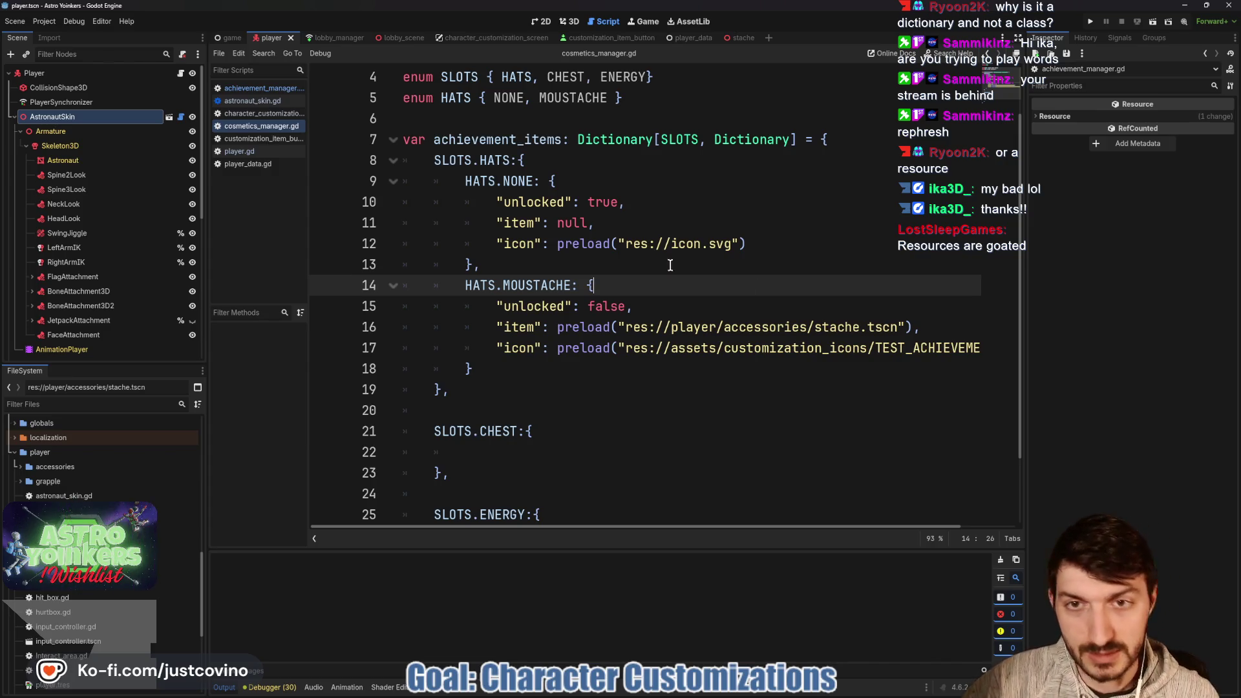
Insert an extra blank line between the enums and the achievement_items dictionary.
left_click(515, 117)
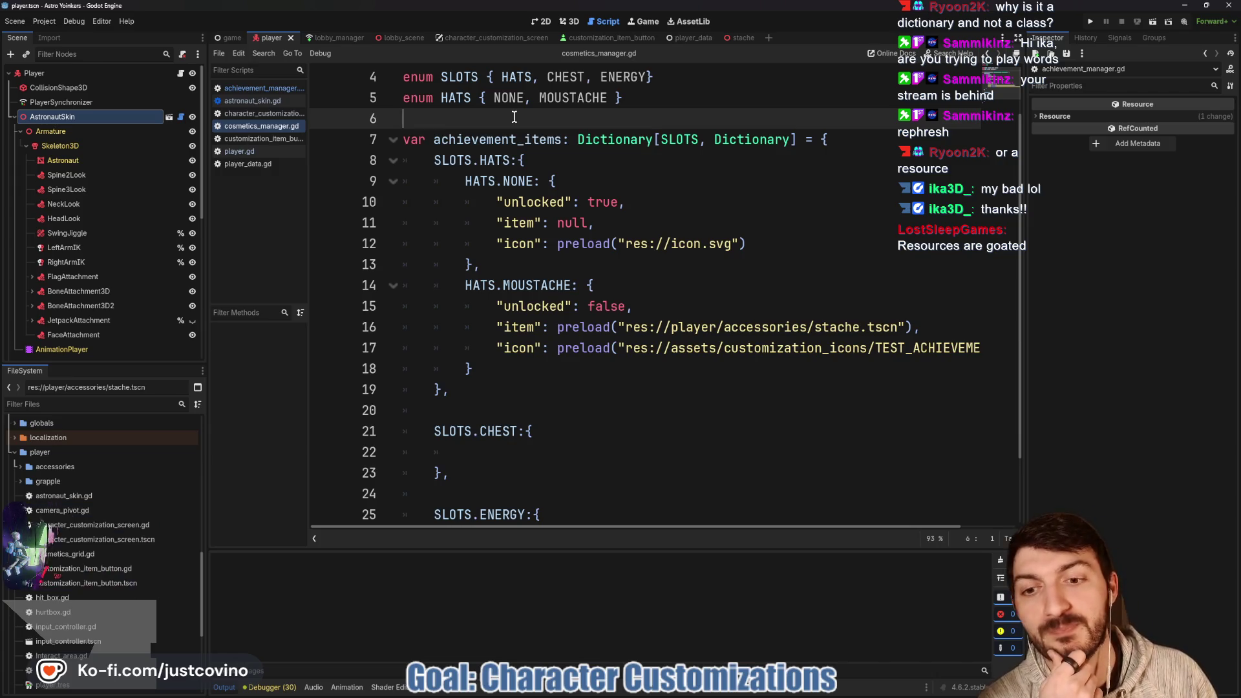
scroll(514, 117, "down", 2)
scroll(530, 264, "up", 4)
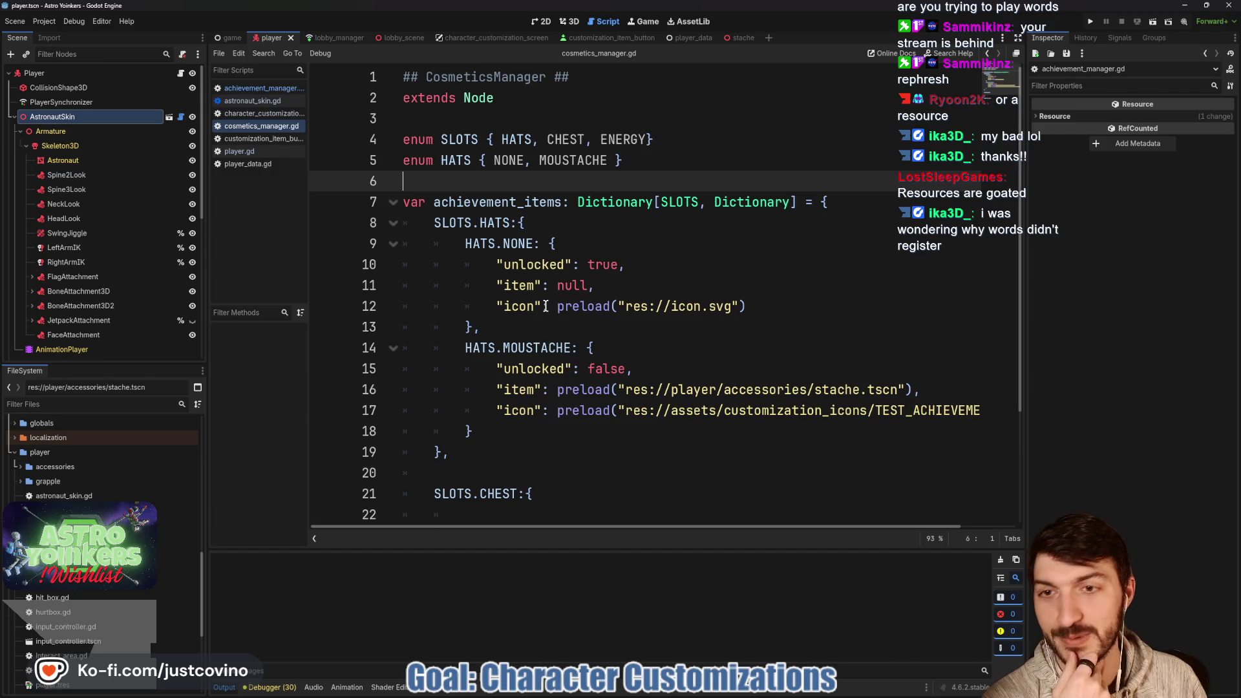
key("Return")
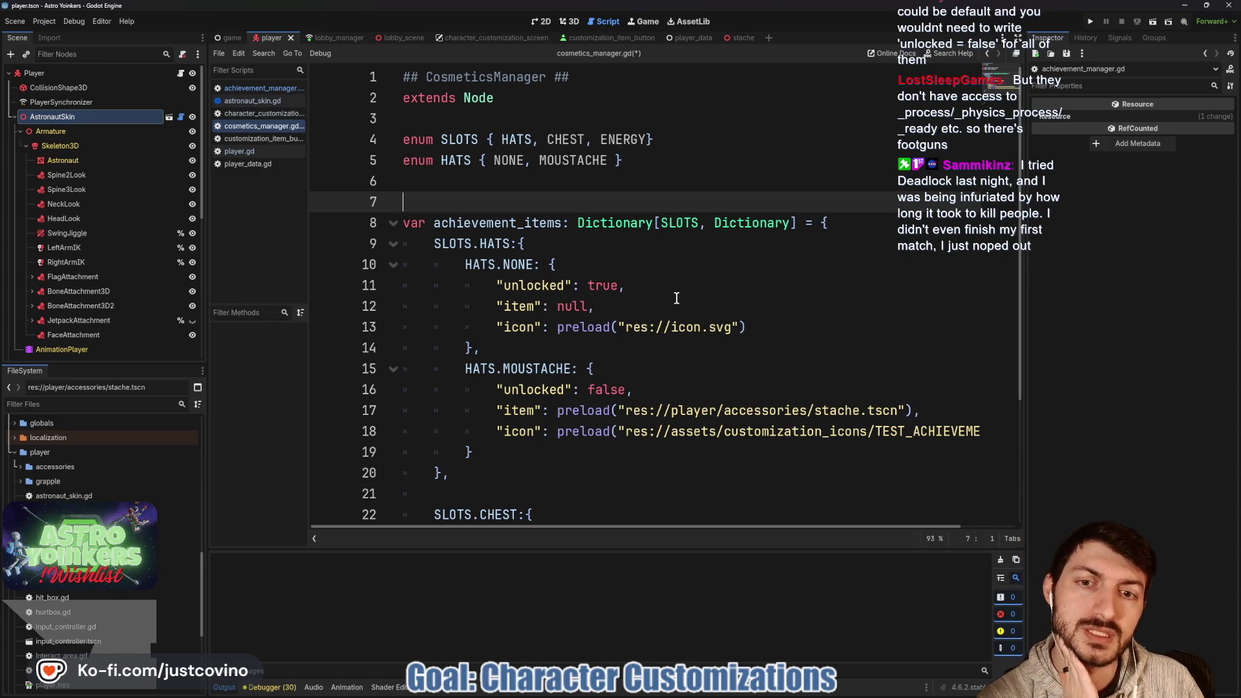
Switch to the customization item button script, then the character customization screen script.
scroll(673, 290, "down", 3)
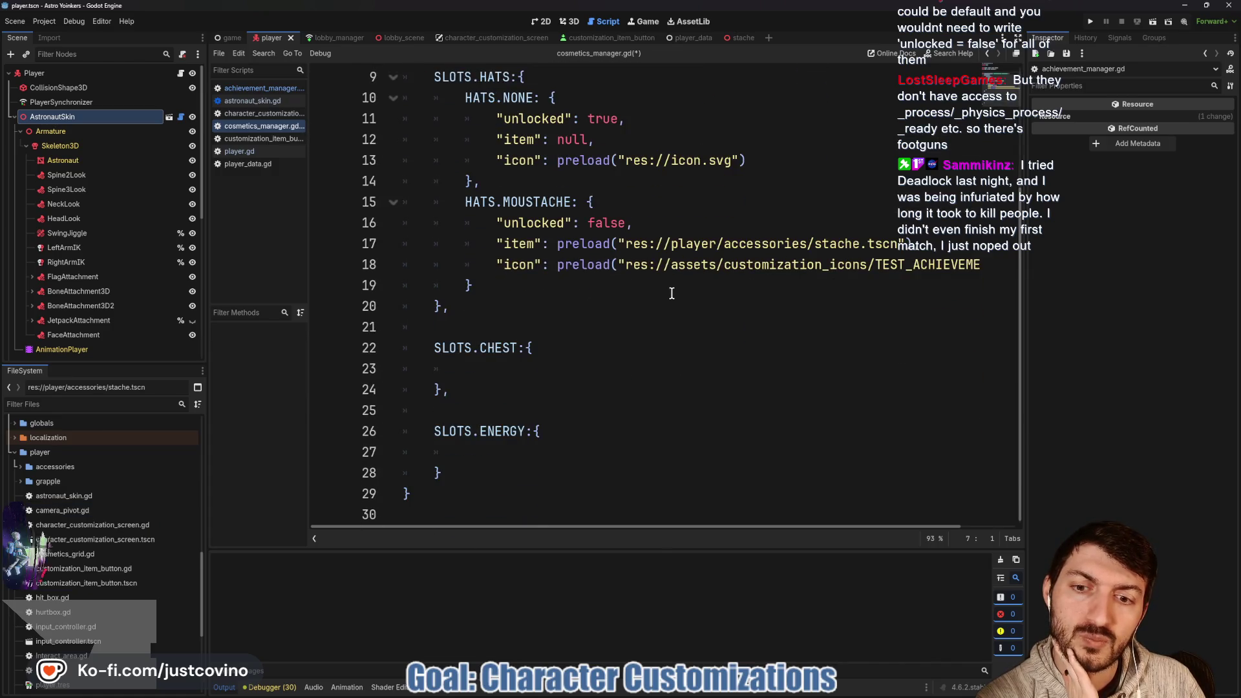
scroll(671, 291, "up", 3)
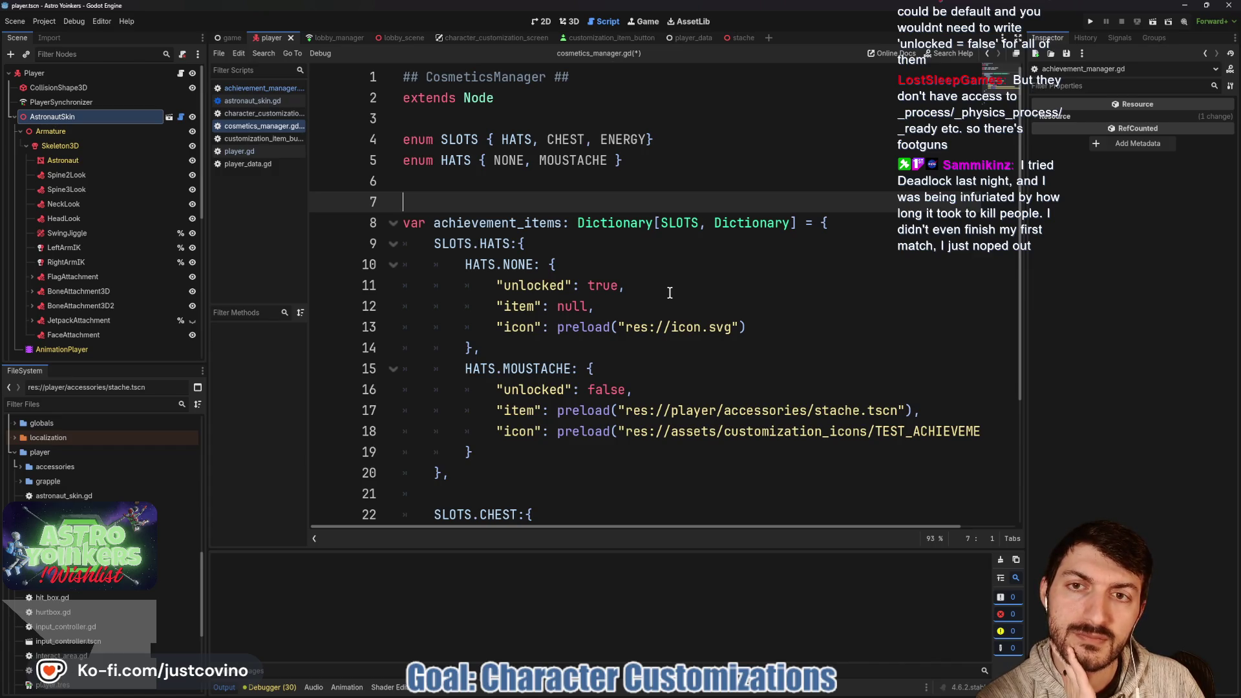
left_click(602, 38)
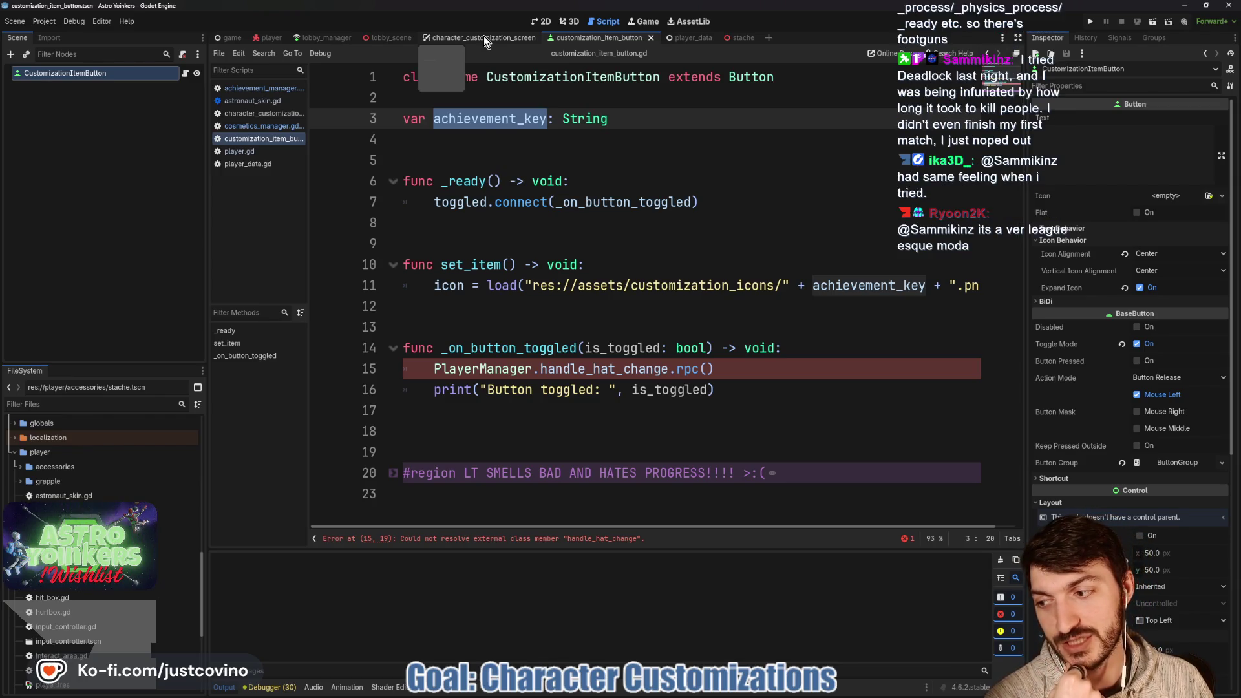
left_click(484, 39)
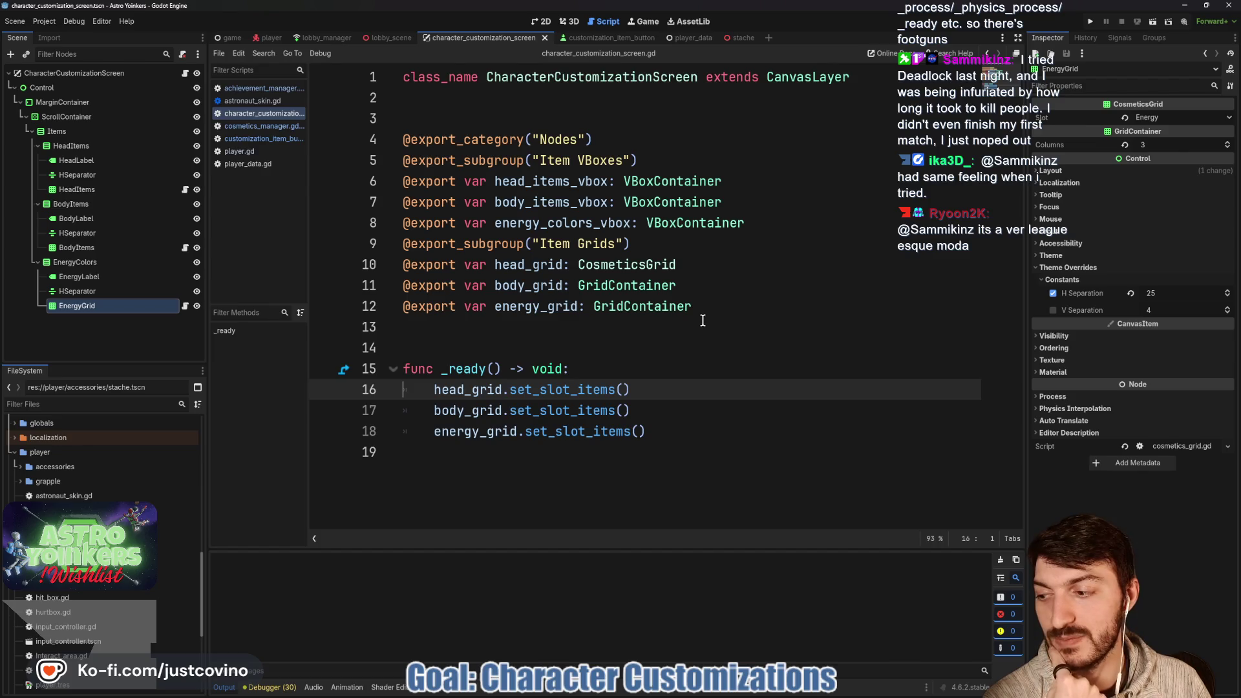
Review the grid export variables and _ready function in character_customization_screen.gd.
left_click(605, 351)
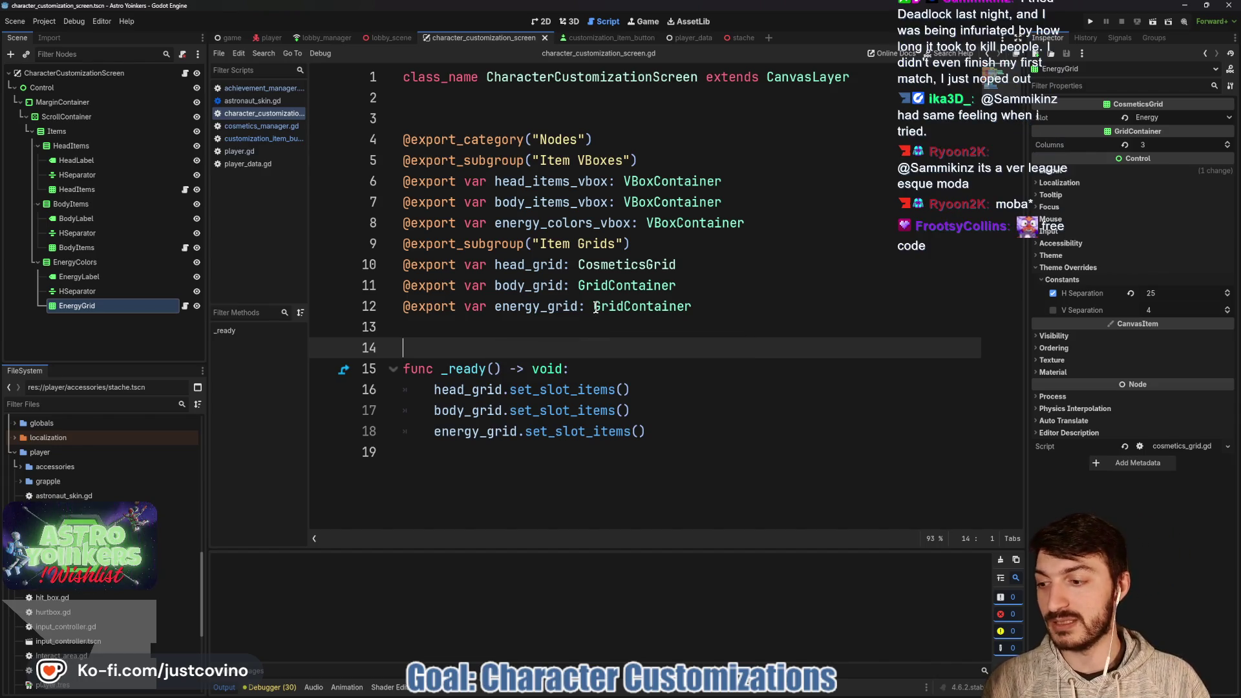
mouse_move(596, 307)
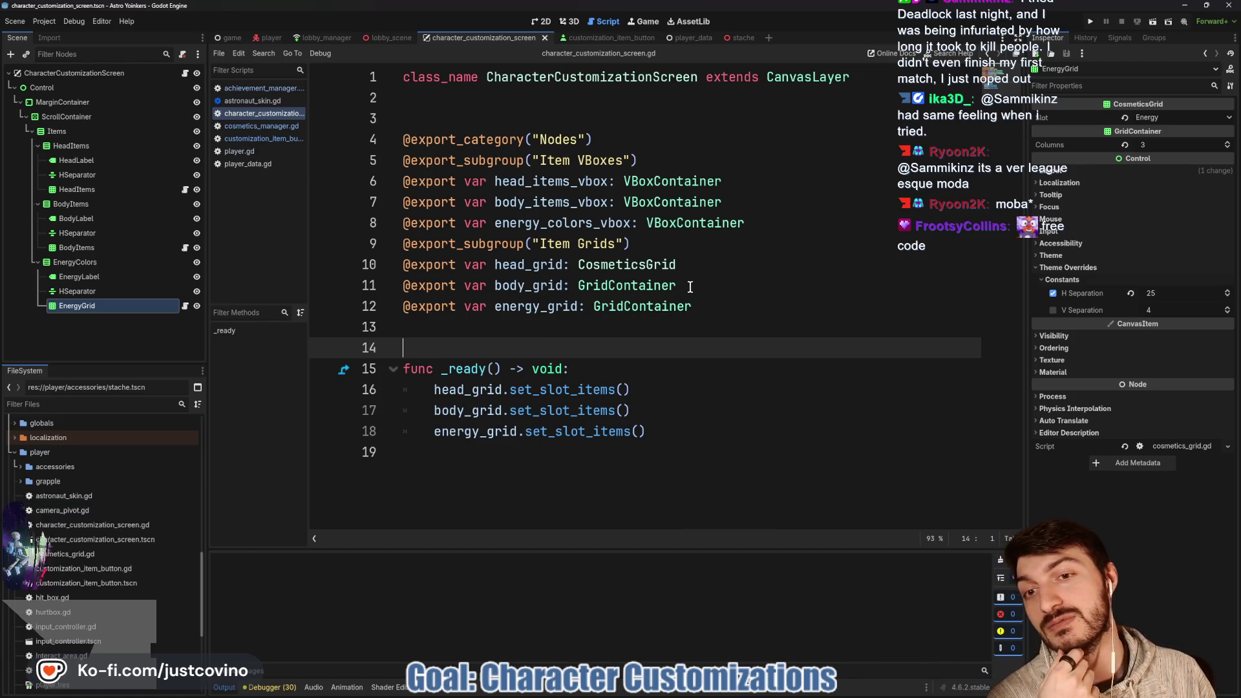
mouse_move(647, 431)
left_mouse_down()
mouse_move(404, 369)
mouse_move(403, 139)
left_mouse_up()
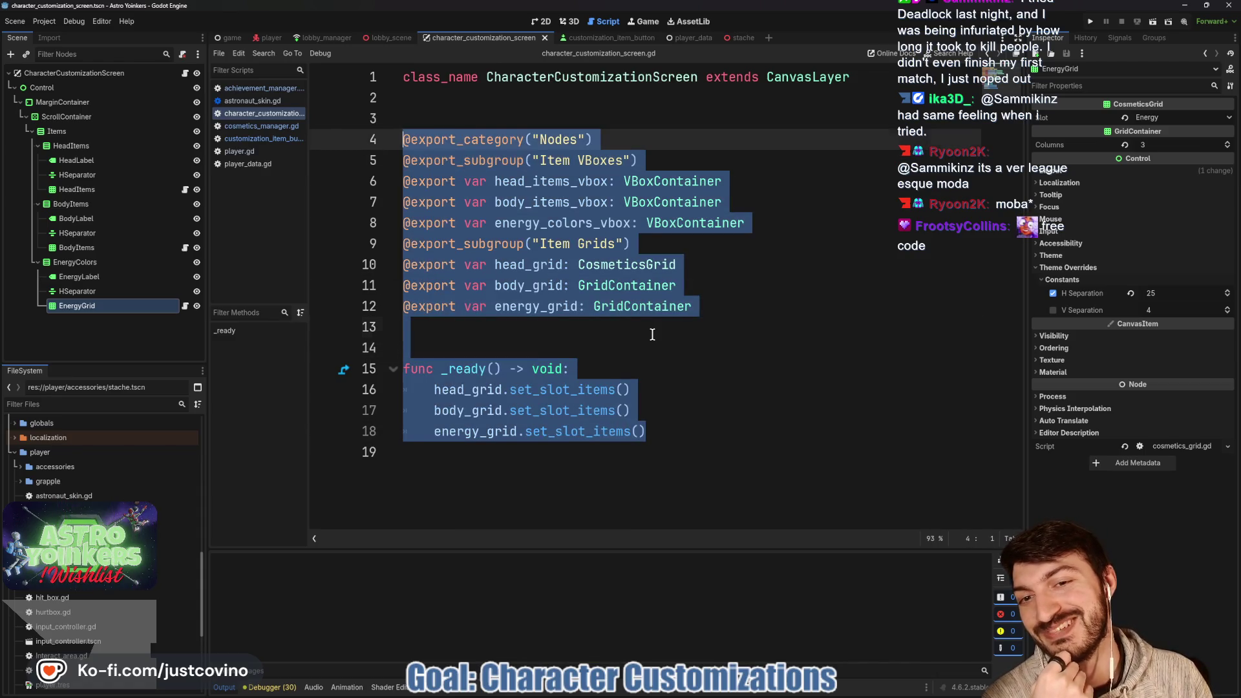
left_click(652, 334)
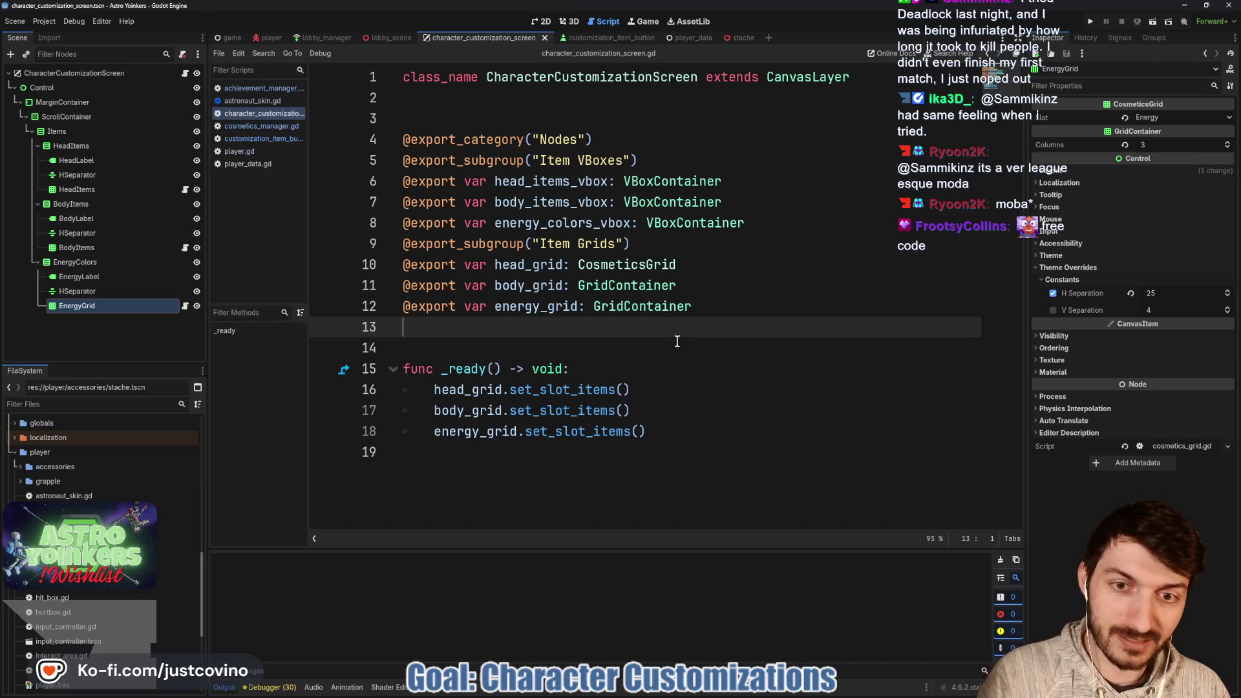
left_click(563, 344)
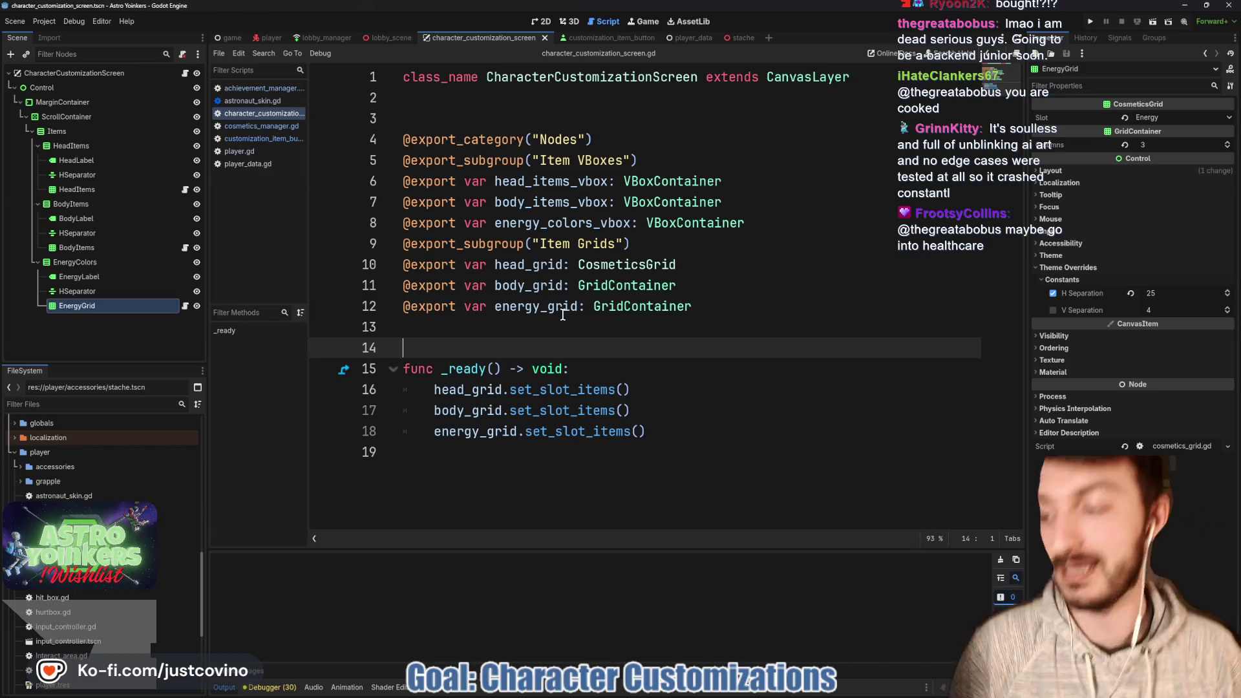
left_click(562, 315)
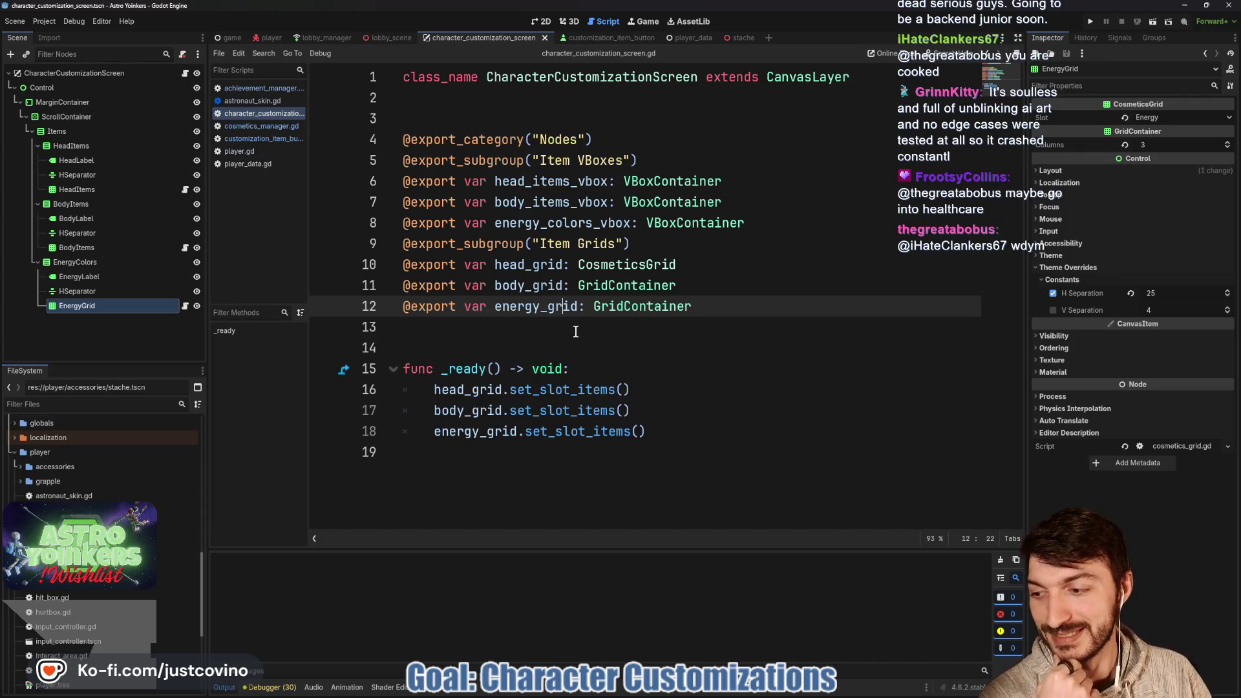
left_click(514, 335)
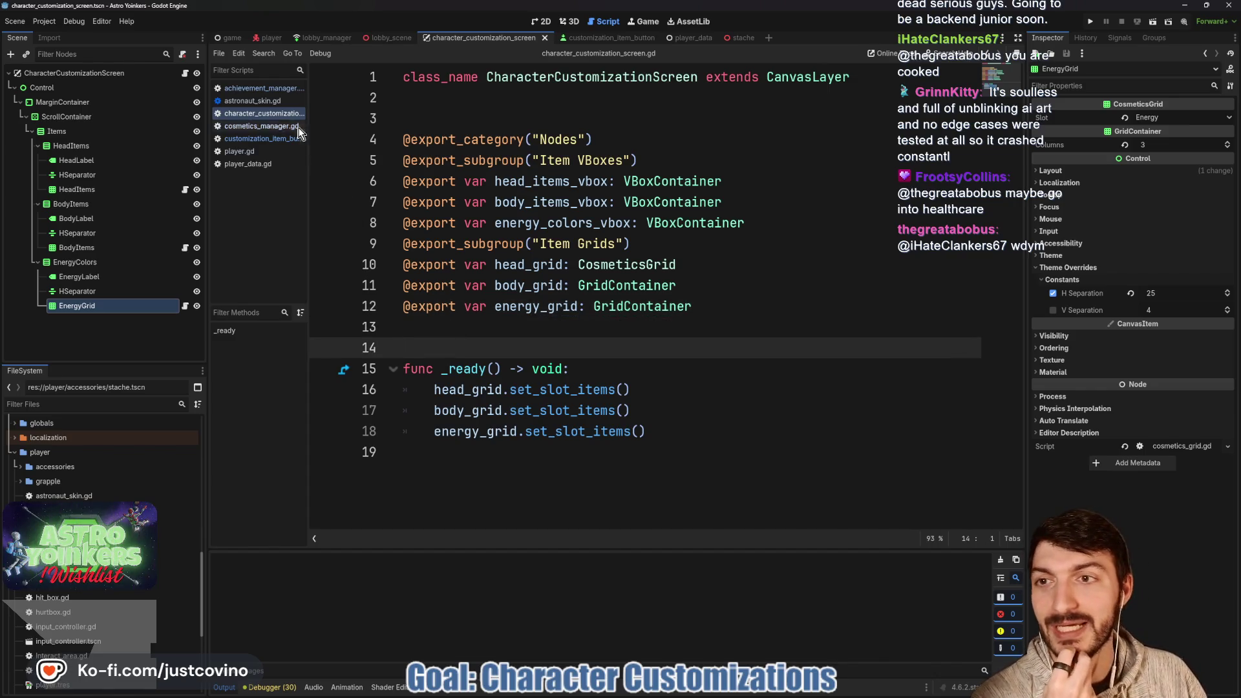
Look over the achievement manager script, then switch to cosmetics_manager.gd.
left_click(258, 91)
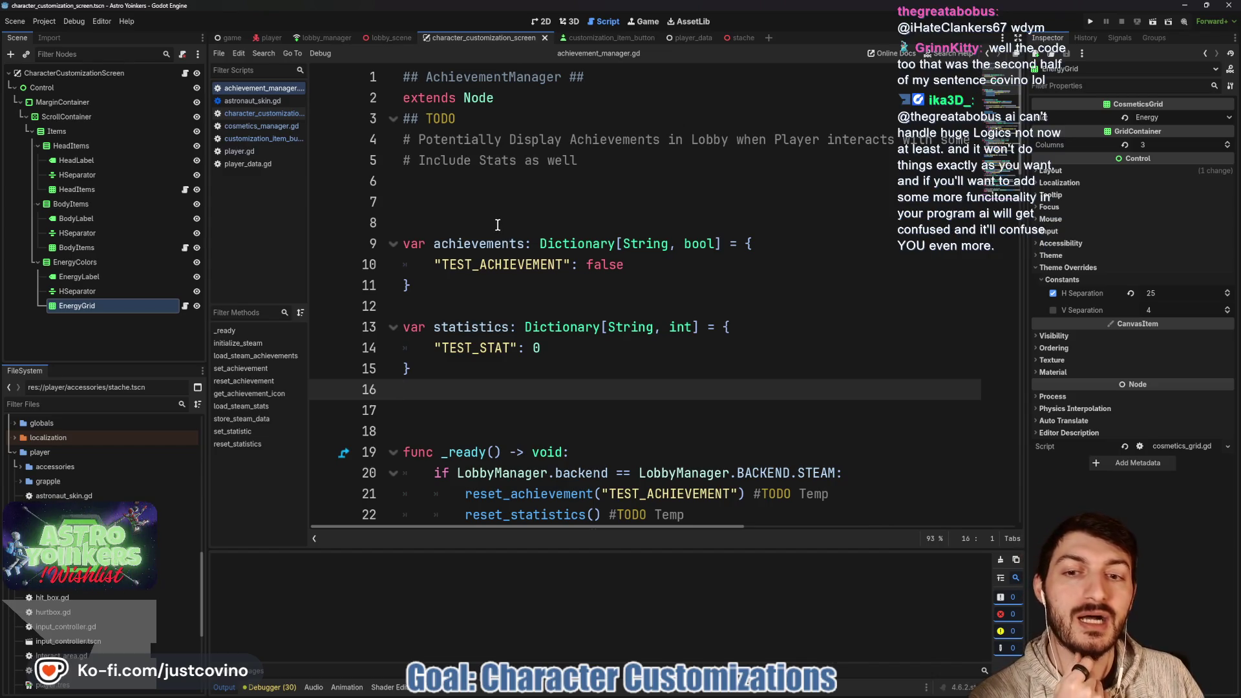
scroll(493, 381, "down", 2)
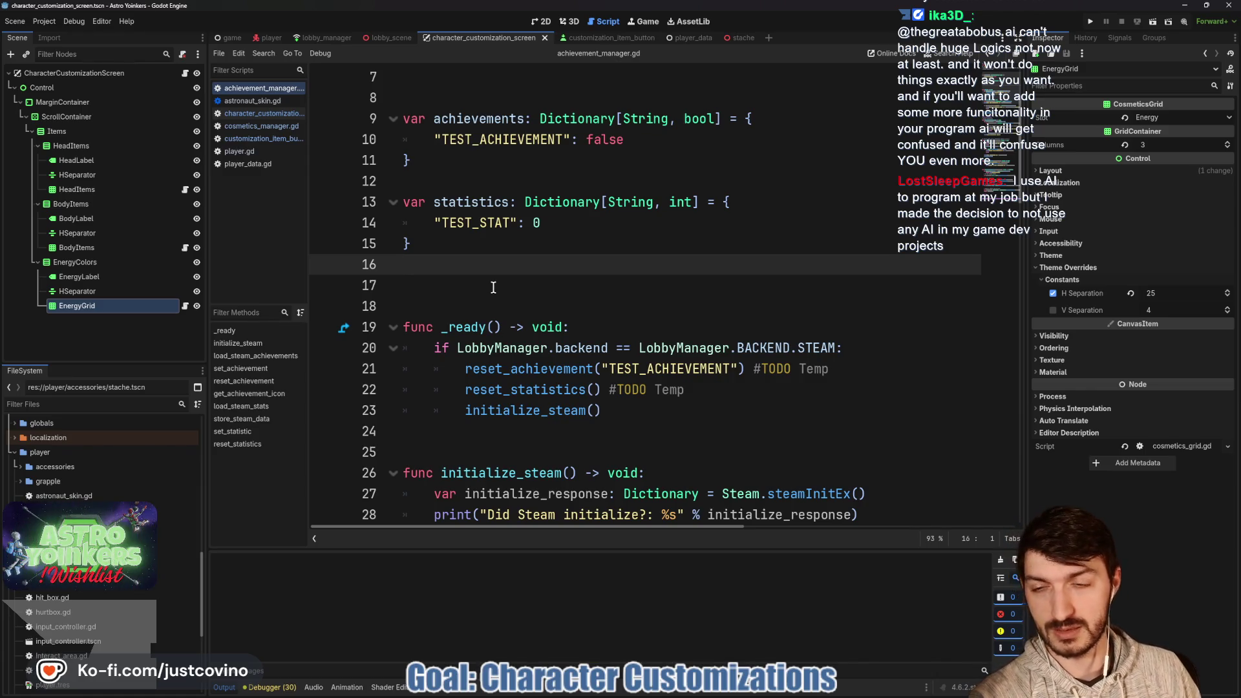
left_click(493, 287)
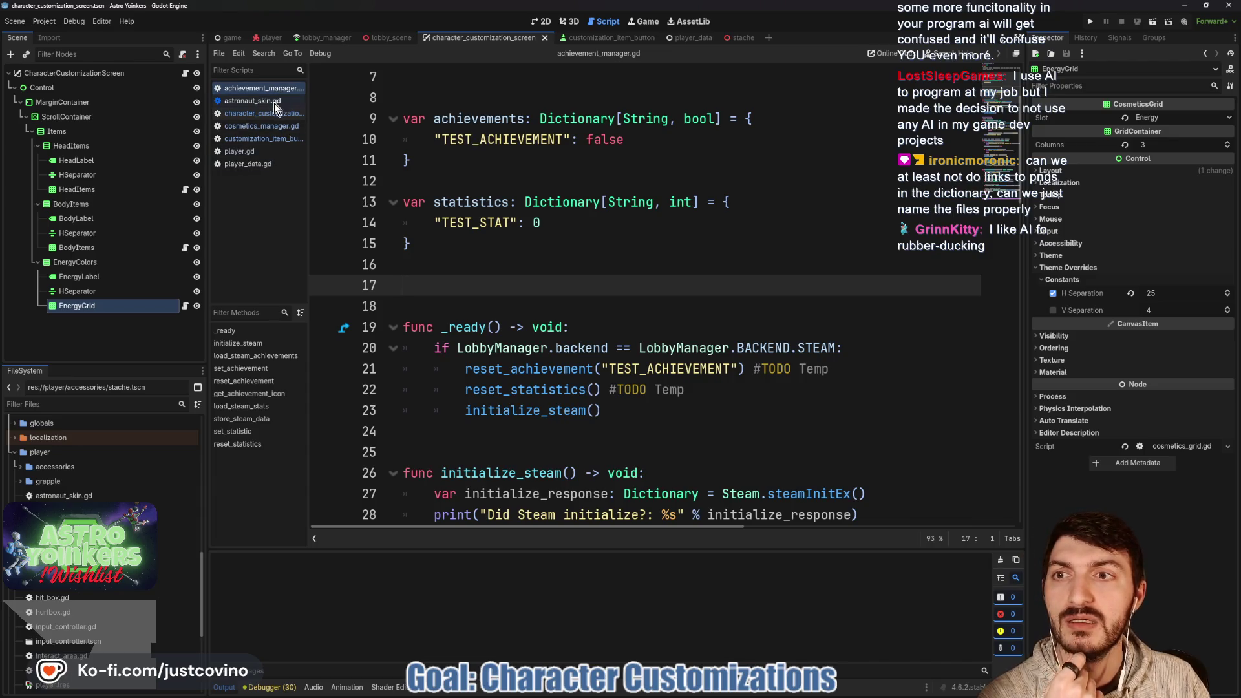
left_click(277, 127)
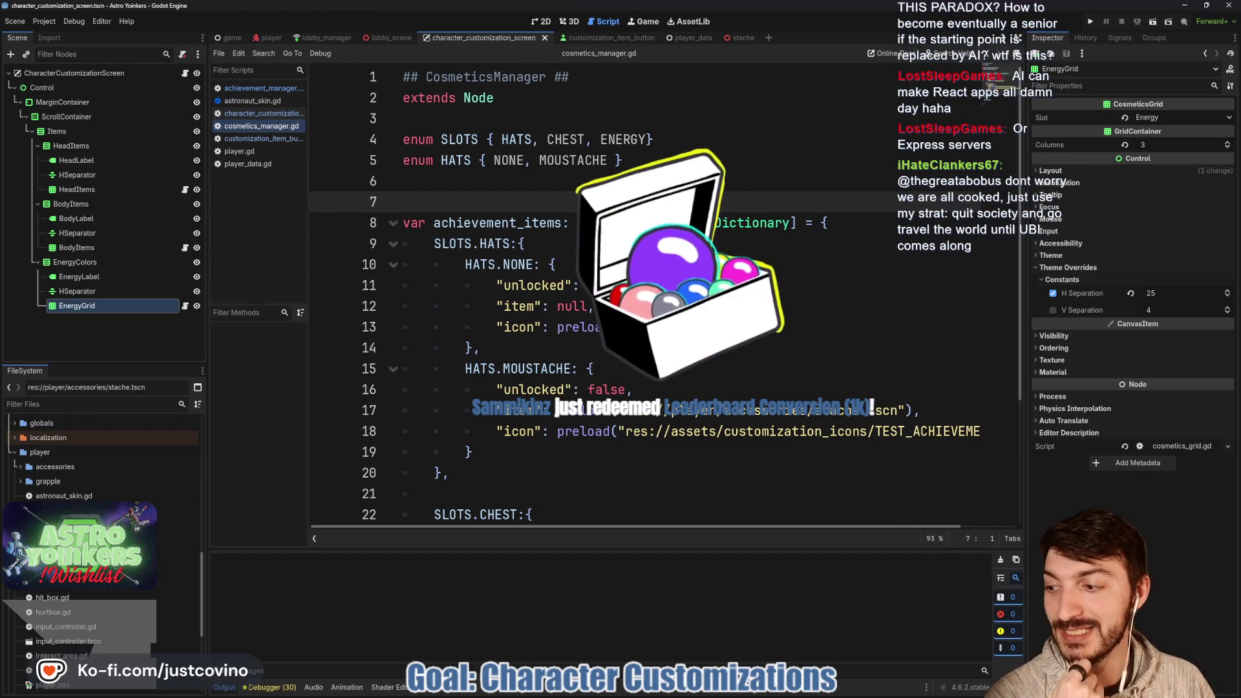
Review the HATS entries in cosmetics_manager.gd, from the unlocked NONE hat to the block's end.
left_click(624, 372)
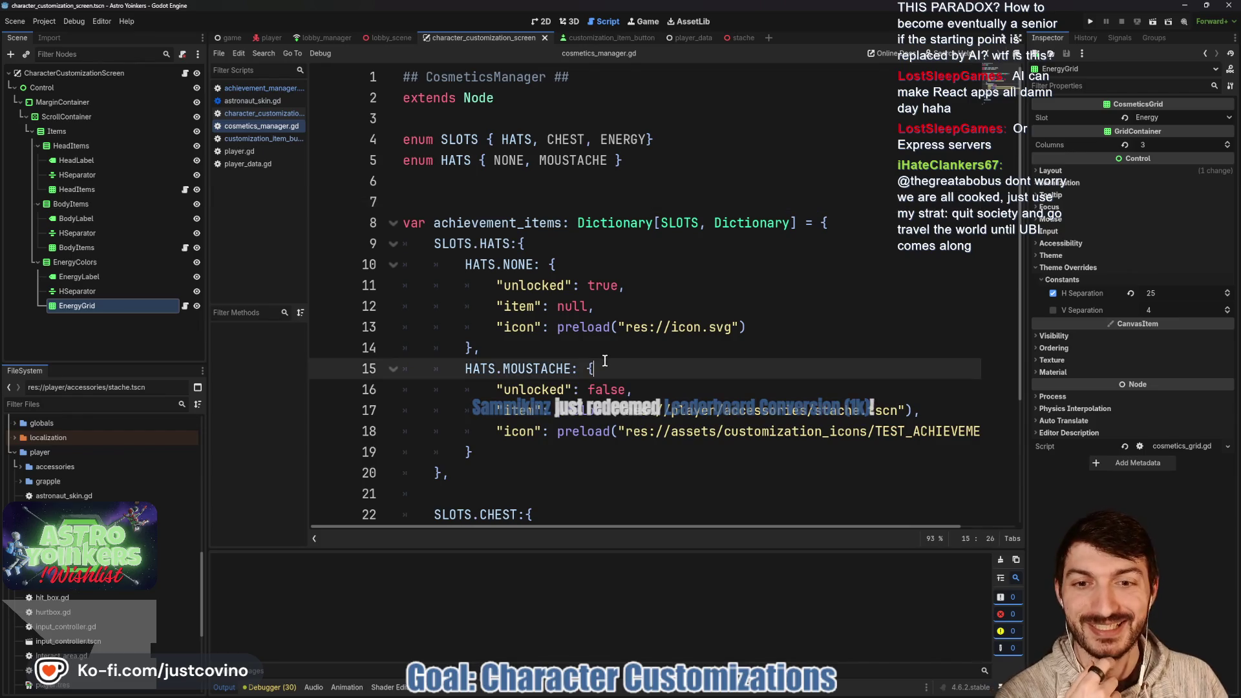
left_click(620, 343)
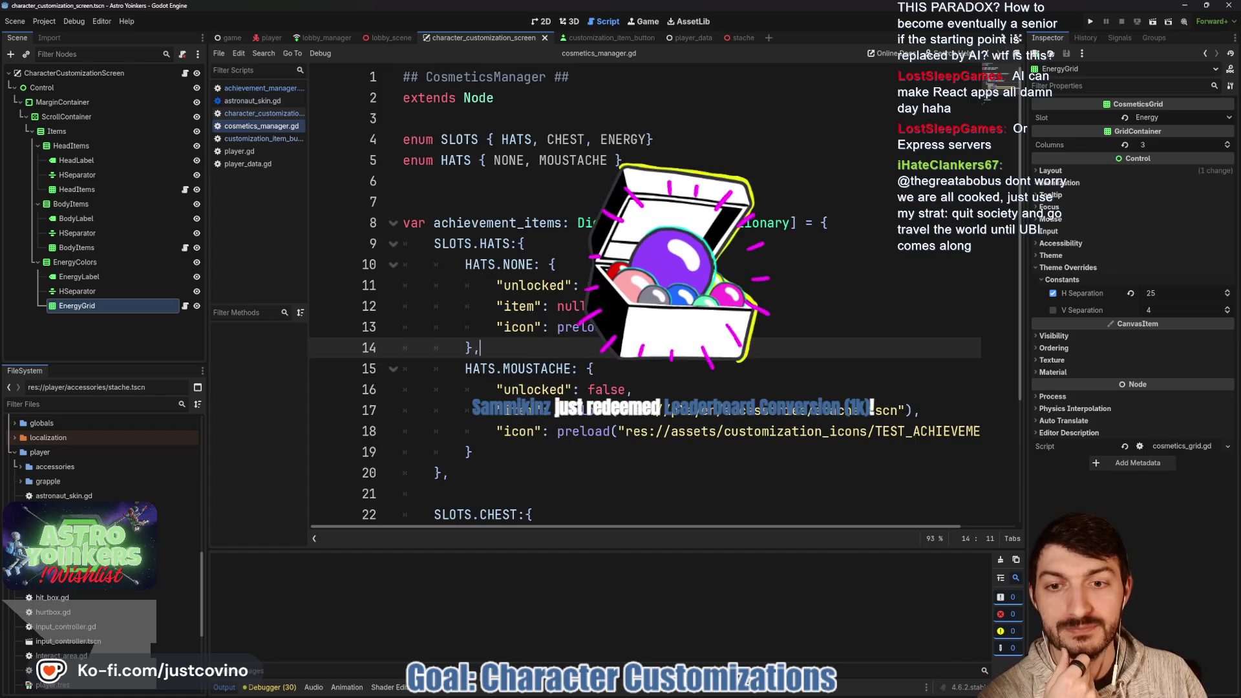
scroll(576, 414, "down", 1)
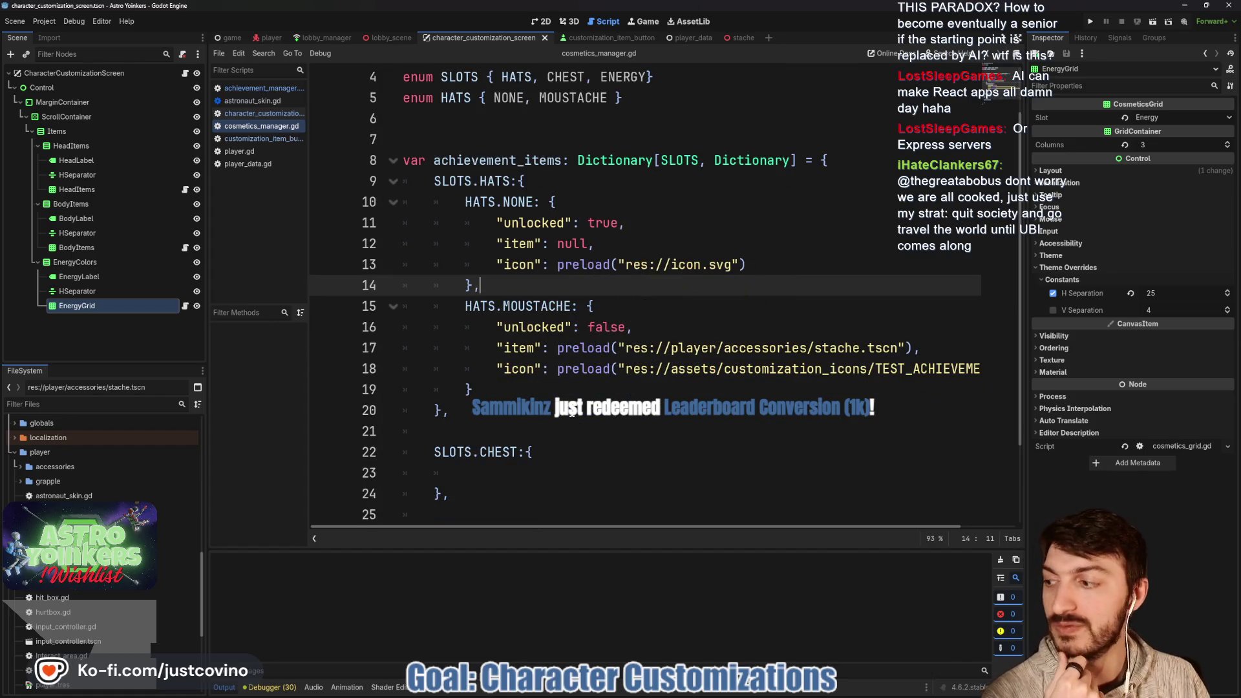
left_click(566, 404)
scroll(566, 404, "down", 2)
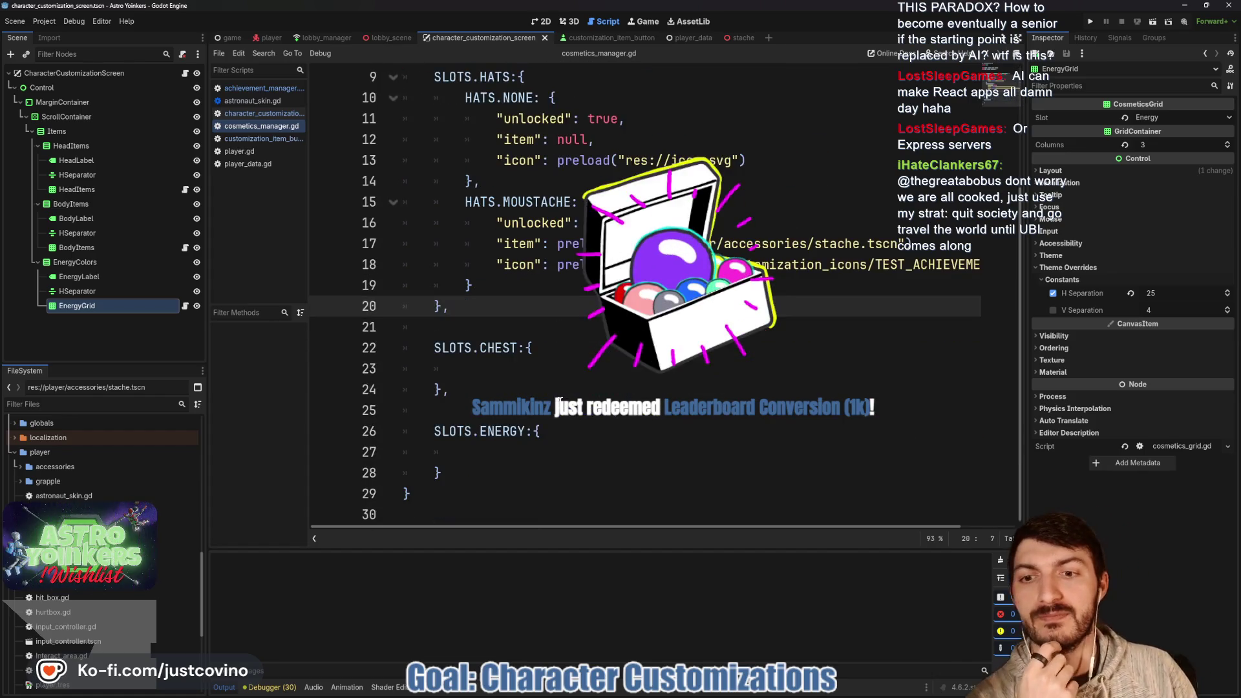
left_click(559, 327)
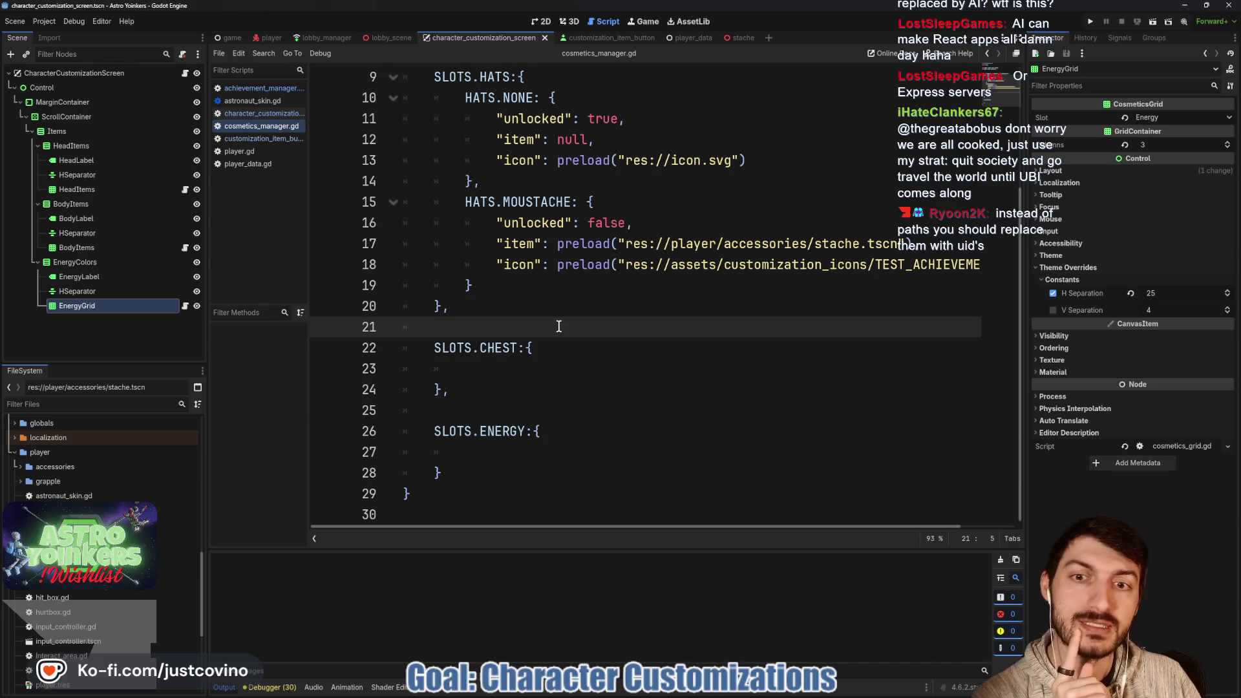
Check the locked MOUSTACHE entry preloading stache.tscn, then save the scene and scripts.
scroll(559, 333, "up", 1)
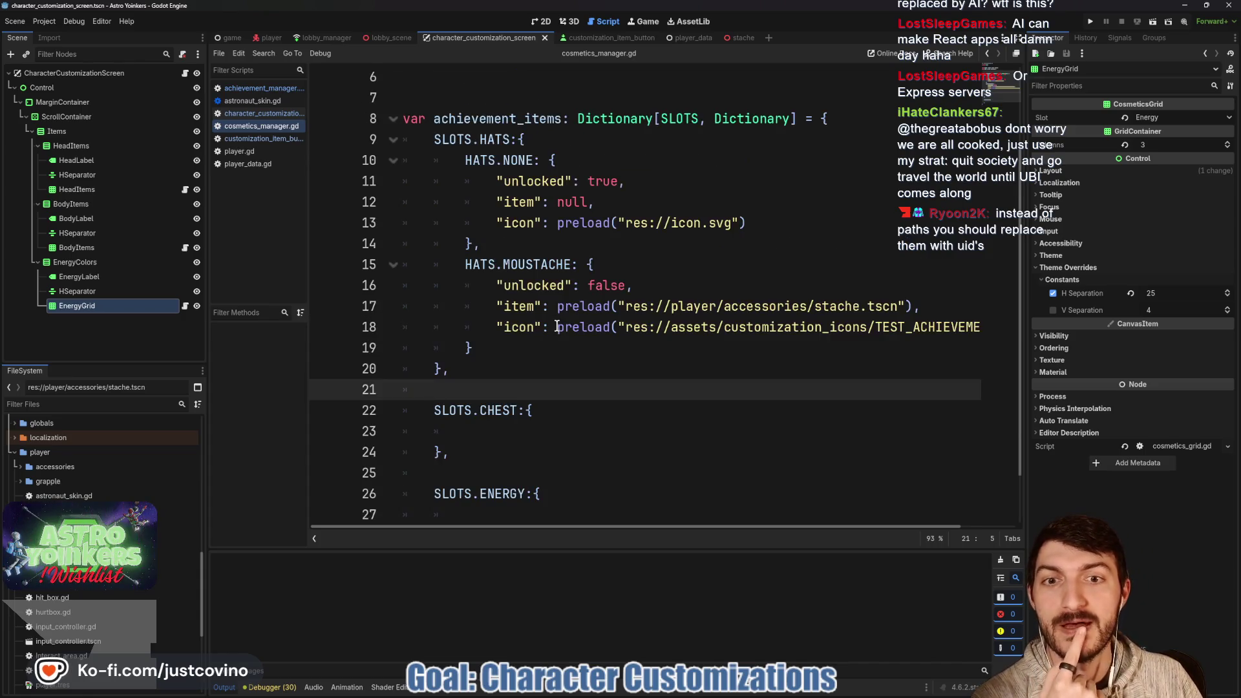
left_click(560, 344)
scroll(560, 368, "up", 2)
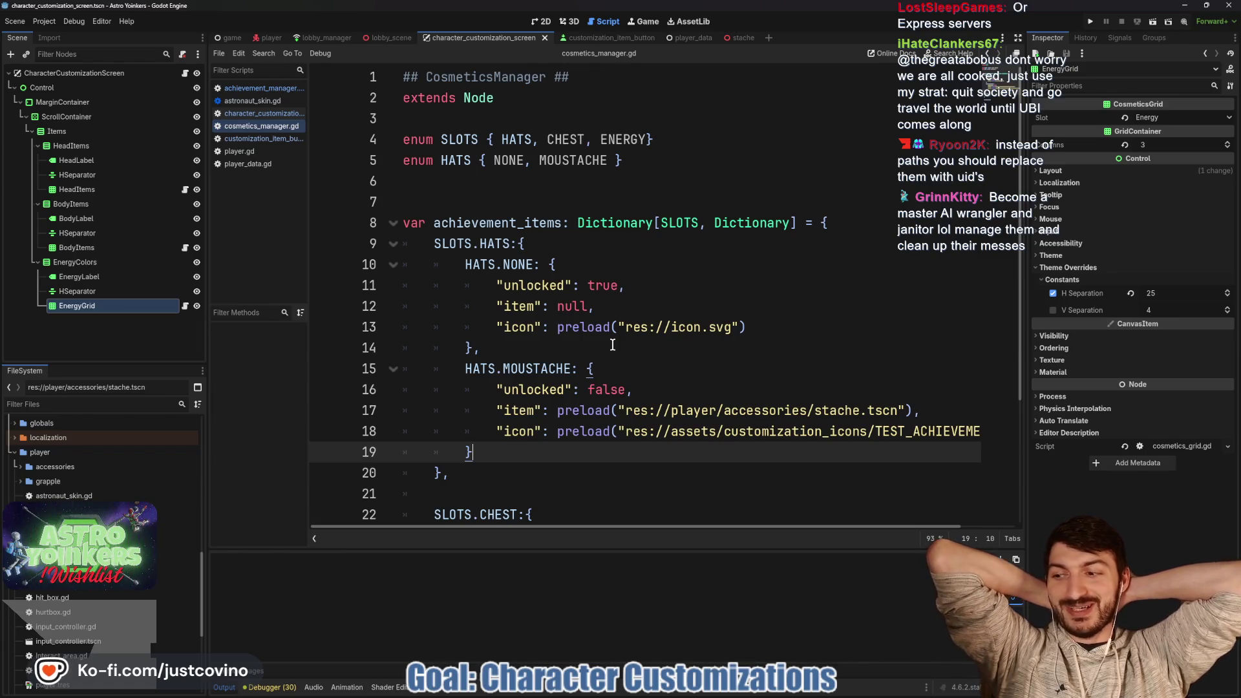
left_click(612, 345)
key("ctrl+s")
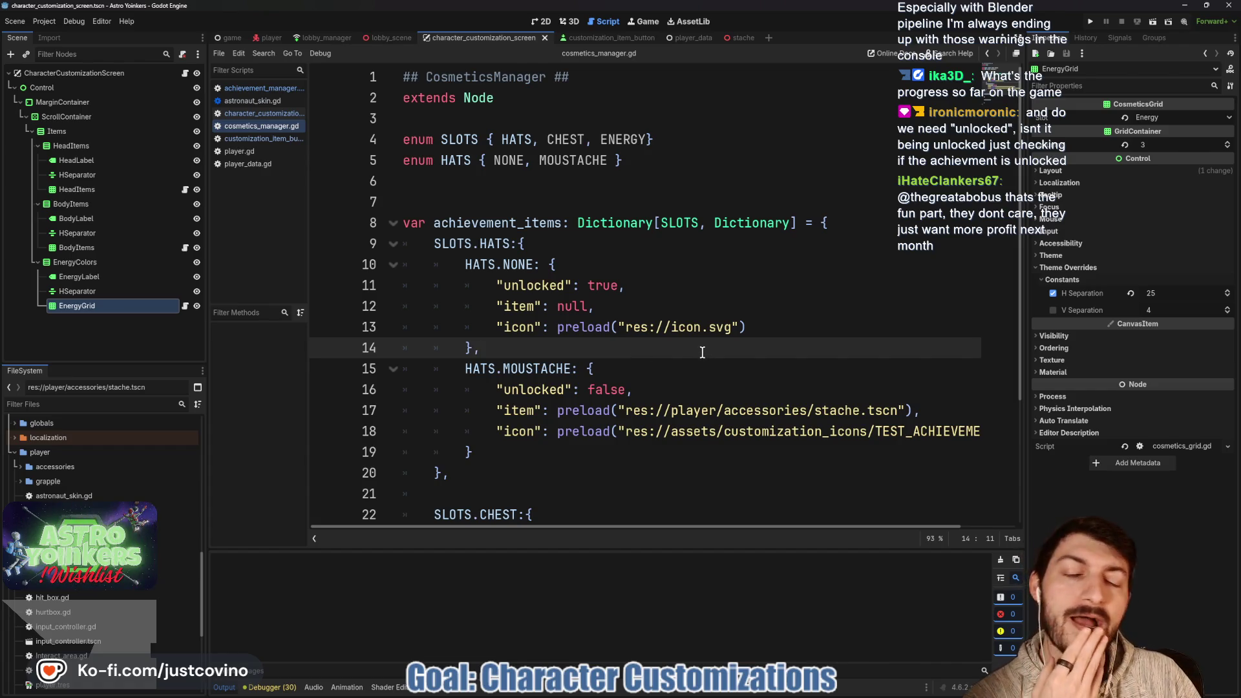
Inspect the achievement_items dictionary and select the achievement icon file name on line 18.
scroll(640, 430, "down", 1)
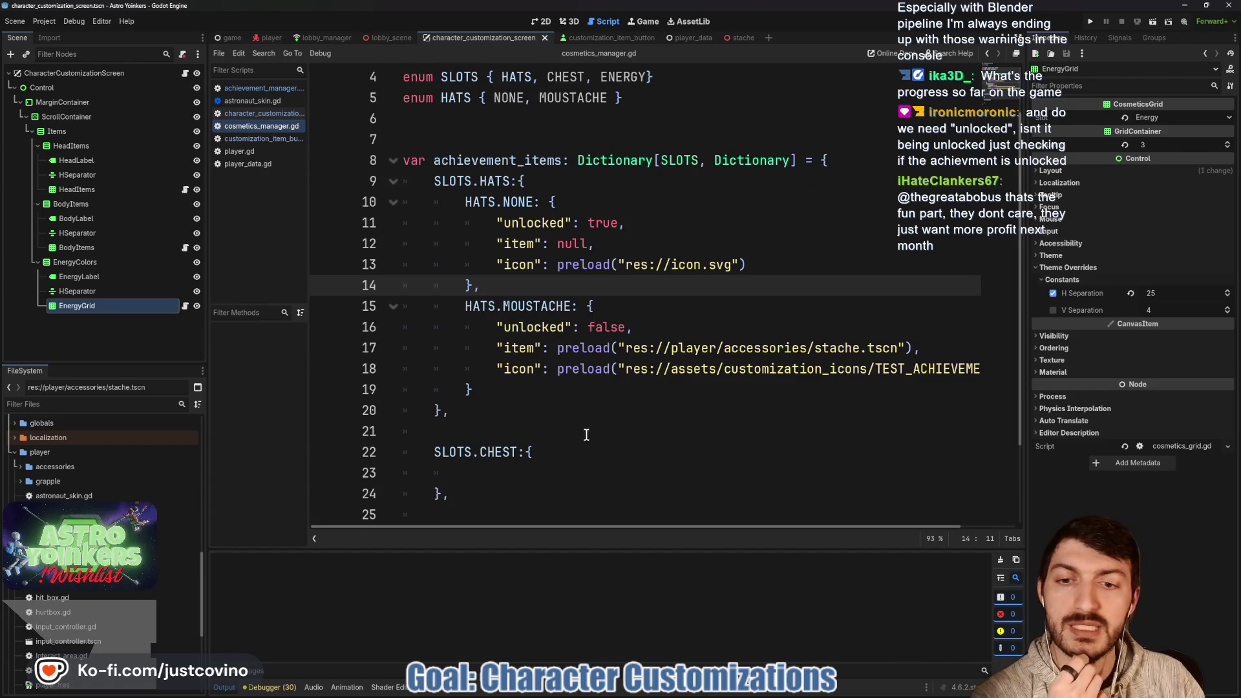
scroll(590, 441, "down", 2)
scroll(542, 487, "up", 2)
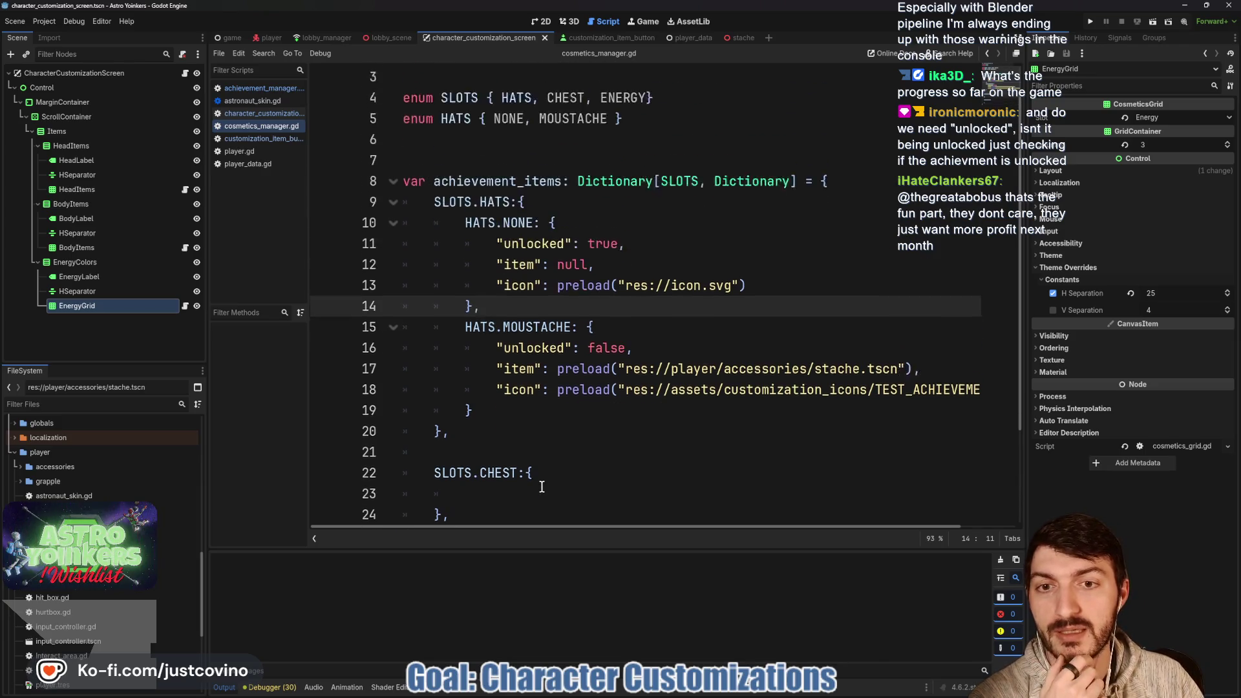
scroll(541, 487, "up", 1)
mouse_move(403, 215)
left_mouse_down()
mouse_move(453, 369)
mouse_move(684, 188)
mouse_move(671, 327)
mouse_move(440, 470)
left_mouse_up()
scroll(697, 377, "up", 3)
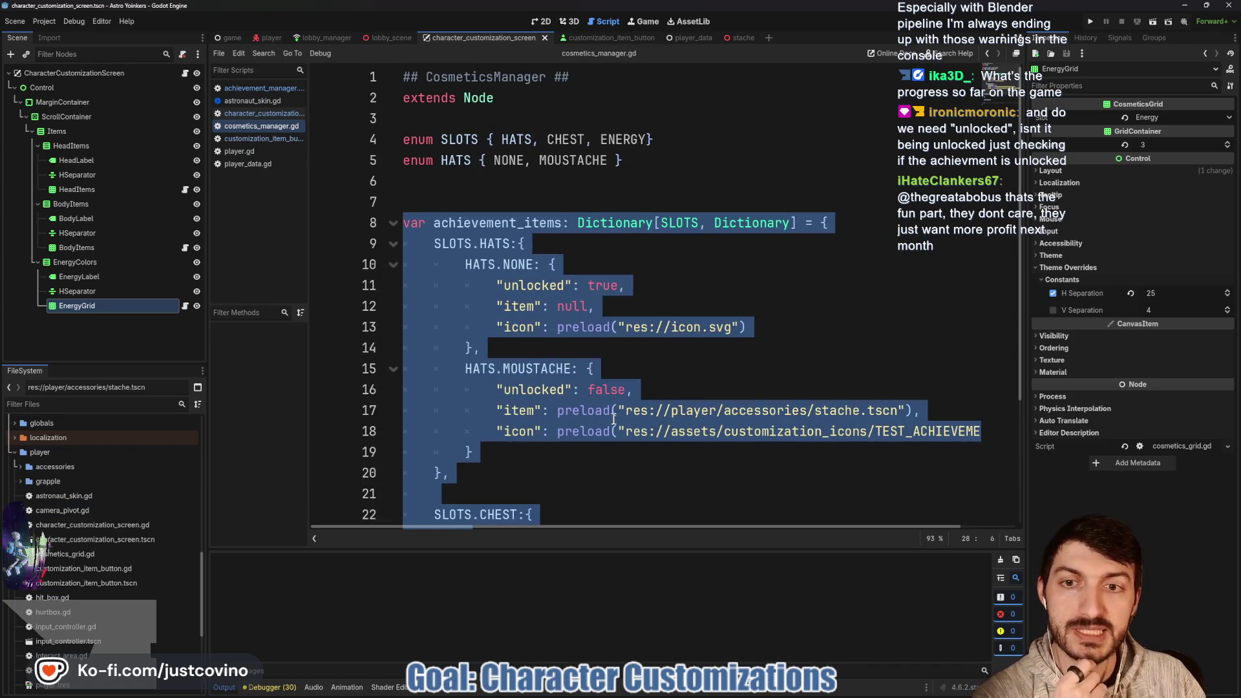
scroll(766, 362, "down", 2)
double_click(924, 305)
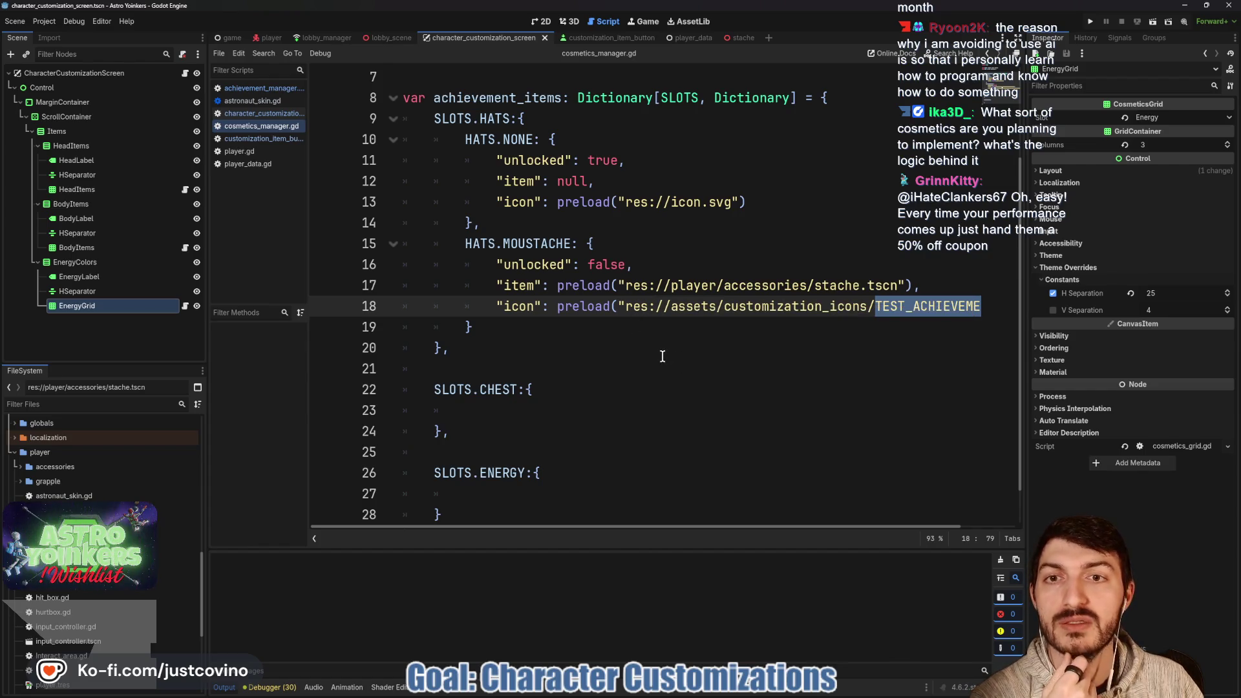
In customization_item_button.gd, inspect achievement_key, the line 11 icon load, and handle_hat_change in the toggle handler.
left_click(587, 40)
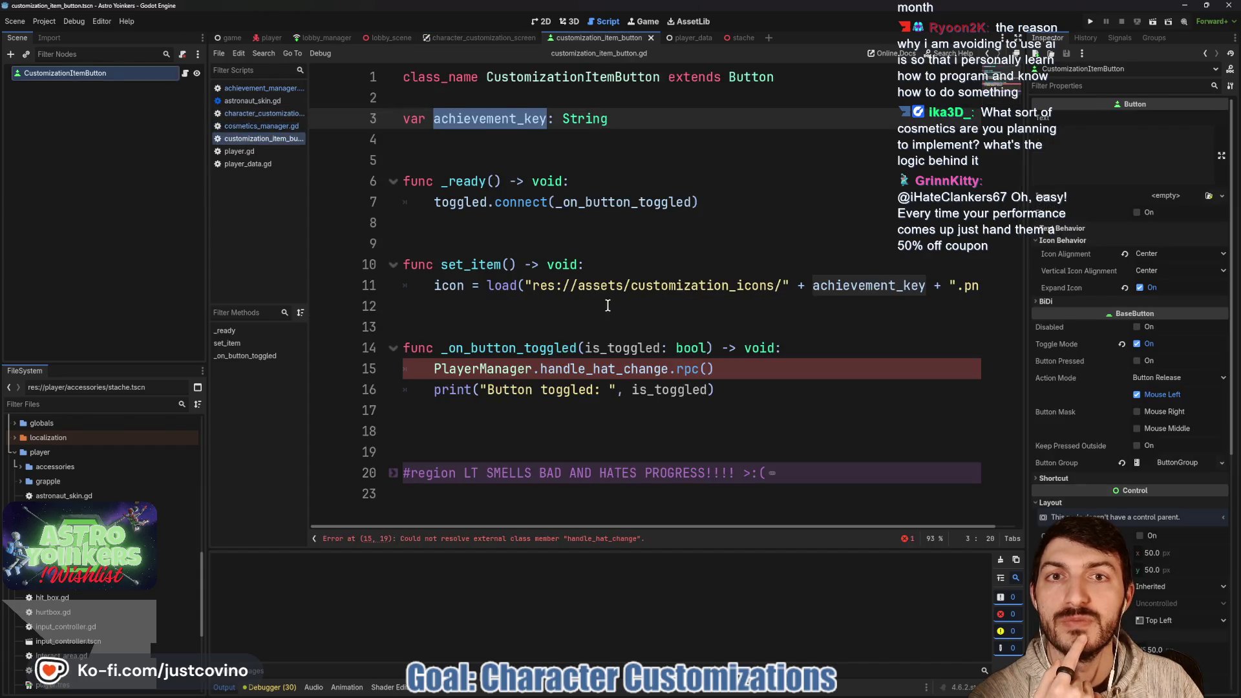
left_click(550, 147)
left_click(454, 122)
double_click(454, 121)
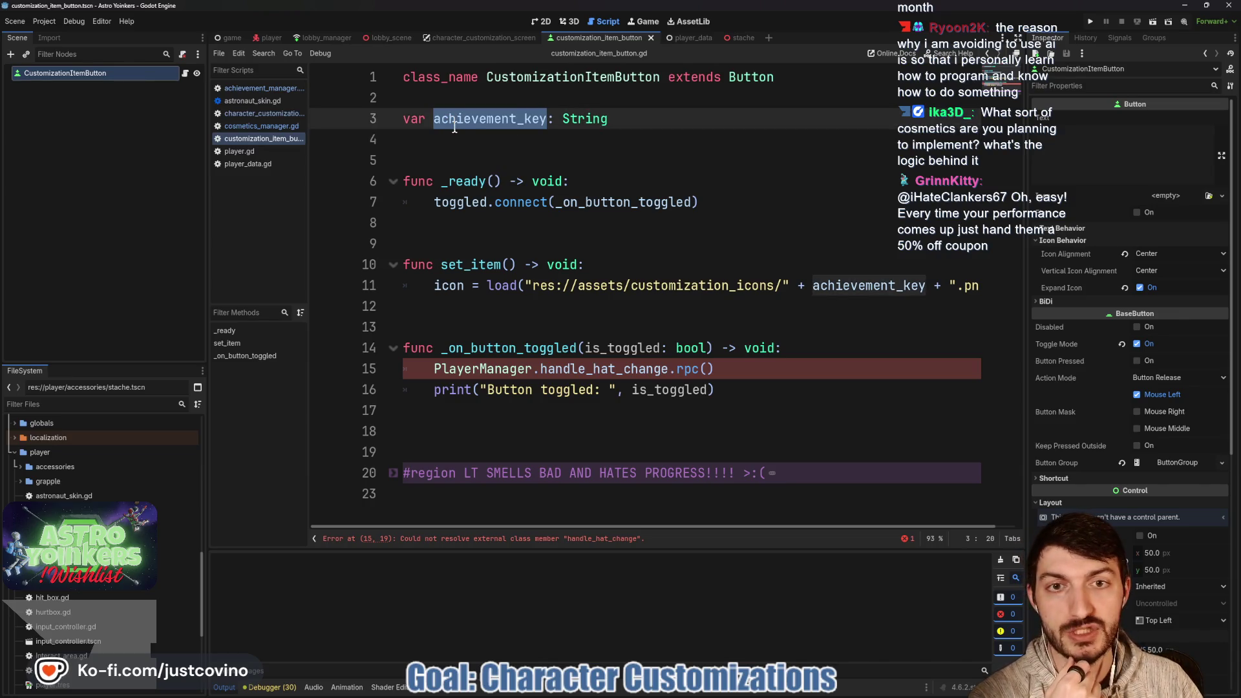
scroll(523, 278, "right", 1)
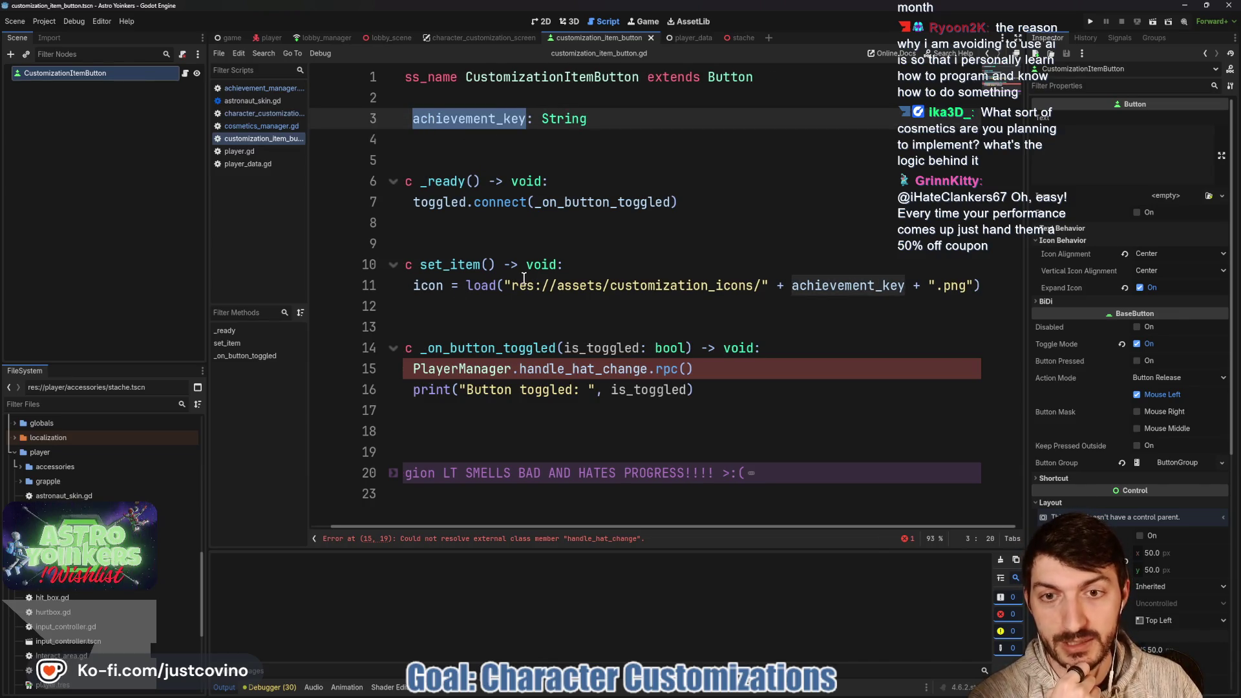
left_click(938, 287)
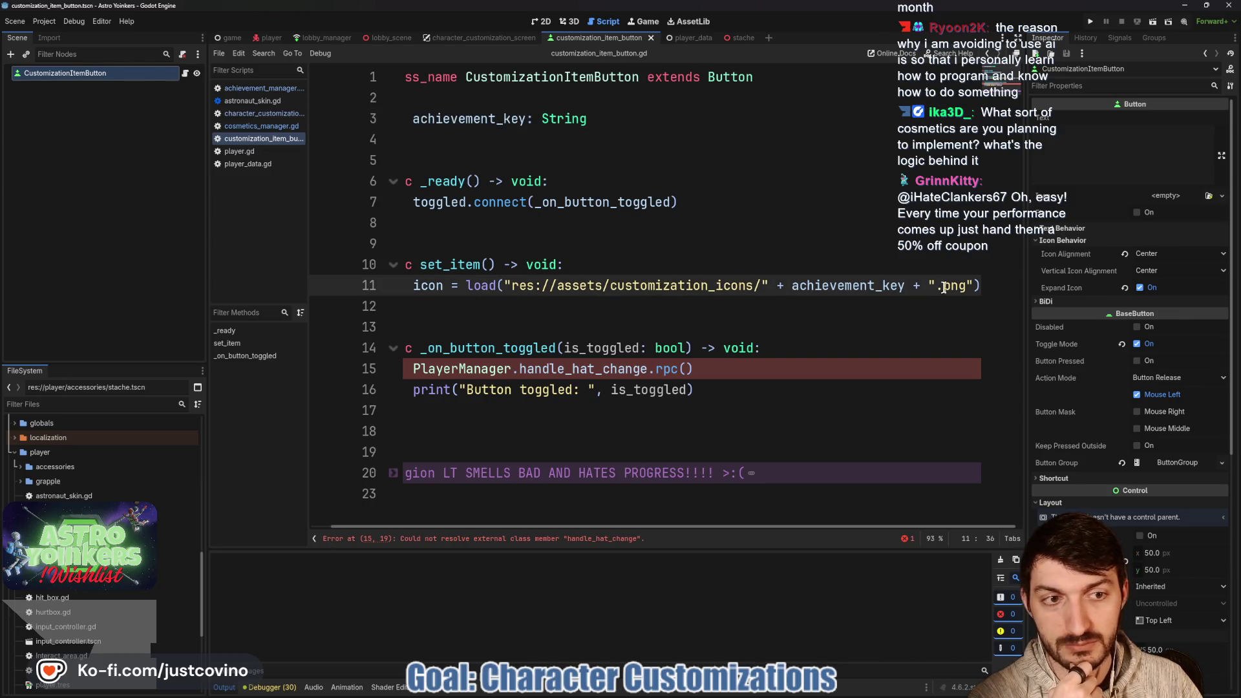
key("shift+Home")
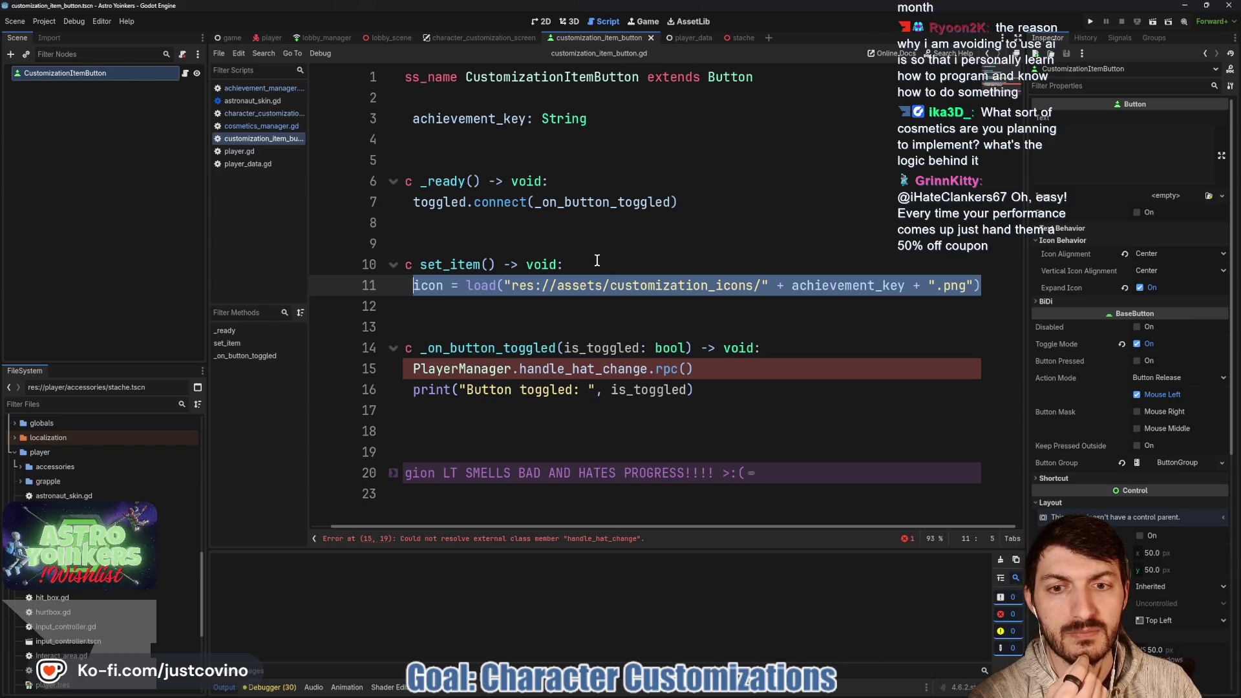
scroll(664, 314, "left", 1)
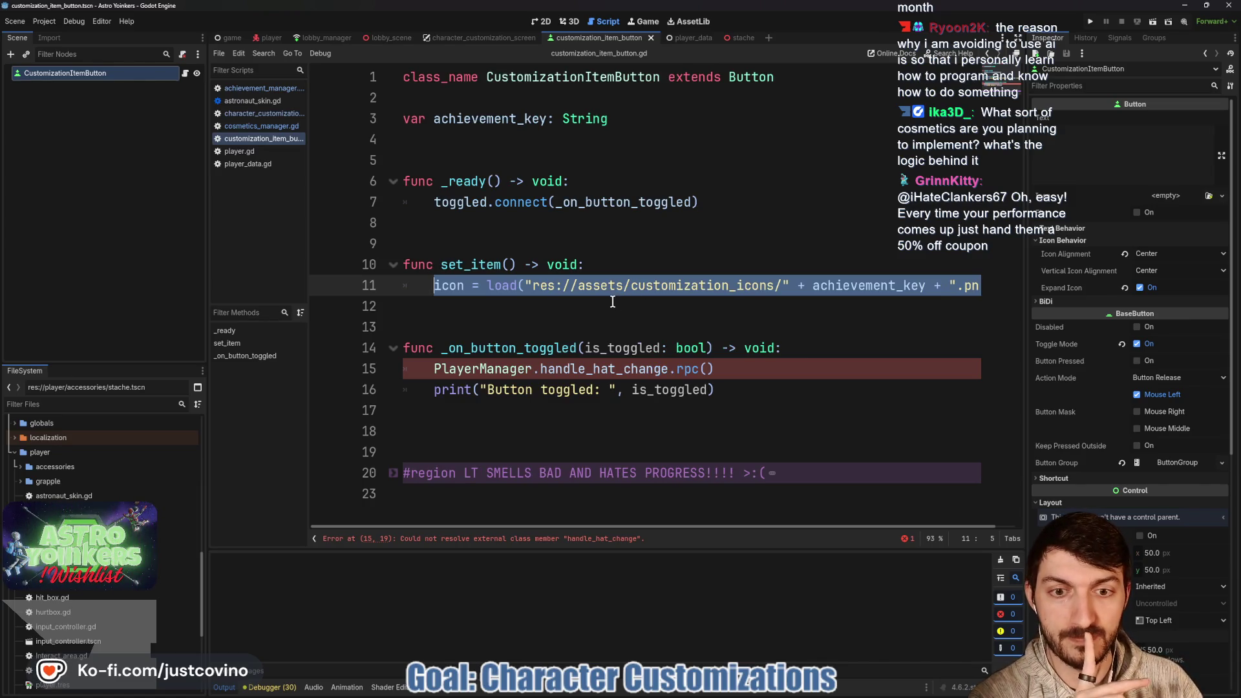
double_click(576, 371)
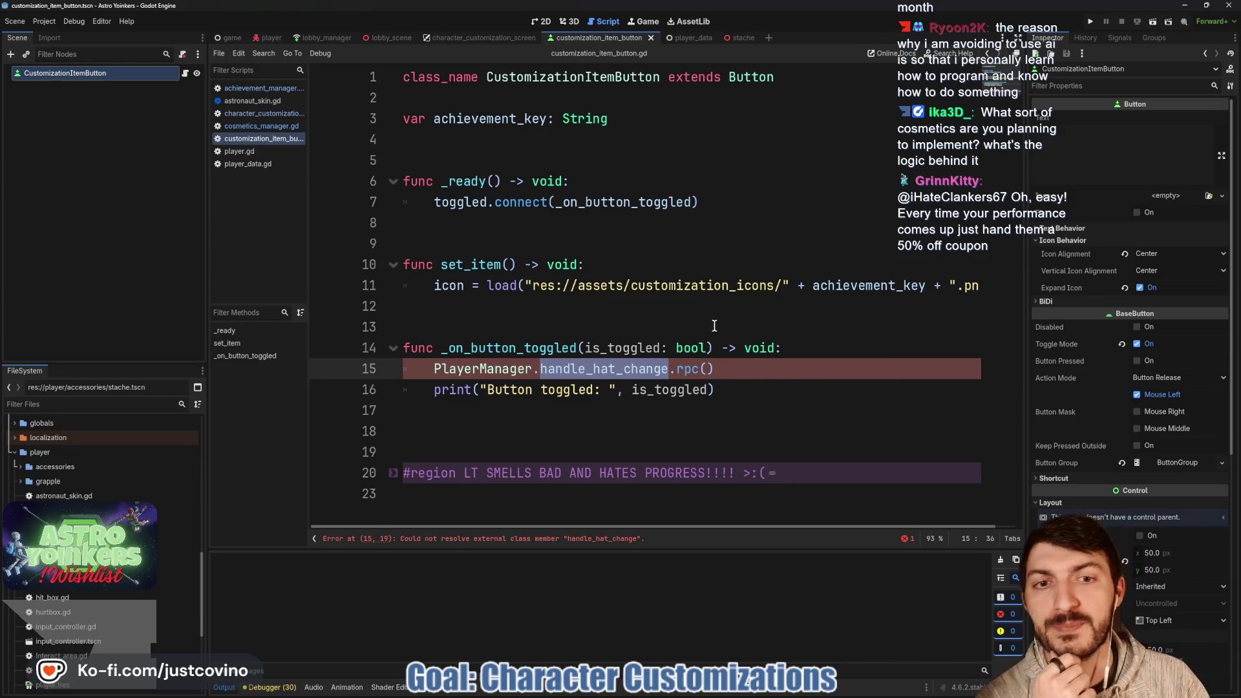
left_click(714, 369)
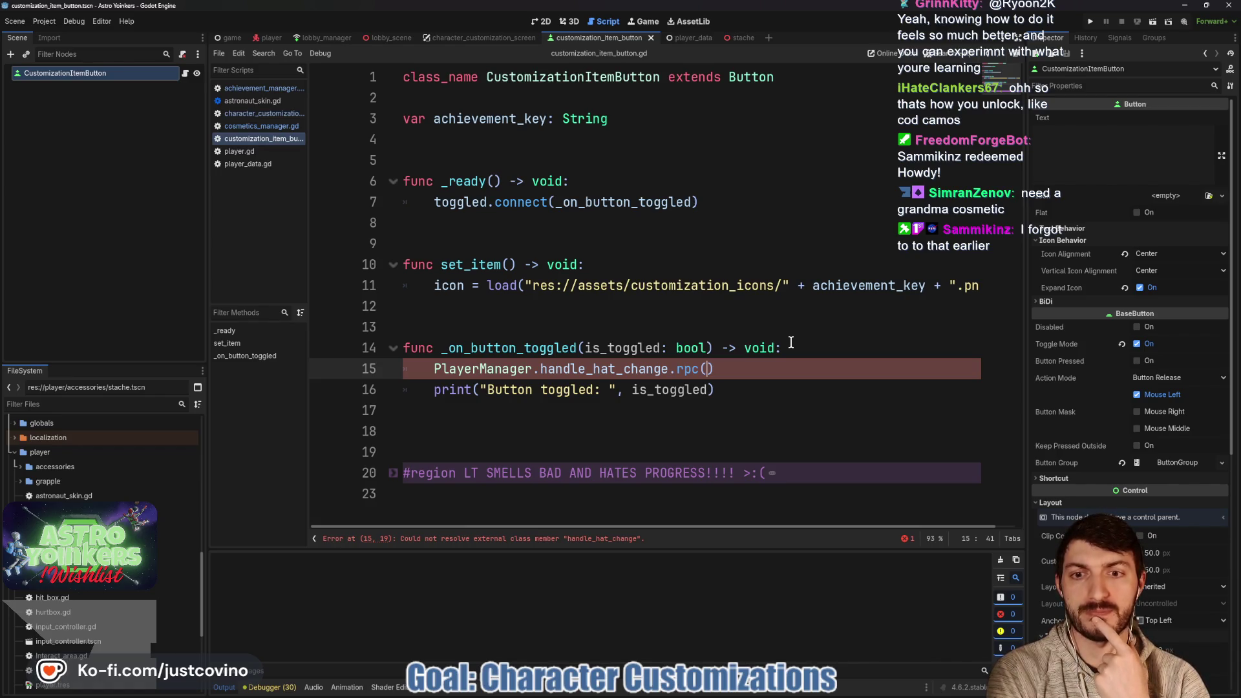
double_click(596, 370)
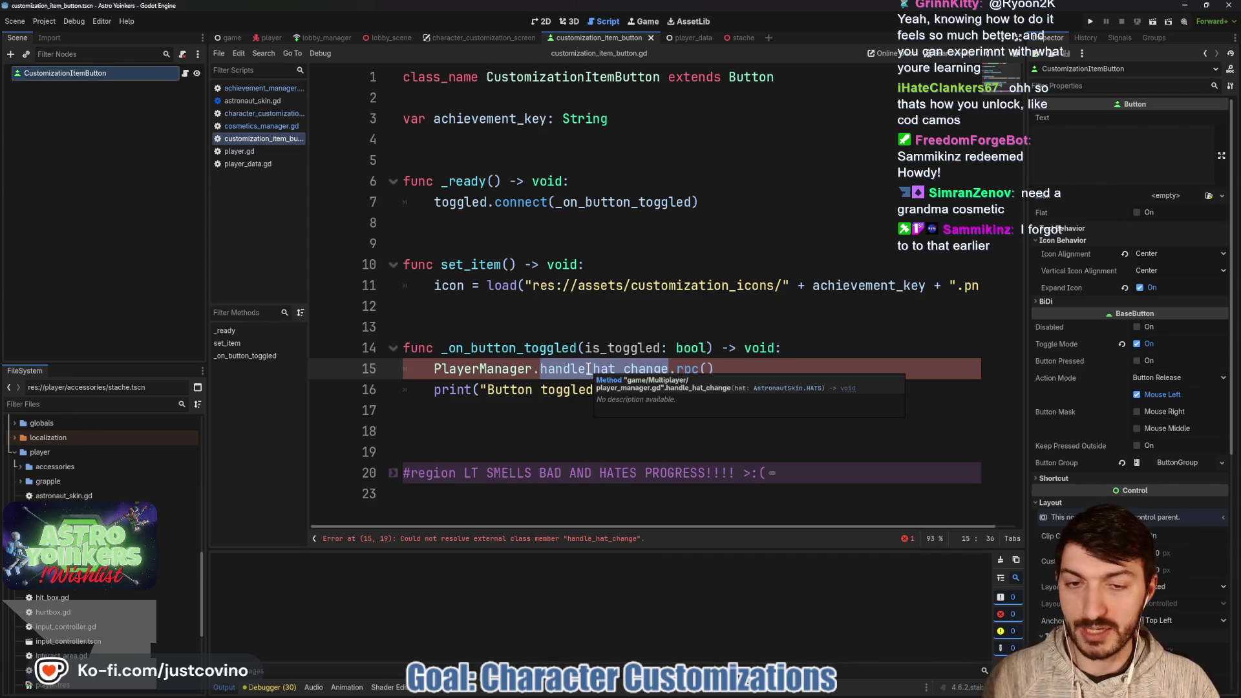
left_click(615, 368)
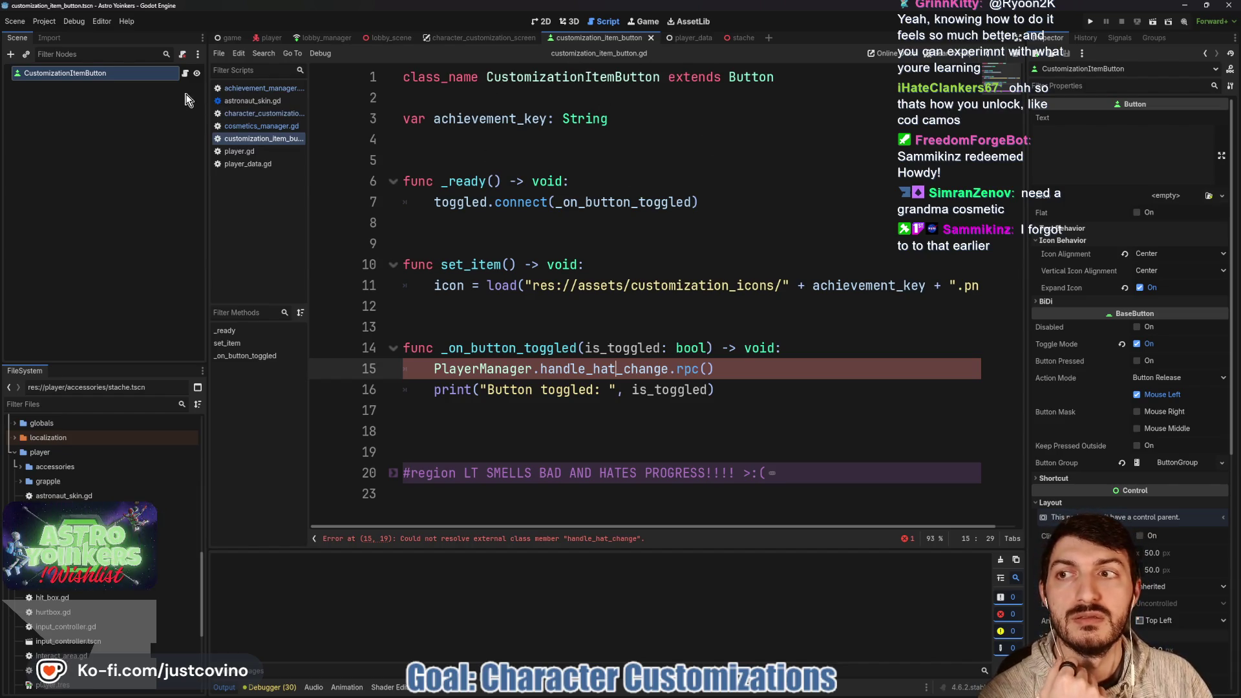
Go from the item button's 2D canvas via the customization screen to astronaut_skin.gd's equip_hat code.
left_click(543, 22)
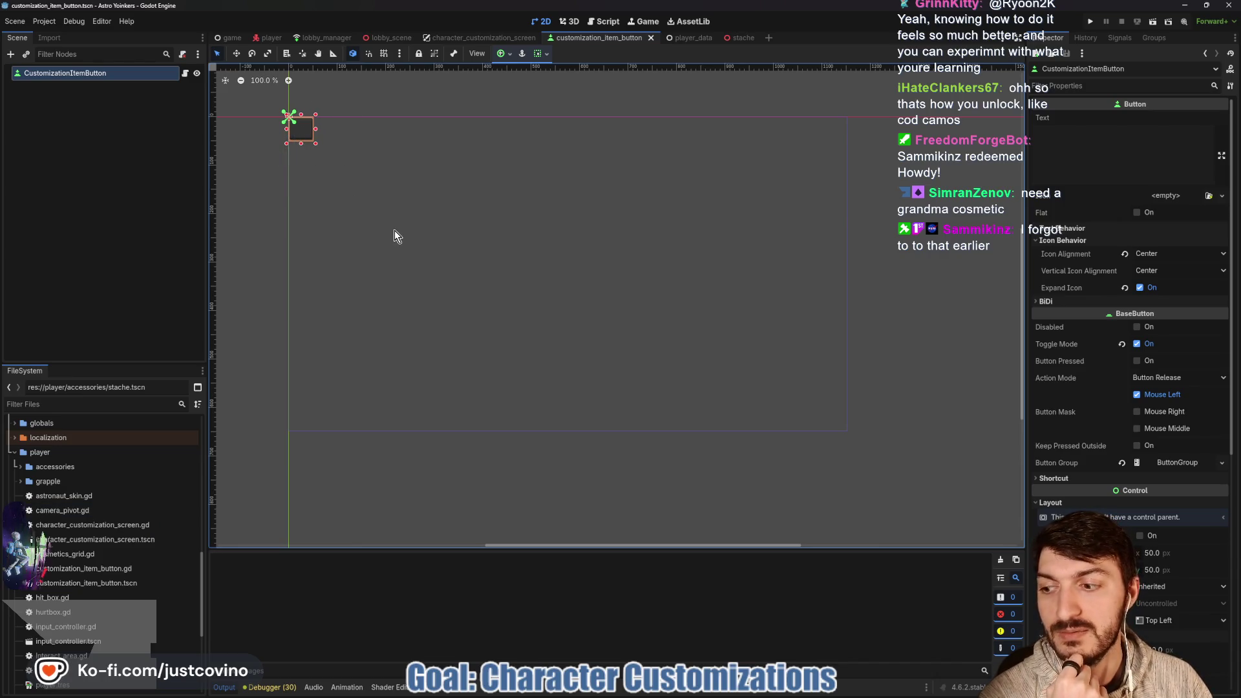
left_click(495, 40)
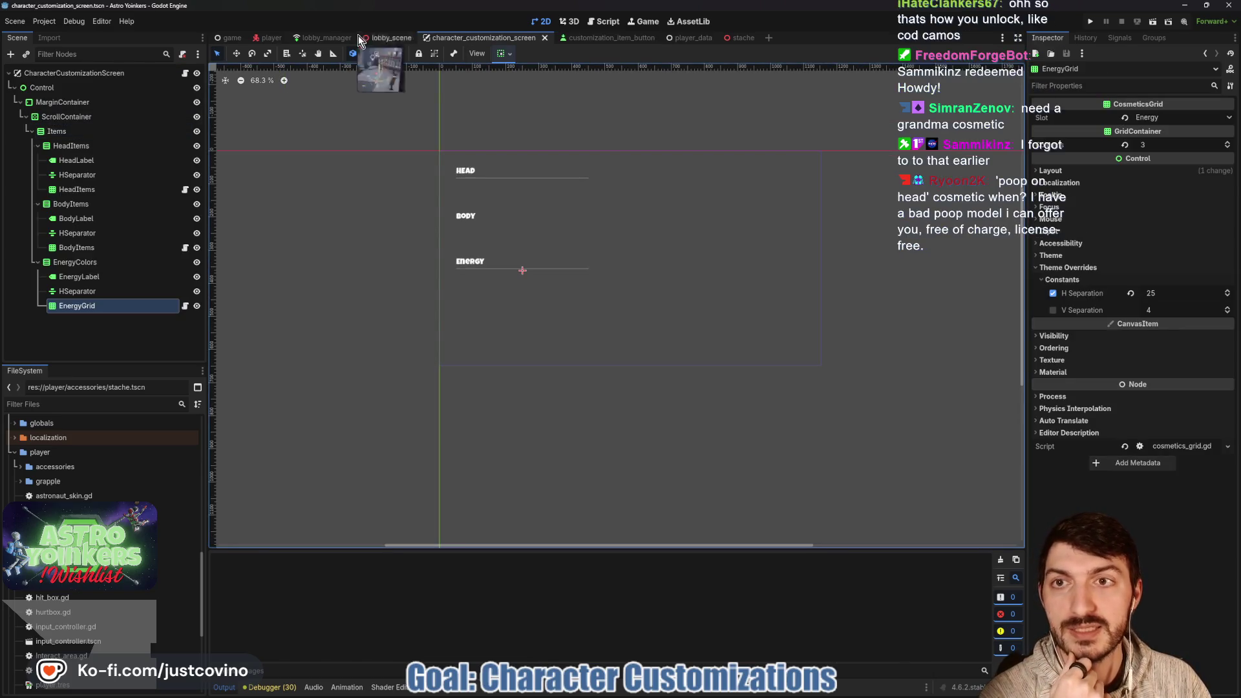
left_click(257, 40)
left_click(604, 21)
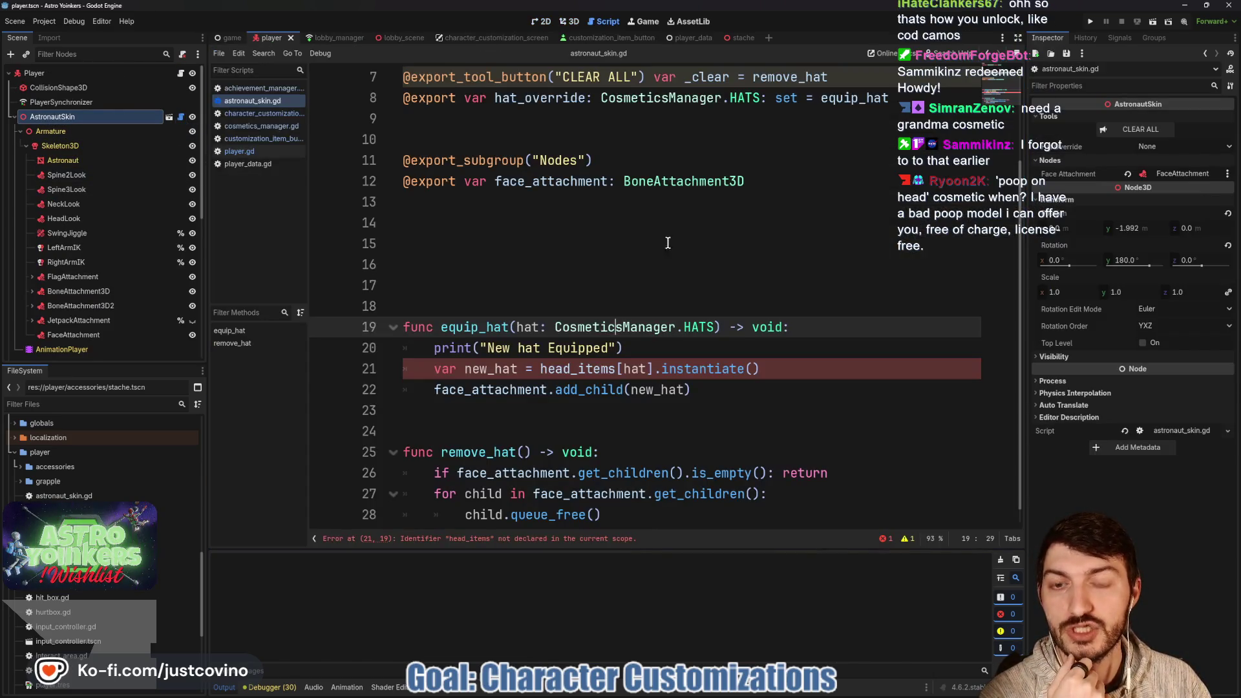
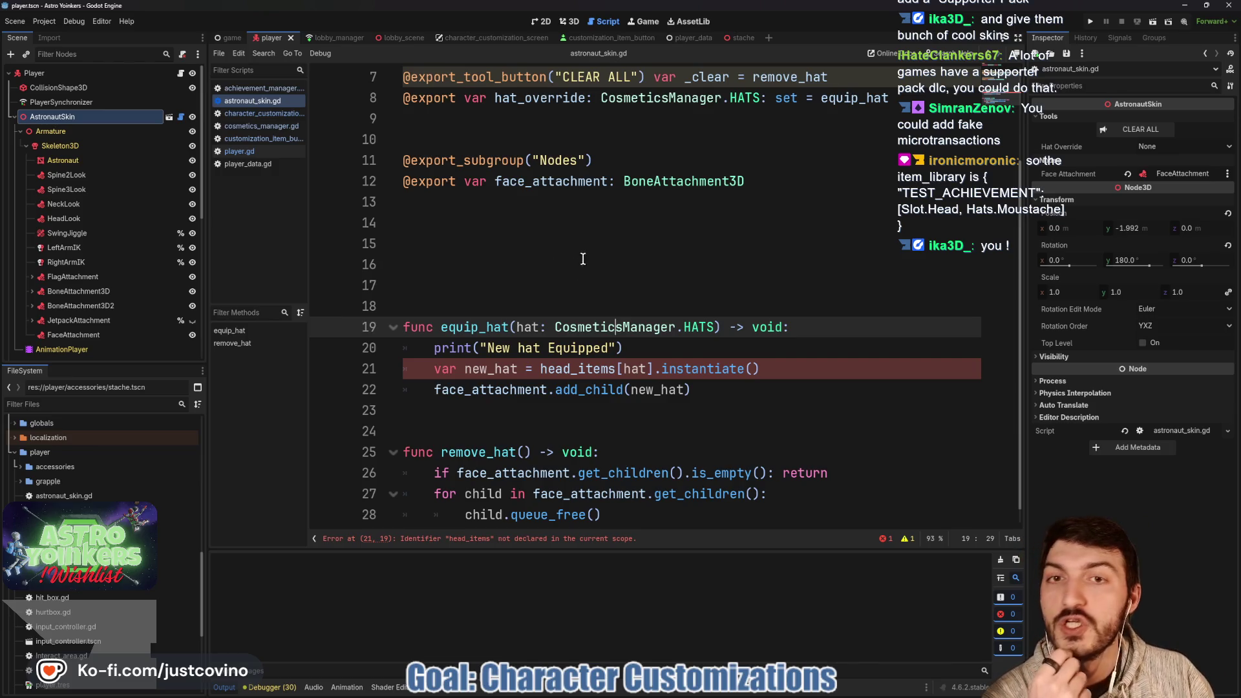
Open character_customization_screen.gd and its scene, where EnergyGrid uses cosmetics_grid.gd with 3 columns.
left_click(259, 115)
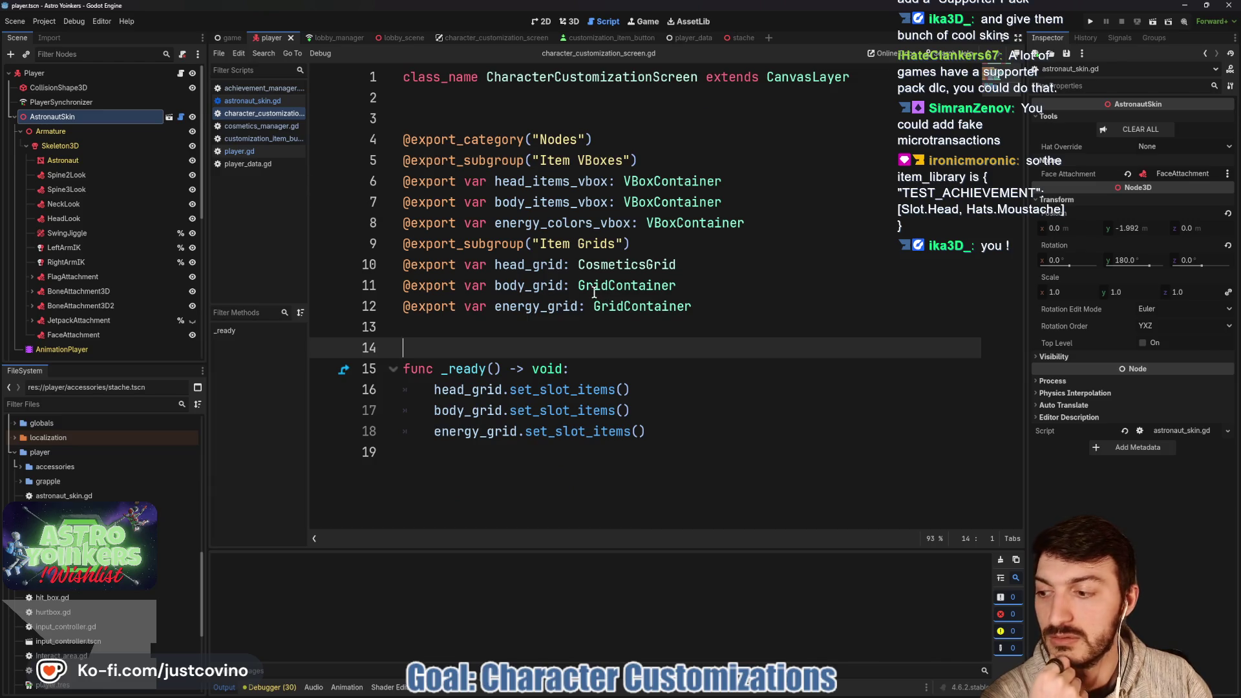
mouse_move(594, 291)
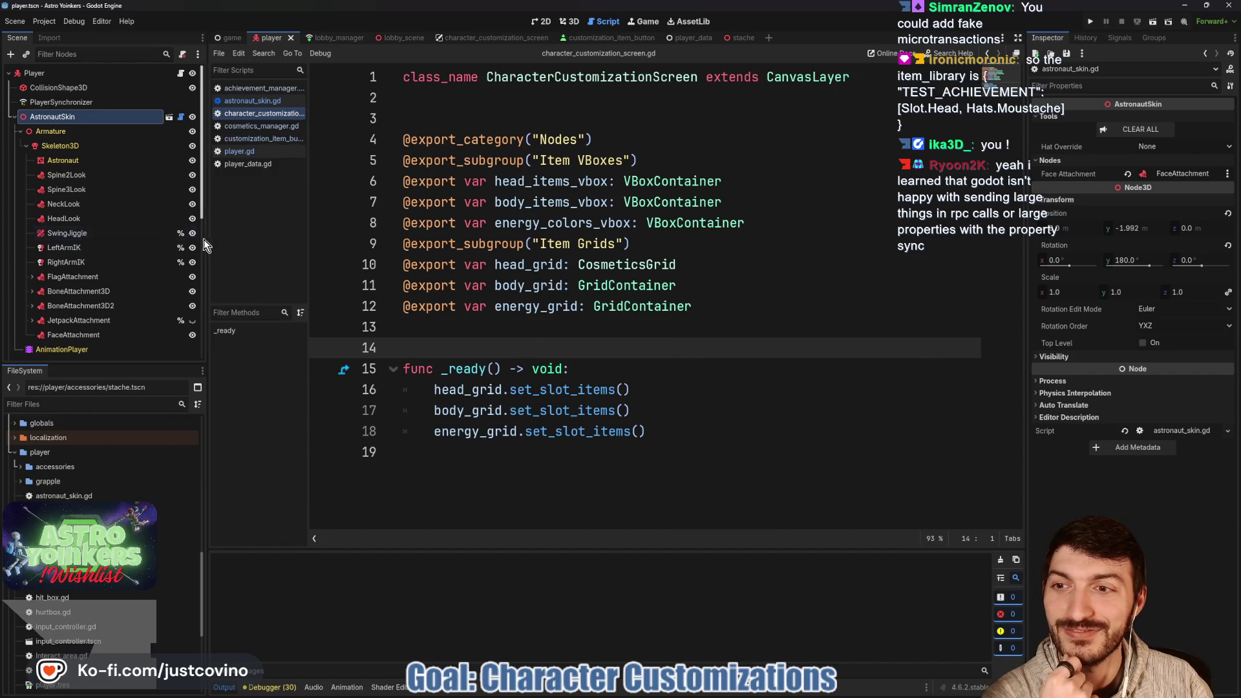
scroll(122, 272, "down", 8)
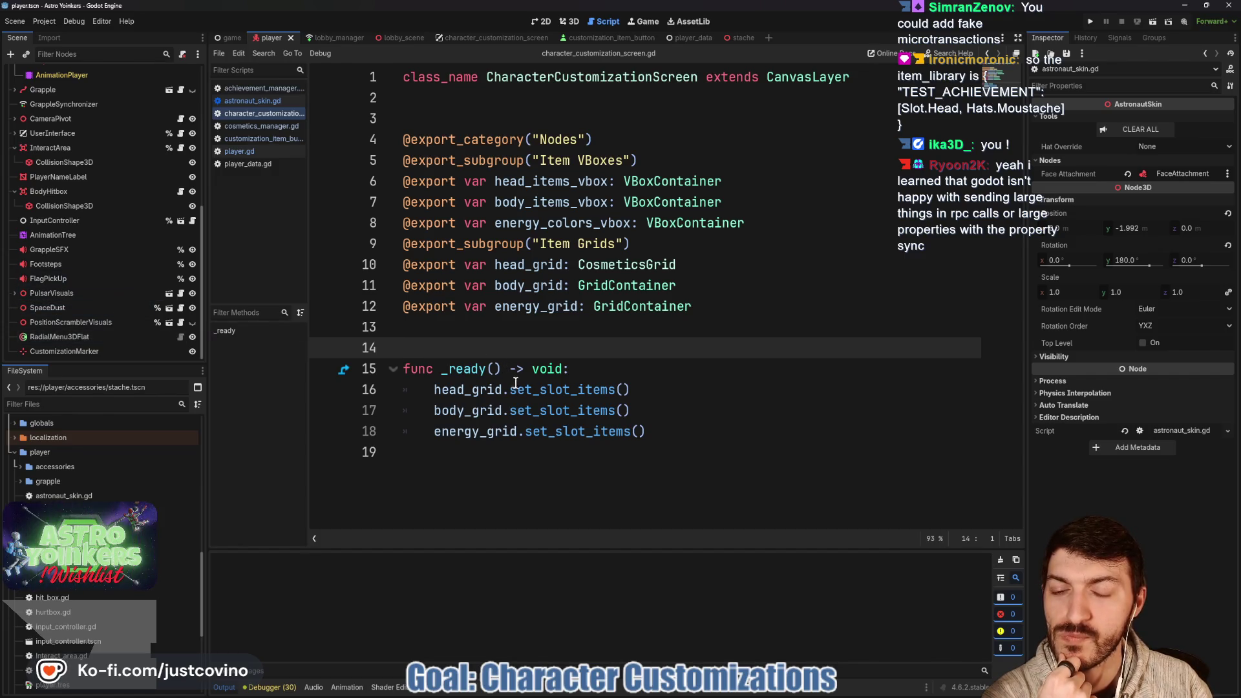
left_click(541, 39)
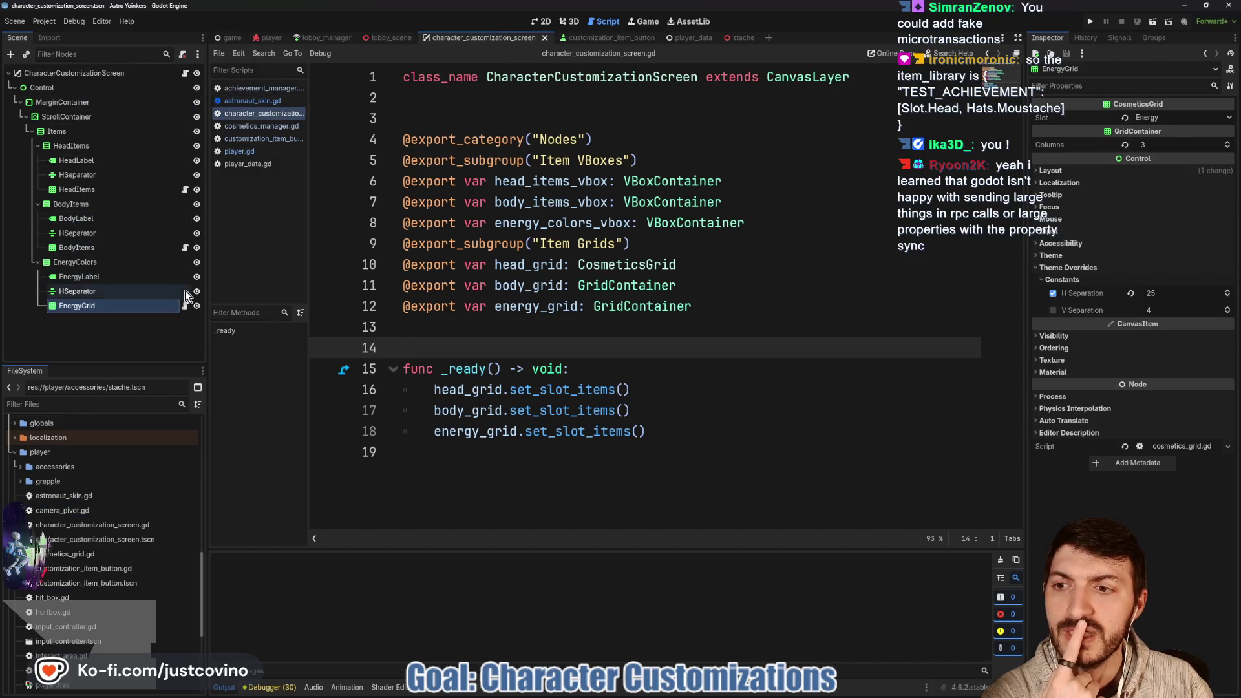
Open EnergyGrid's cosmetics_grid.gd to inspect its slot export, then switch to achievement_manager.gd.
left_click(185, 305)
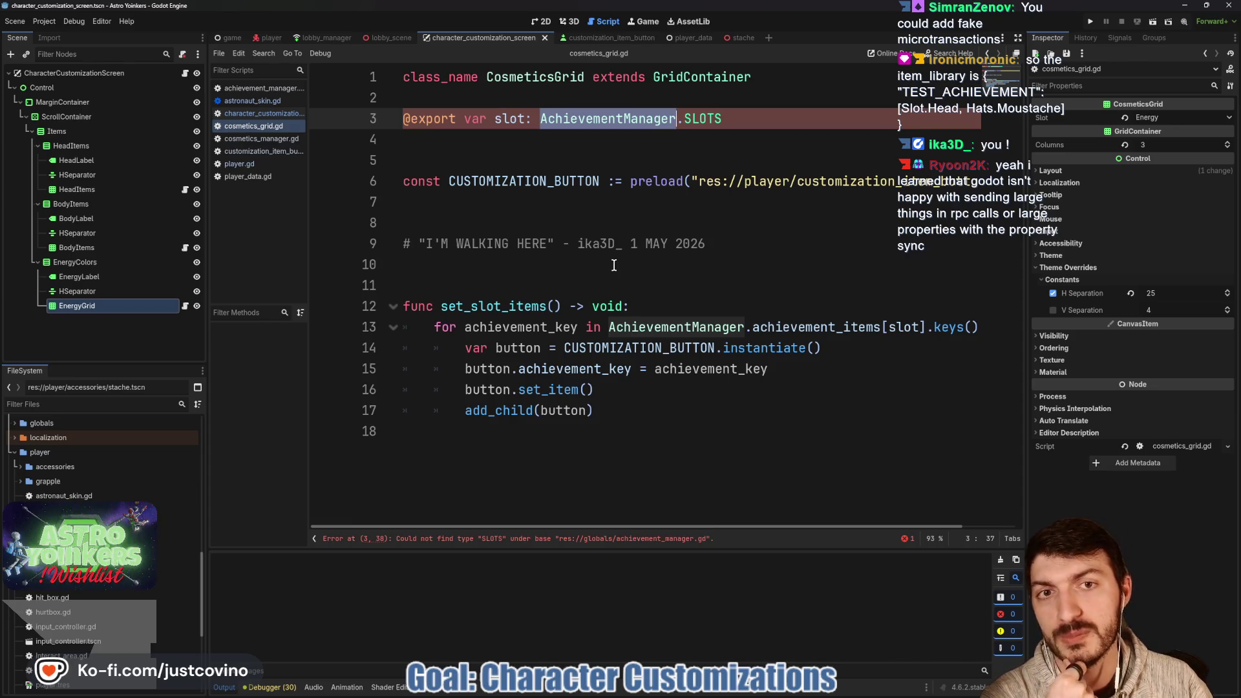
left_click(618, 118)
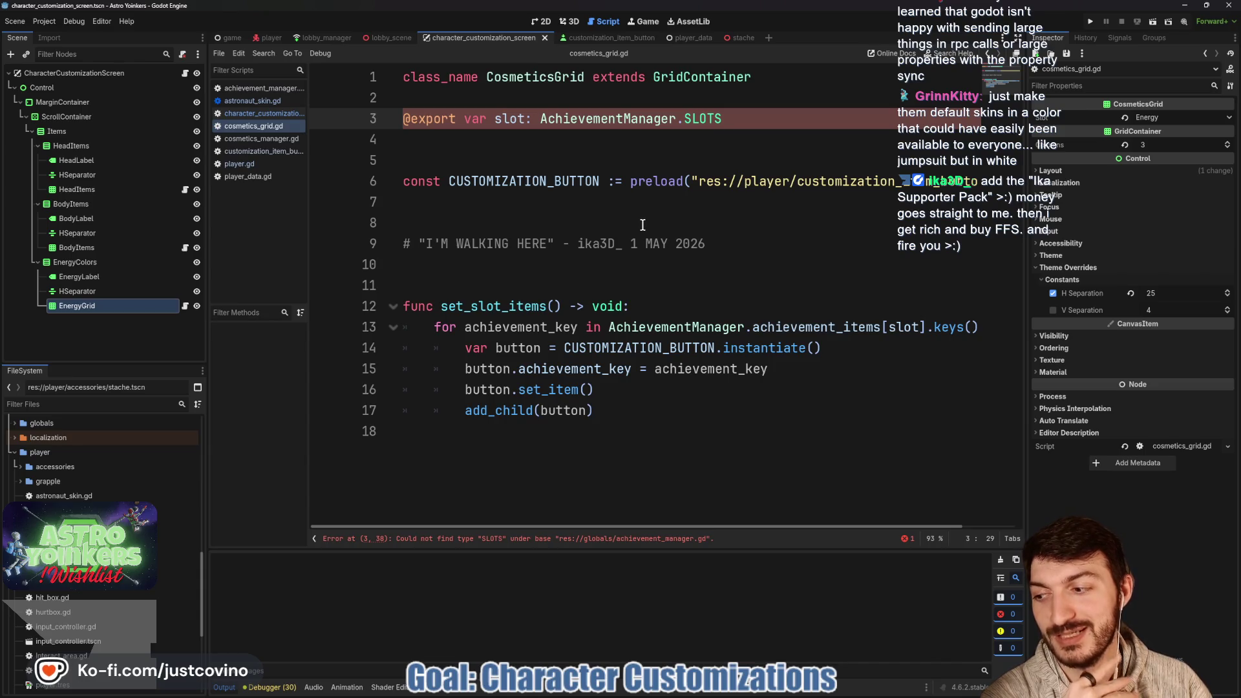
left_click(642, 224)
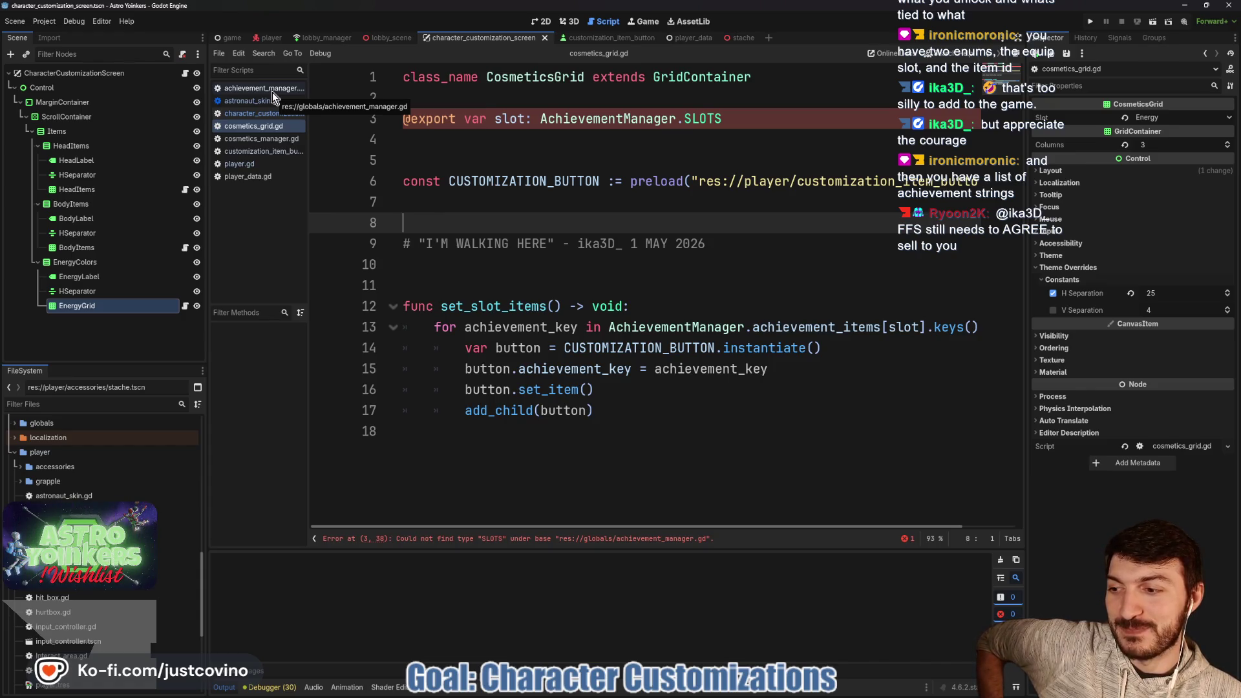
left_click(273, 92)
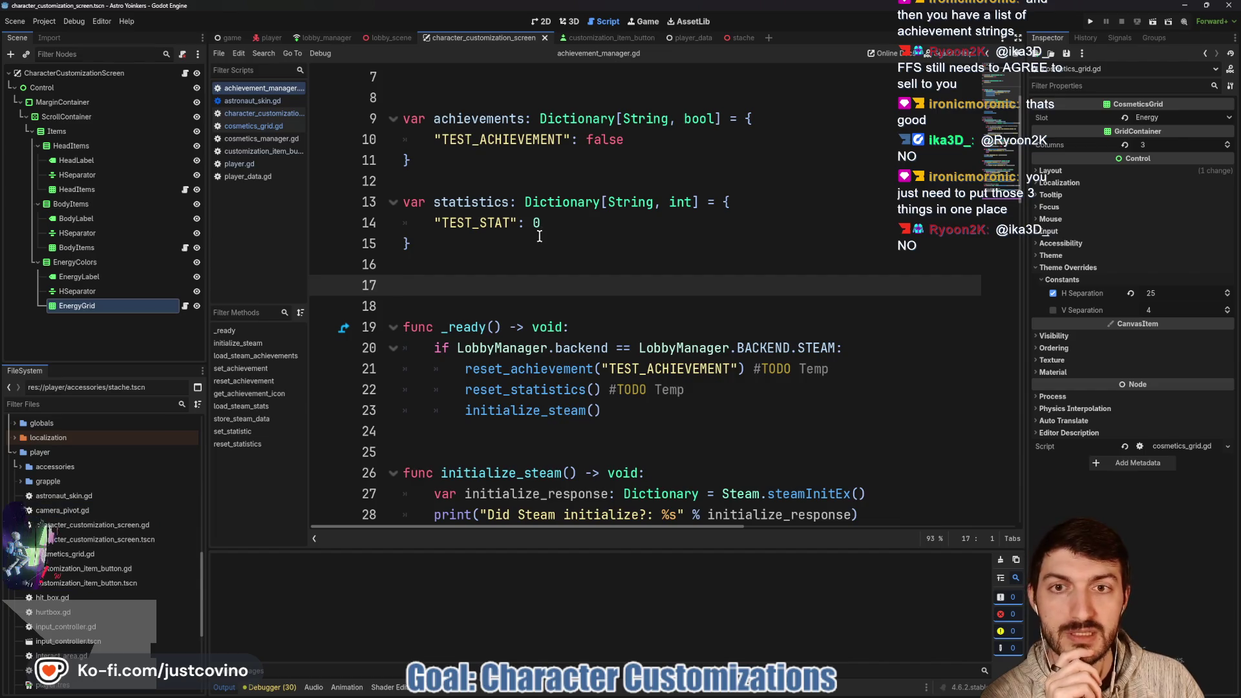
Switch through the script list to cosmetics_manager.gd and its achievement_items dictionary of hat entries.
scroll(488, 225, "up", 2)
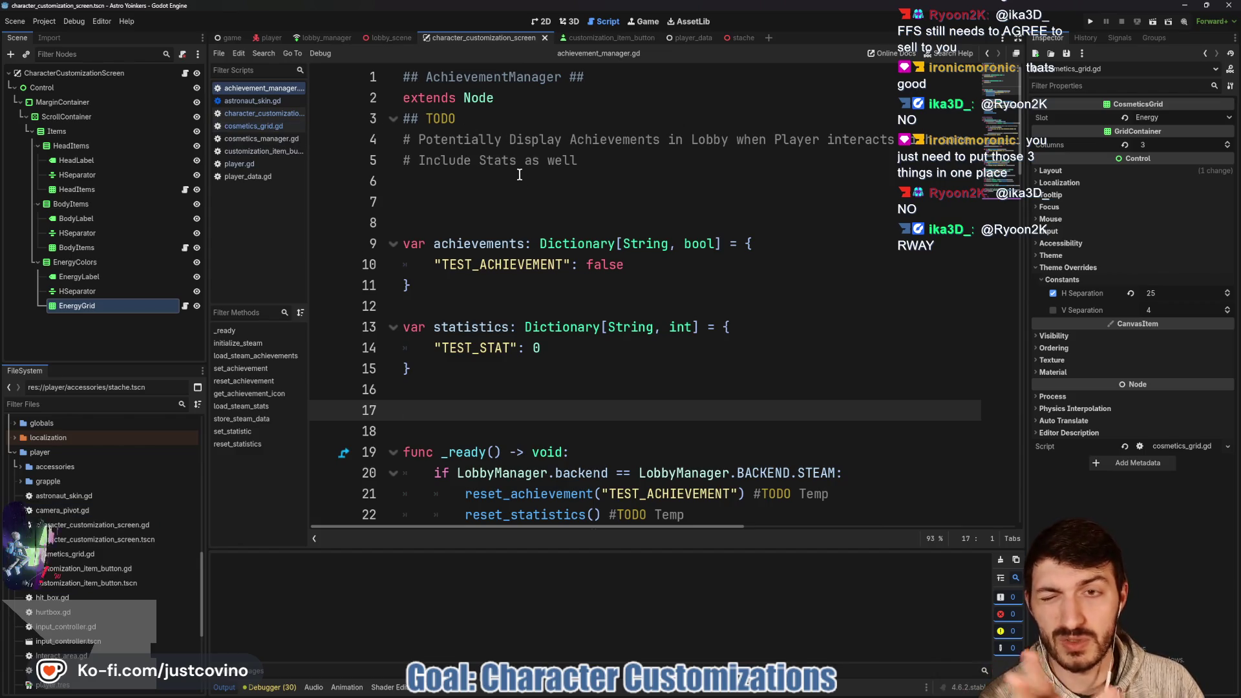
left_click(274, 113)
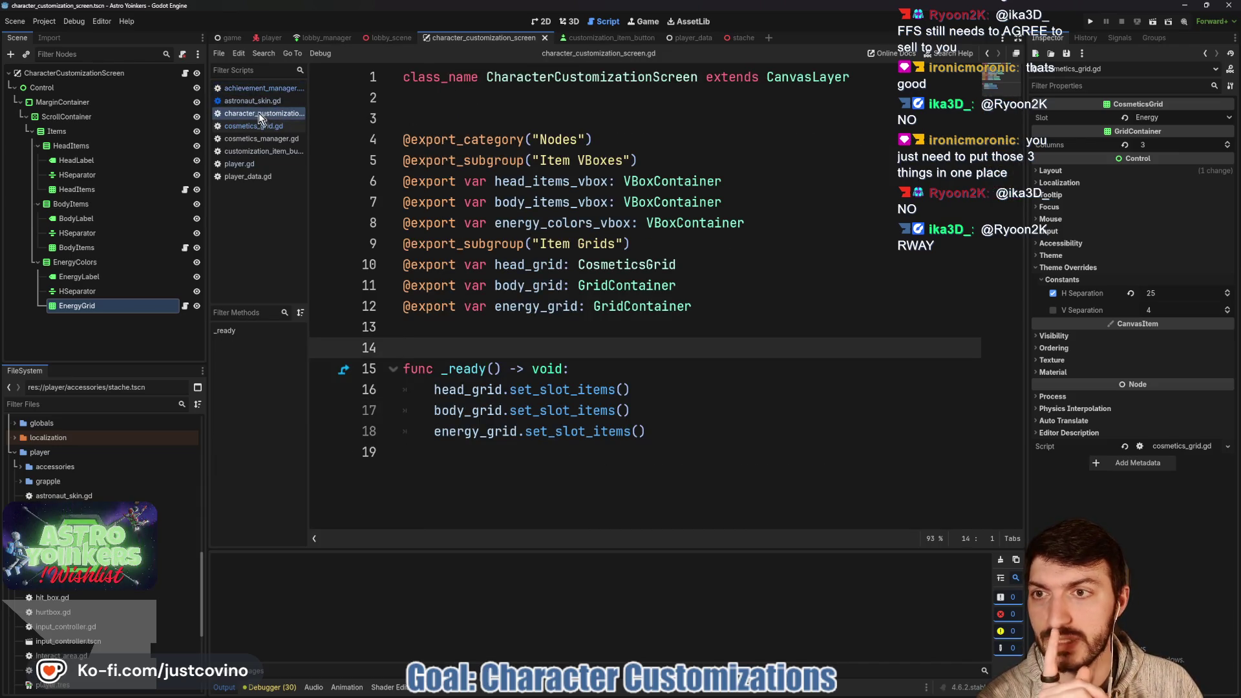
left_click(258, 138)
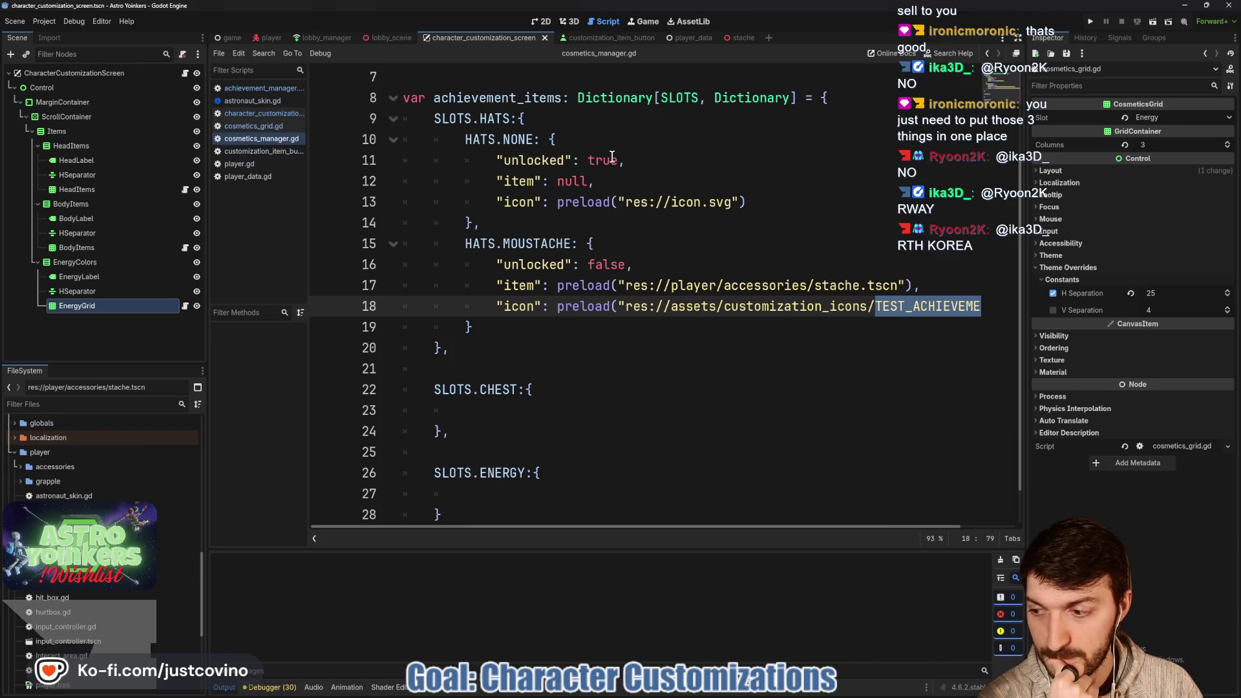
Delete the achievement_items dictionary spanning lines 8–29 of cosmetics_manager.gd.
scroll(659, 310, "down", 1)
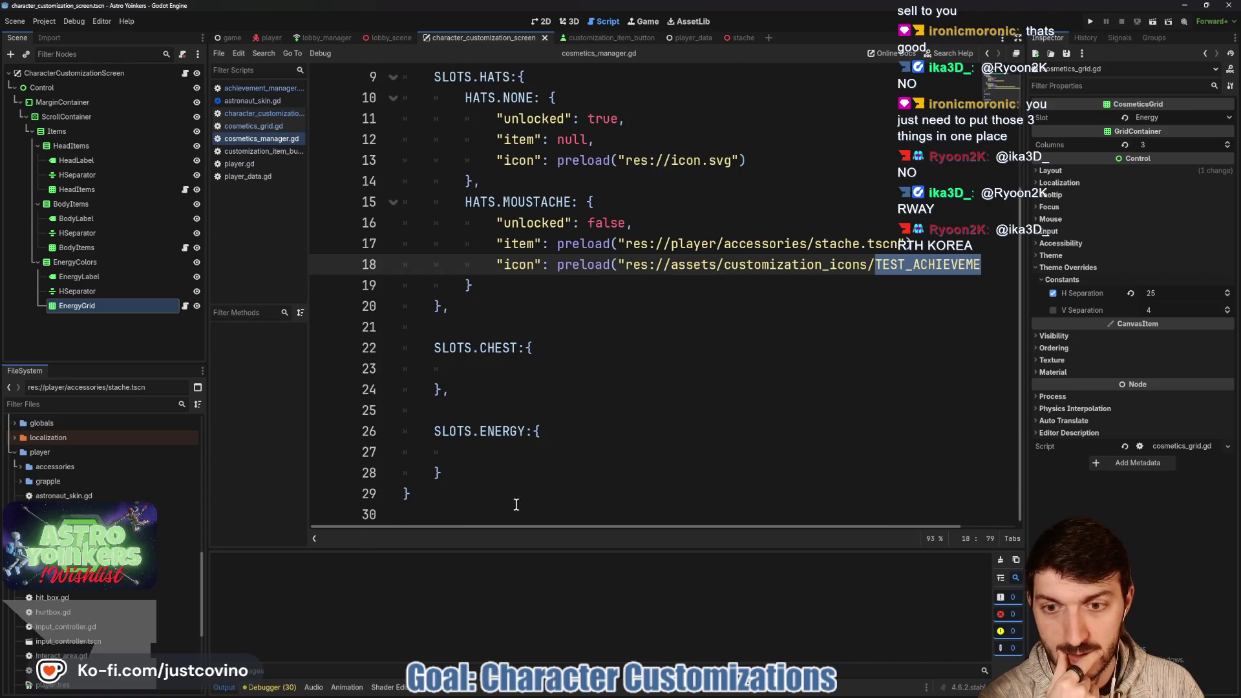
mouse_move(475, 501)
left_mouse_down()
mouse_move(429, 330)
mouse_move(375, 243)
mouse_move(401, 223)
left_mouse_up()
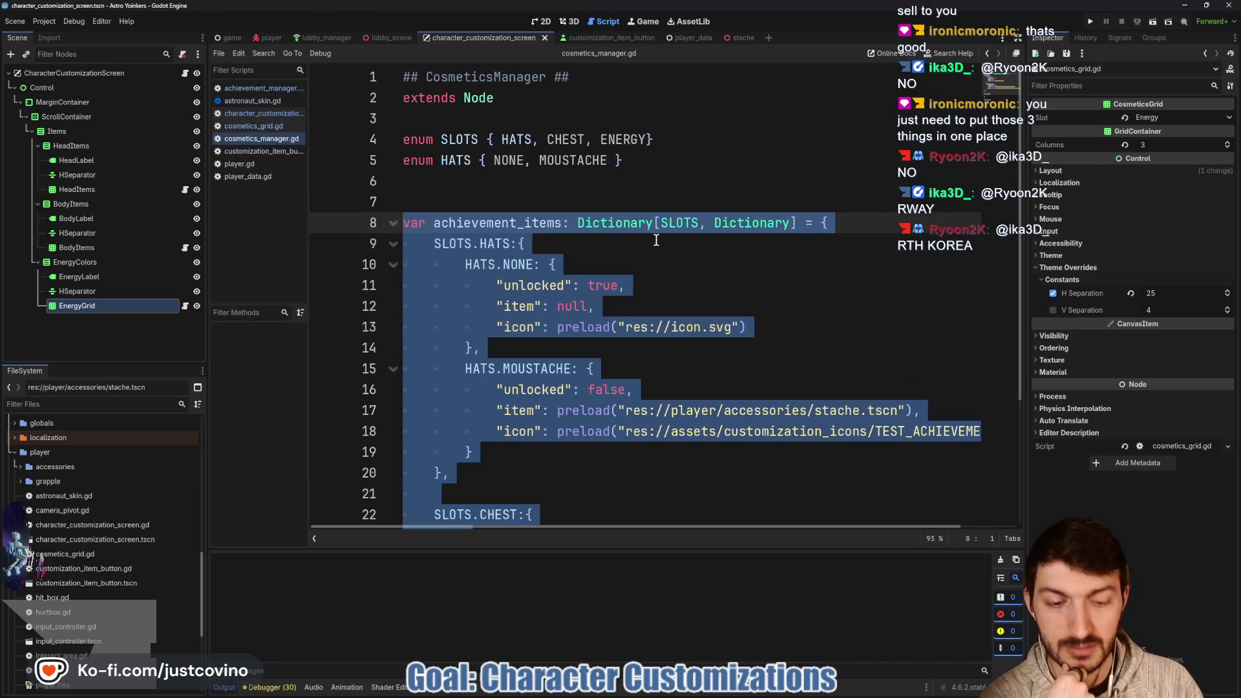
key("BackSpace")
key("Up")
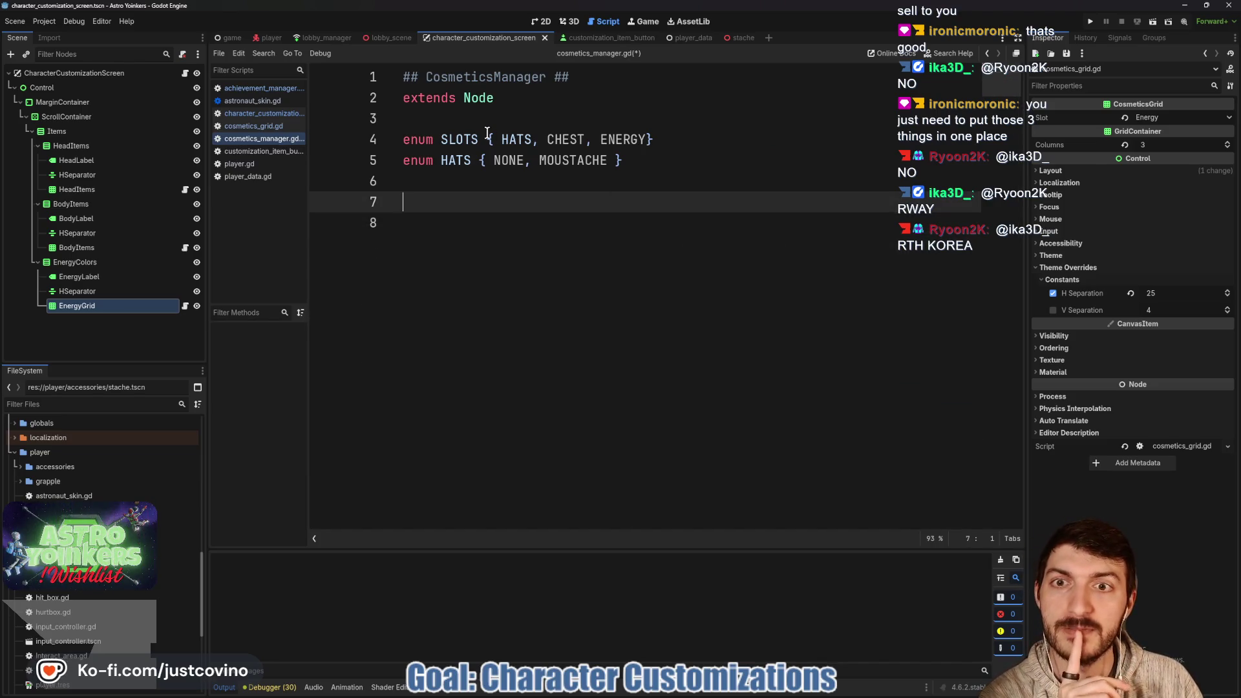
Review the remaining SLOTS and HATS { NONE, MOUSTACHE } enums, ending after the HATS line.
left_click(465, 138)
double_click(454, 160)
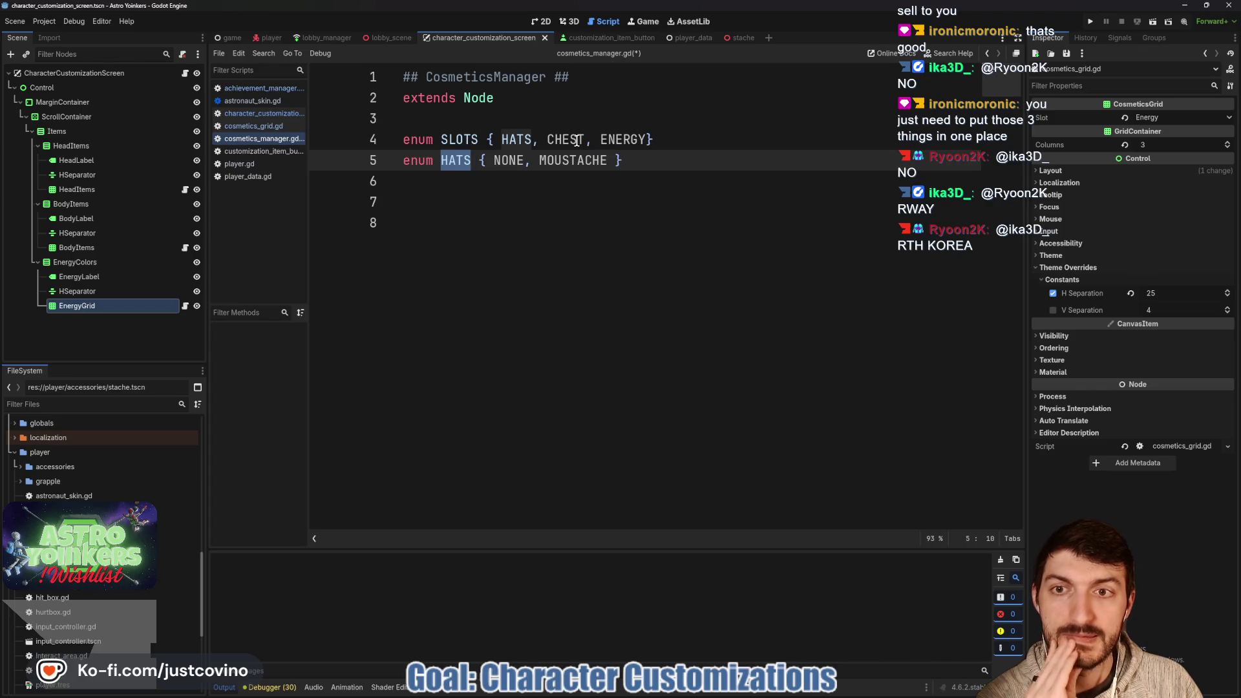
double_click(571, 162)
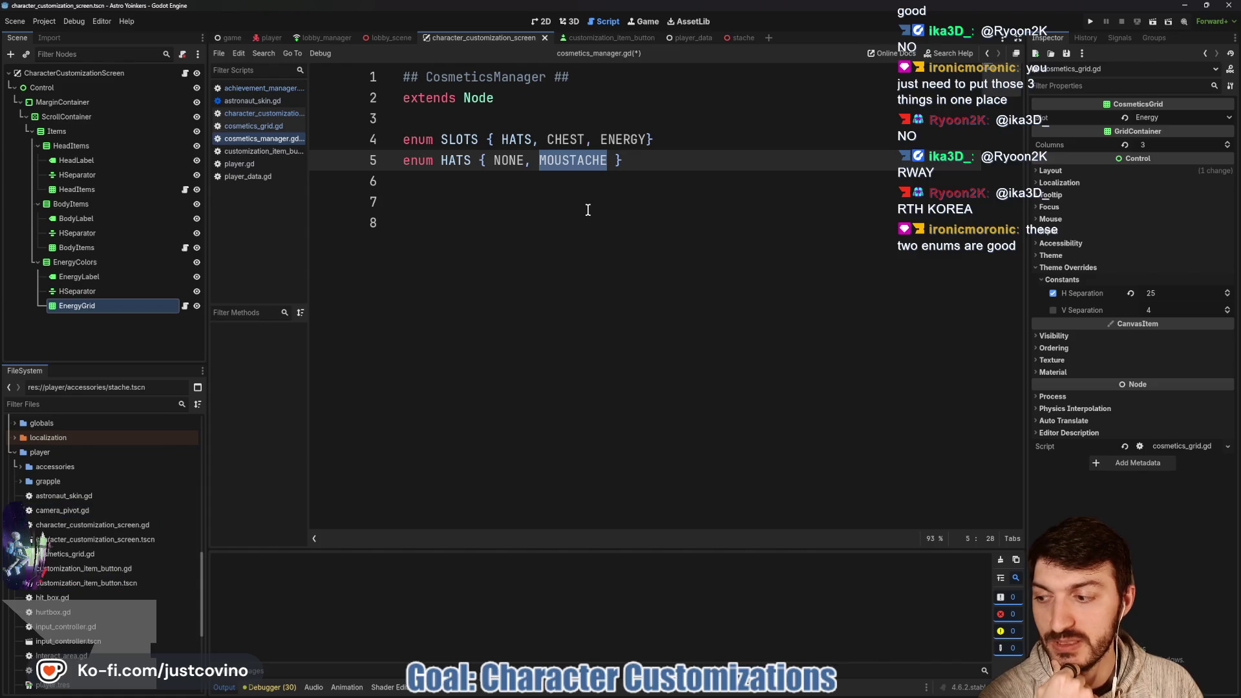
left_click(651, 159)
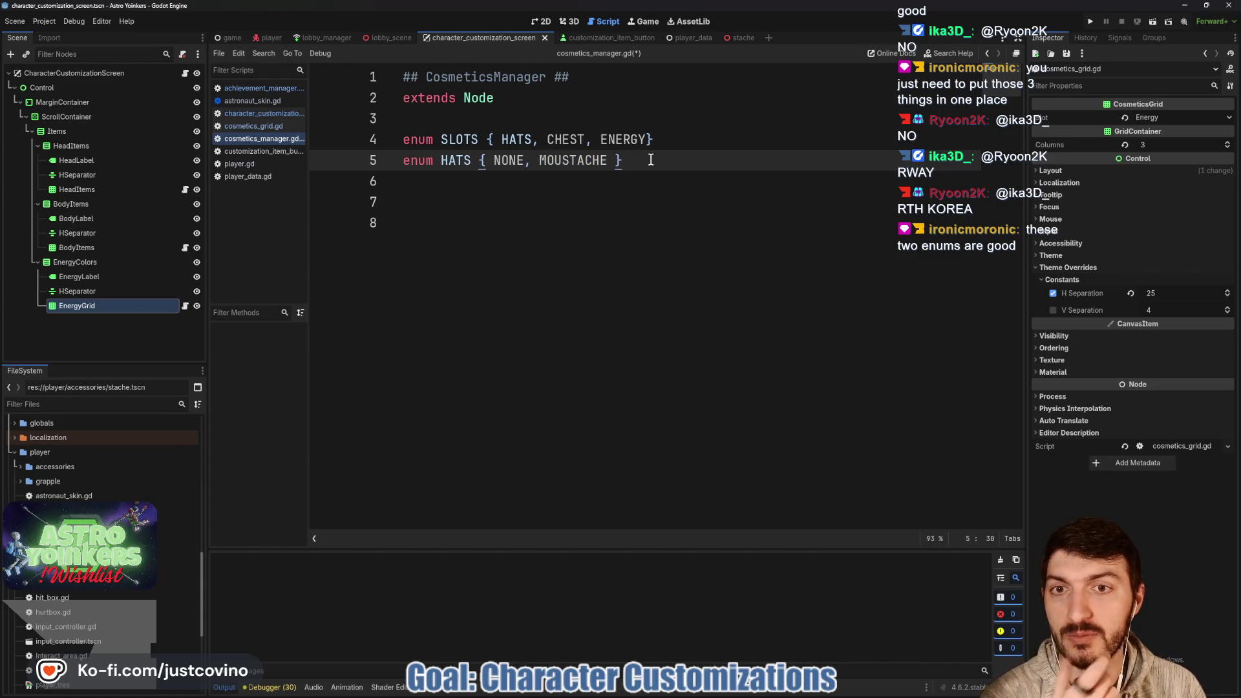
Add enum CHEST { NONE } and enum ENERGY { GREEN }, save, then view achievement_manager.gd.
key("Return")
type("enum ")
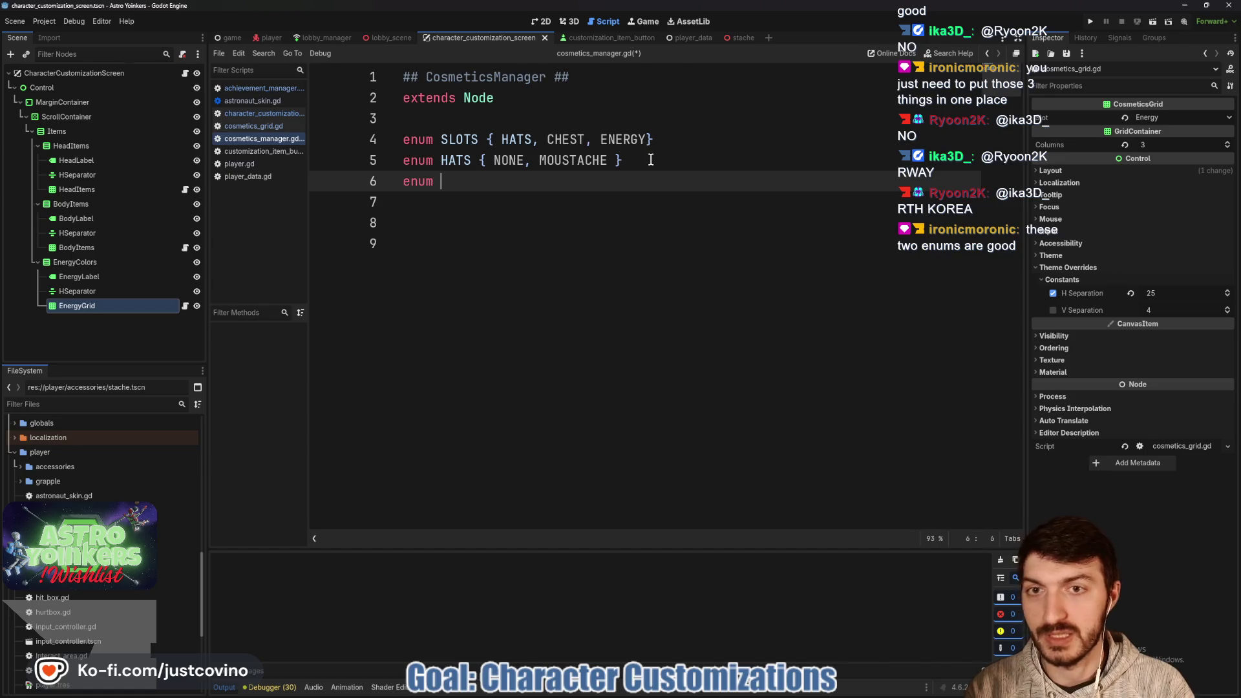
type("CHEST { NONE")
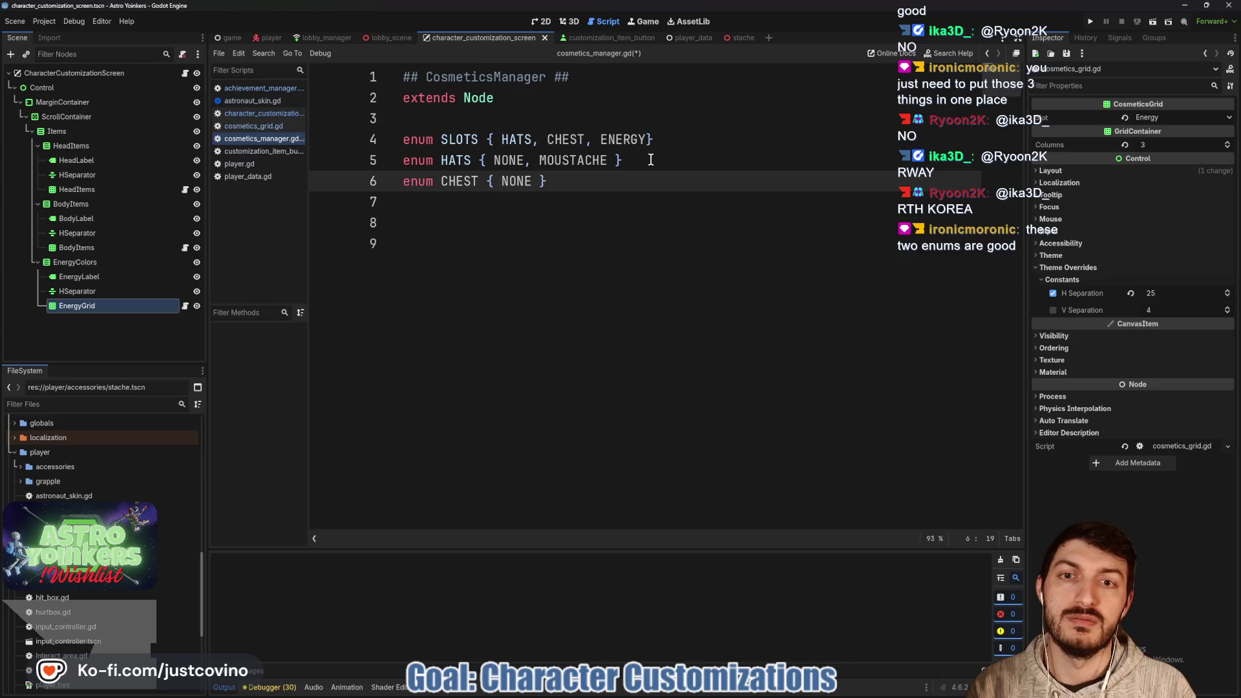
key("Return")
type("enu")
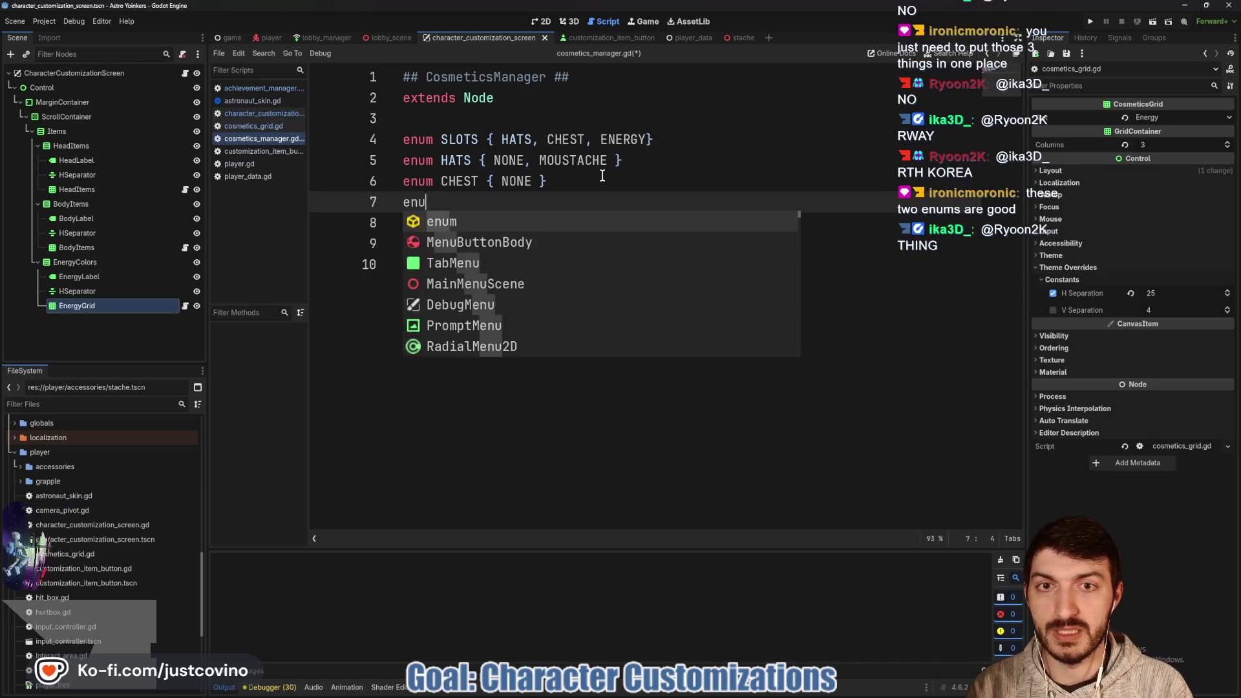
type("m ENERGY { GRE")
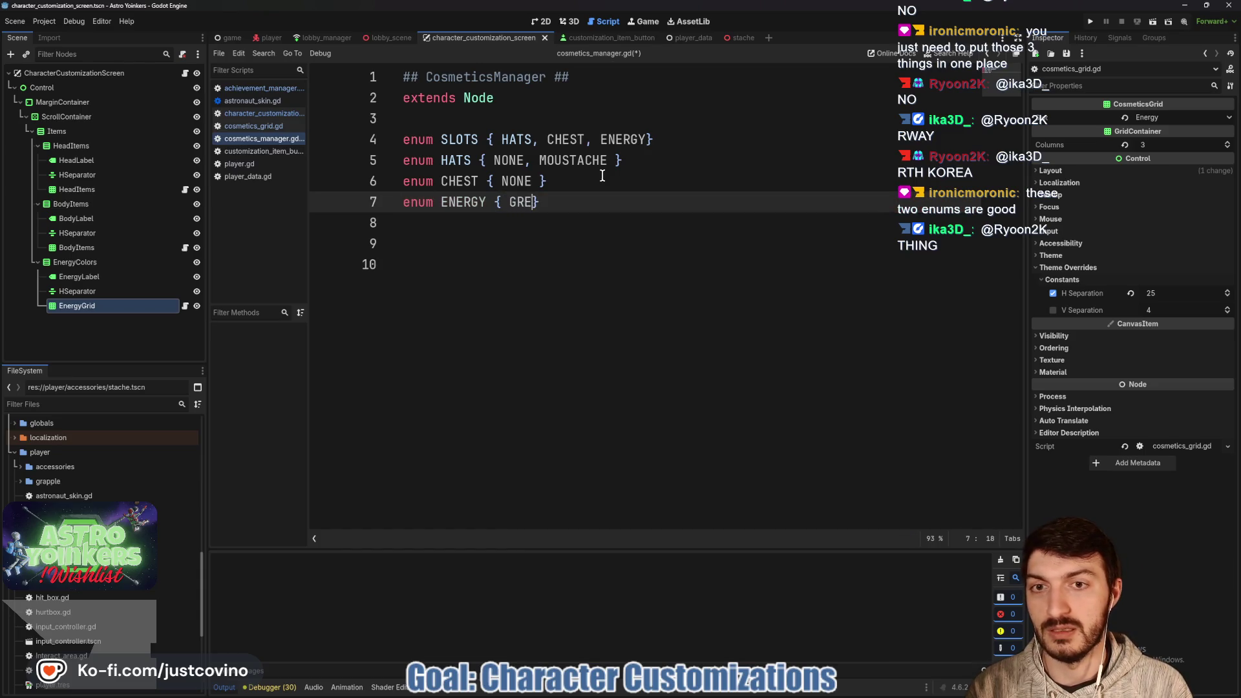
type(",")
key("BackSpace")
left_click(574, 239)
key("ctrl+s")
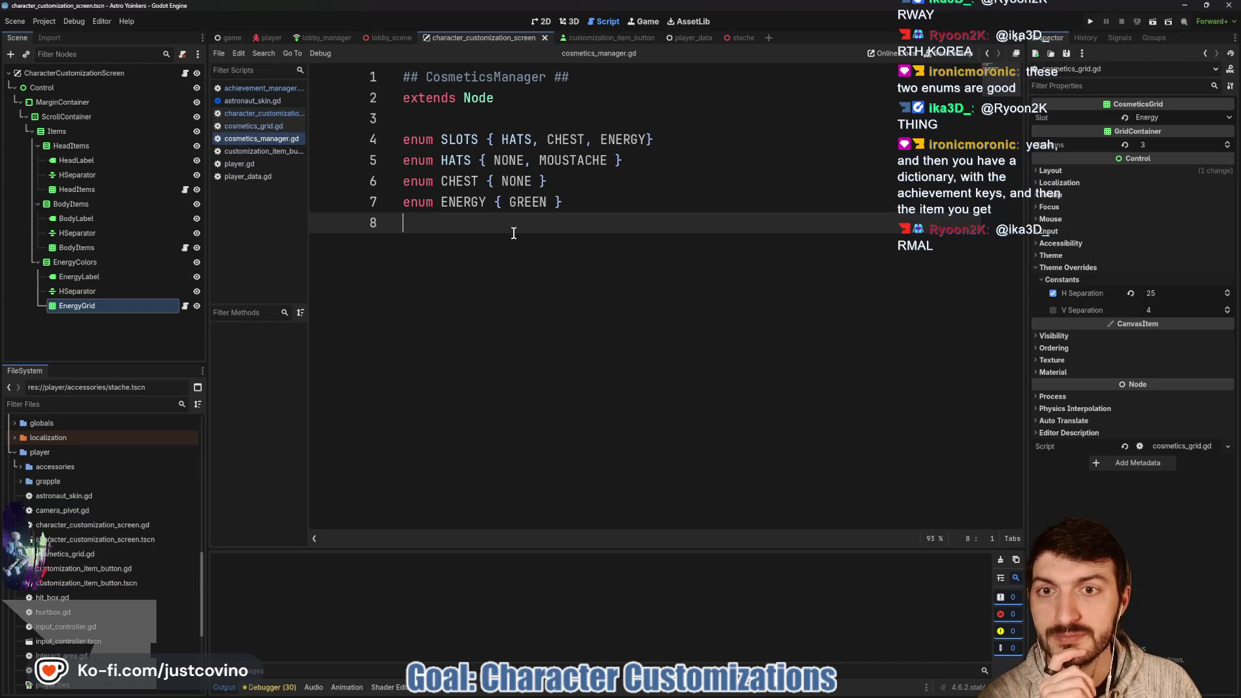
left_click(254, 88)
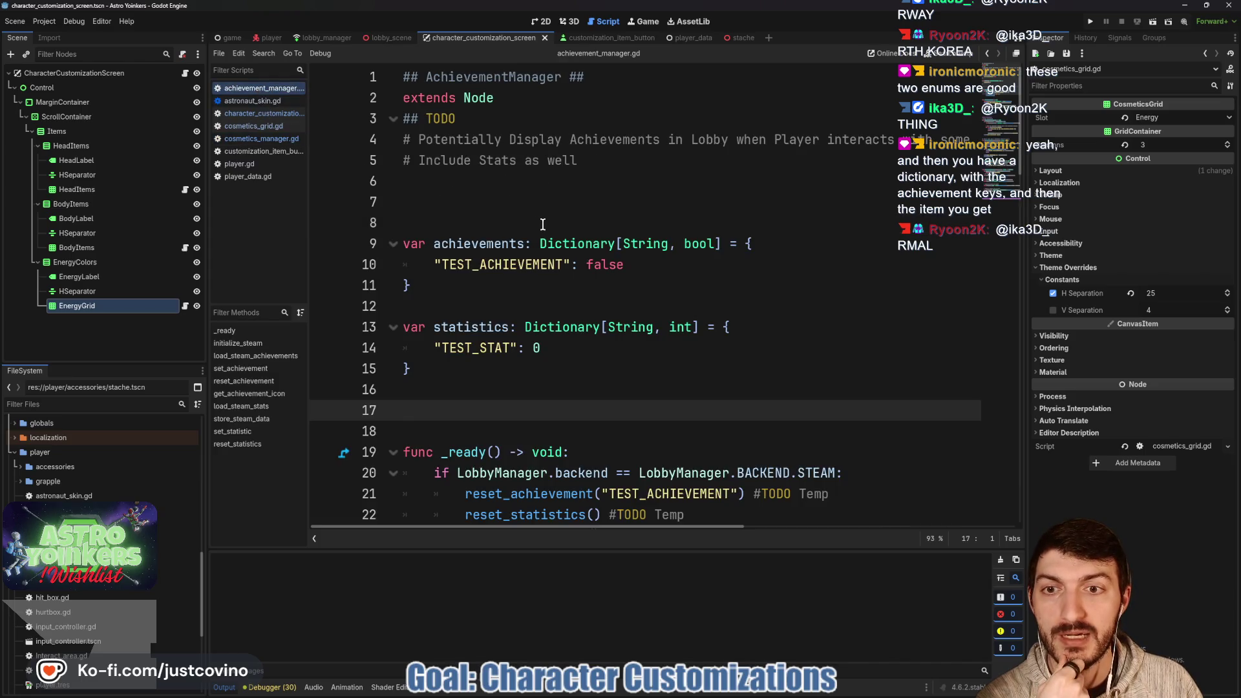
double_click(479, 244)
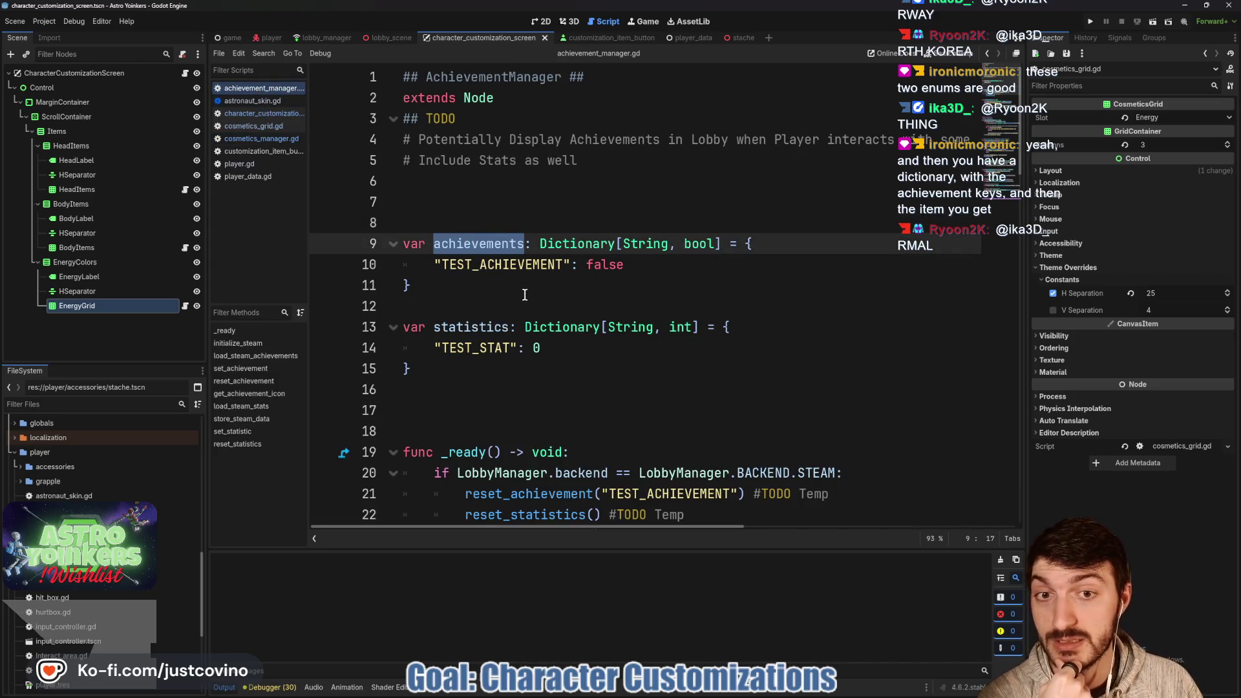
mouse_move(619, 259)
left_mouse_down()
mouse_move(446, 264)
mouse_move(401, 244)
left_mouse_up()
left_click(446, 297)
left_click_drag(446, 298, 382, 239)
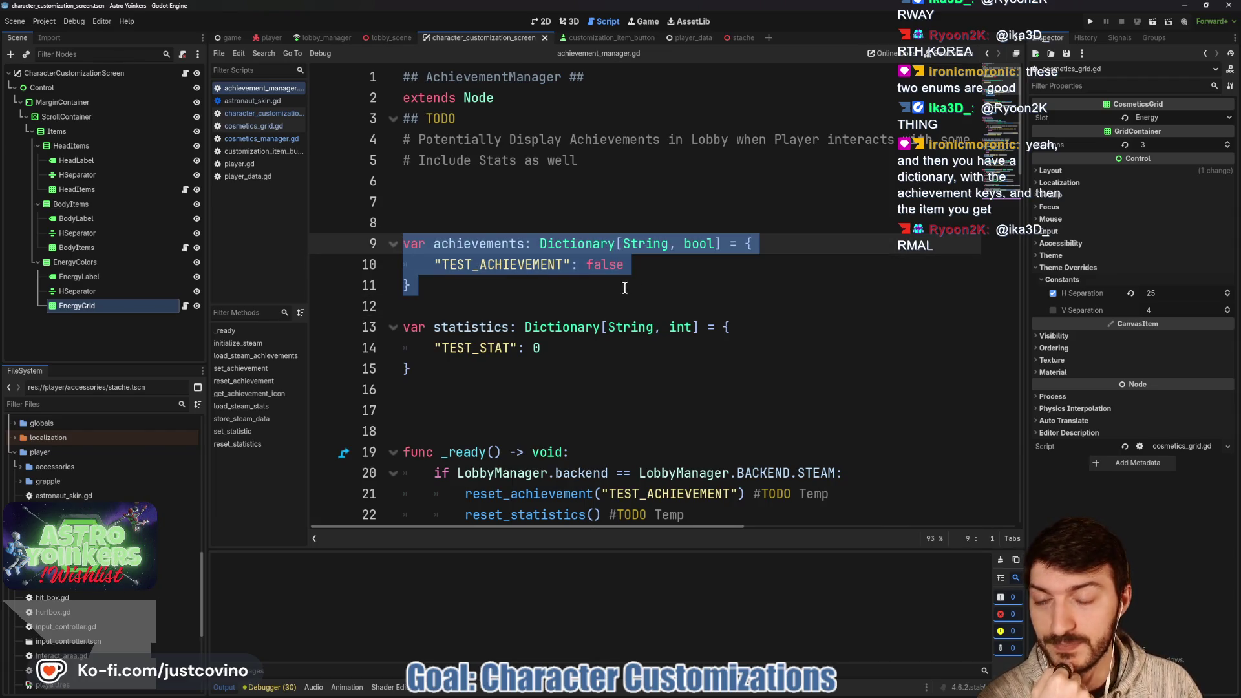
double_click(462, 243)
scroll(809, 280, "down", 10)
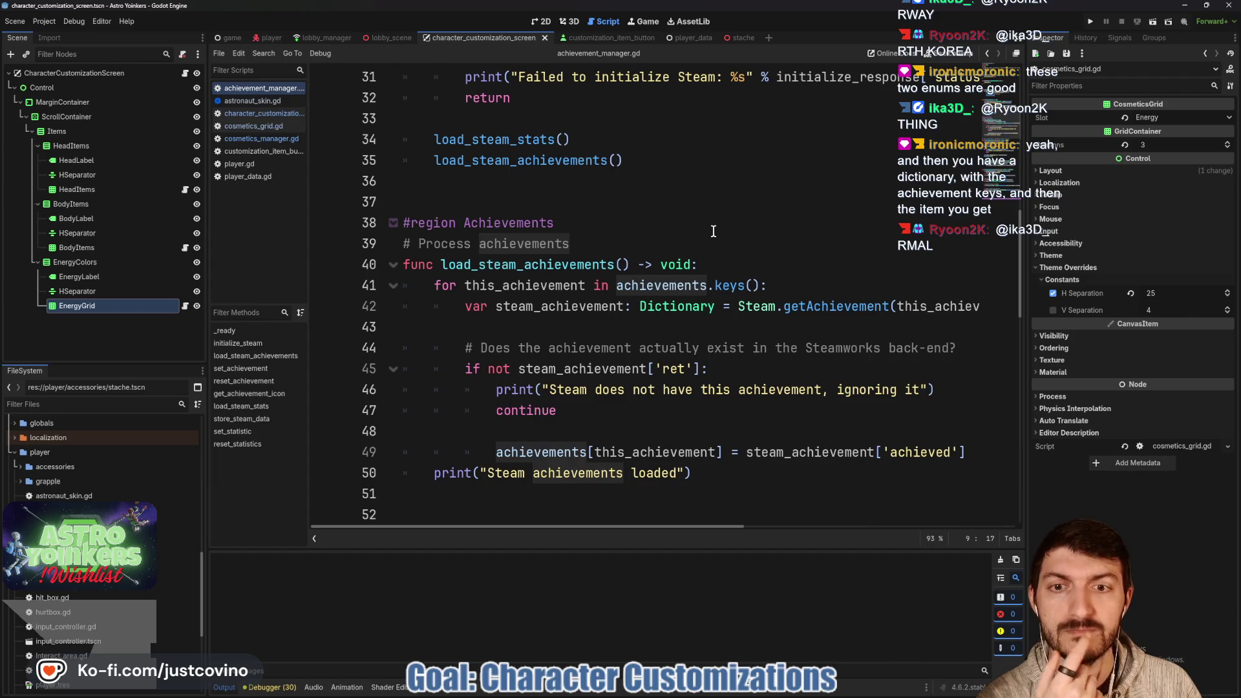
scroll(714, 231, "down", 1)
scroll(743, 240, "right", 3)
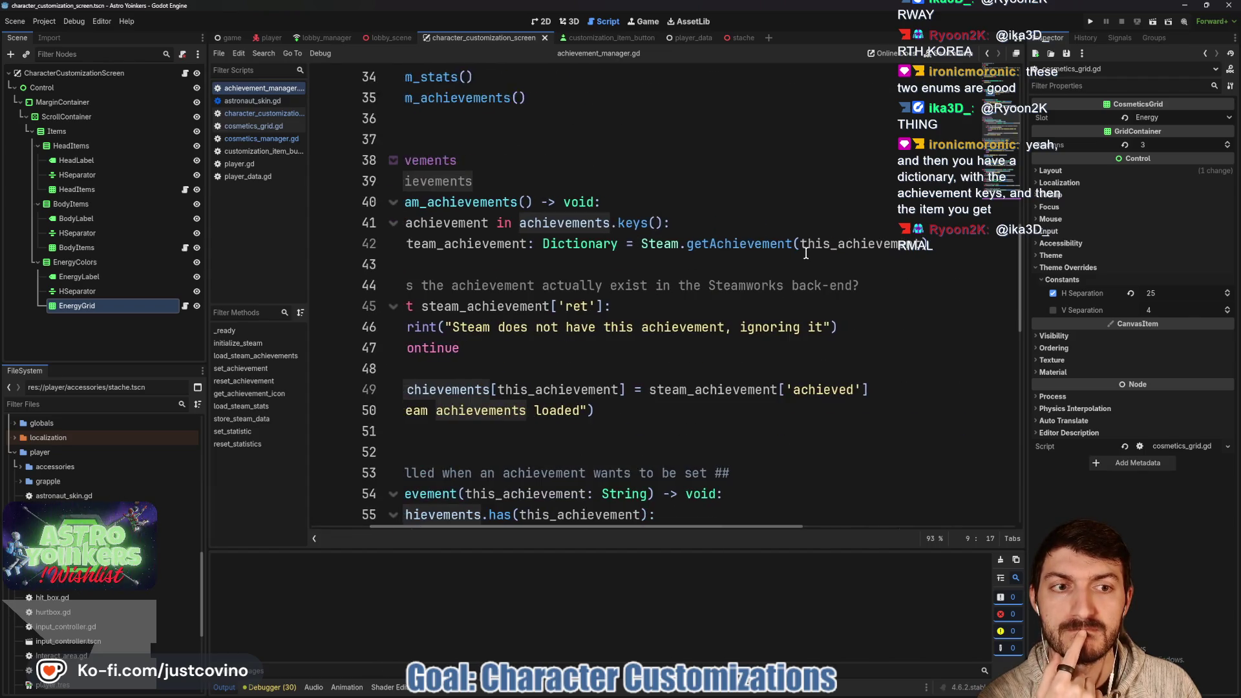
scroll(774, 249, "left", 3)
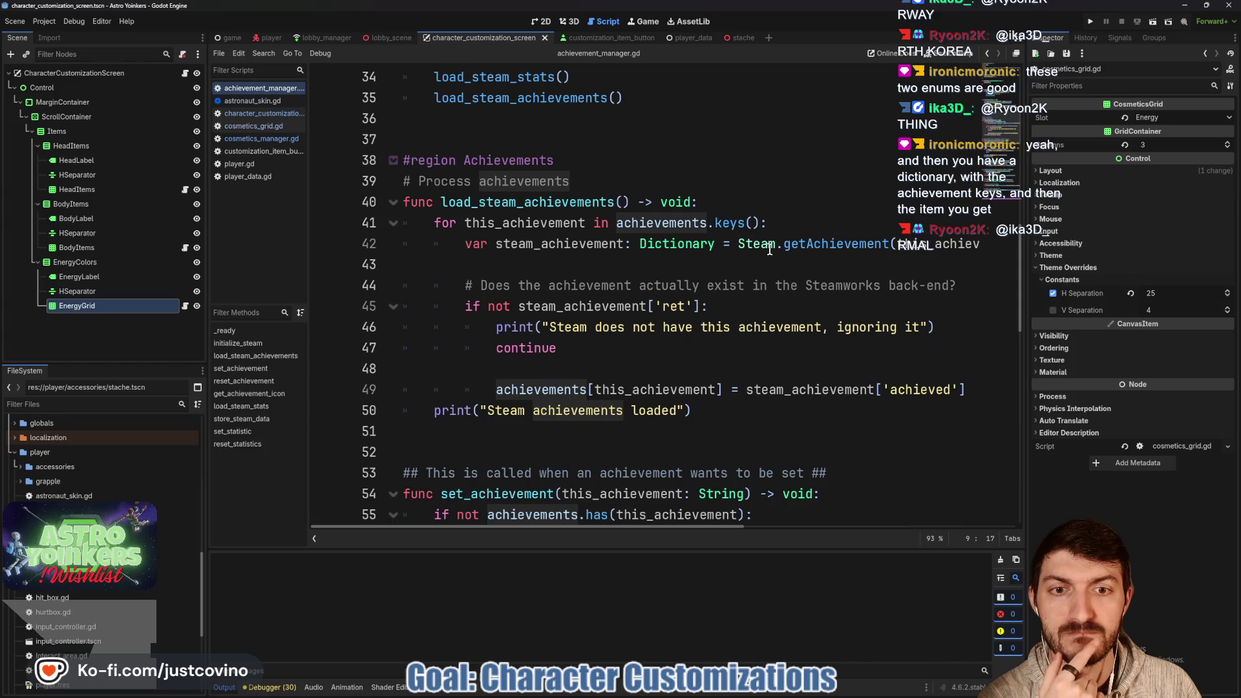
scroll(767, 248, "up", 10)
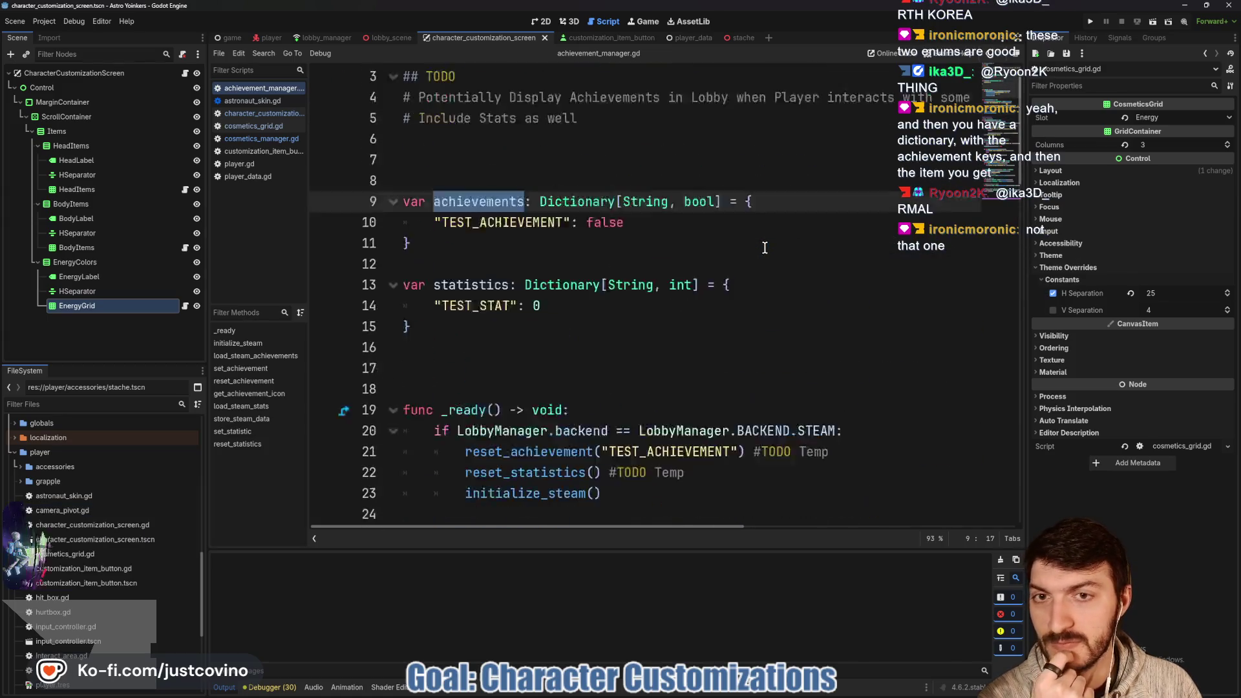
scroll(765, 247, "up", 1)
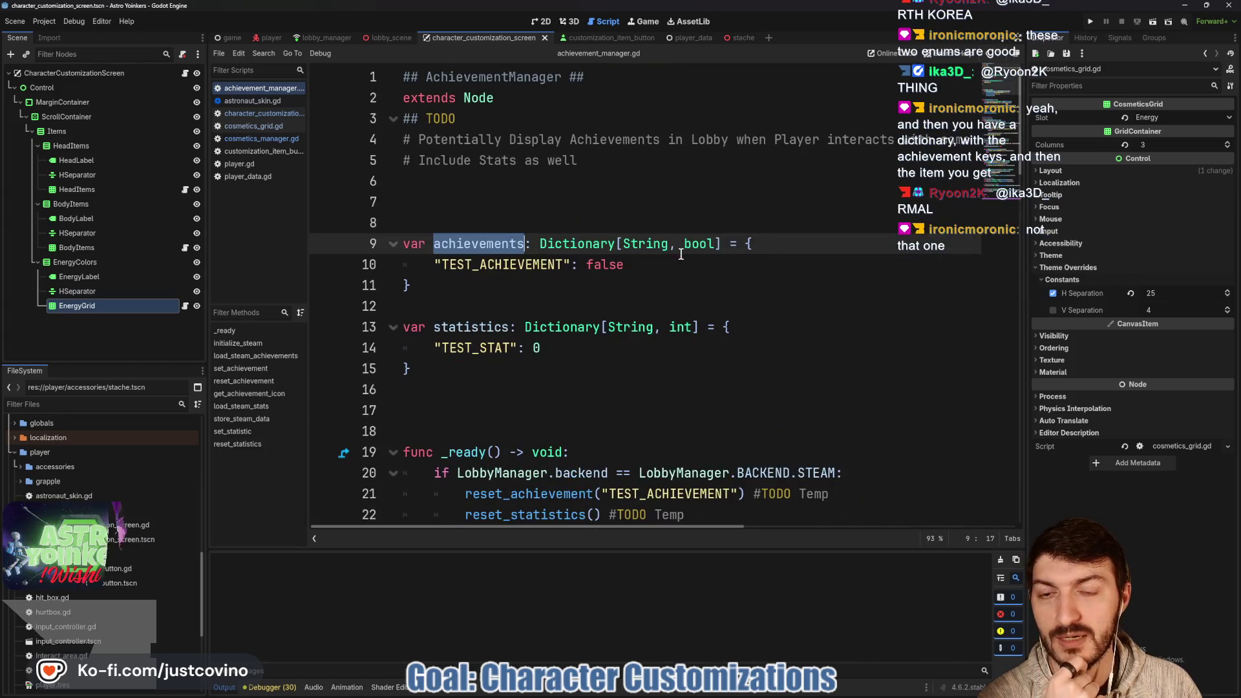
left_click(271, 135)
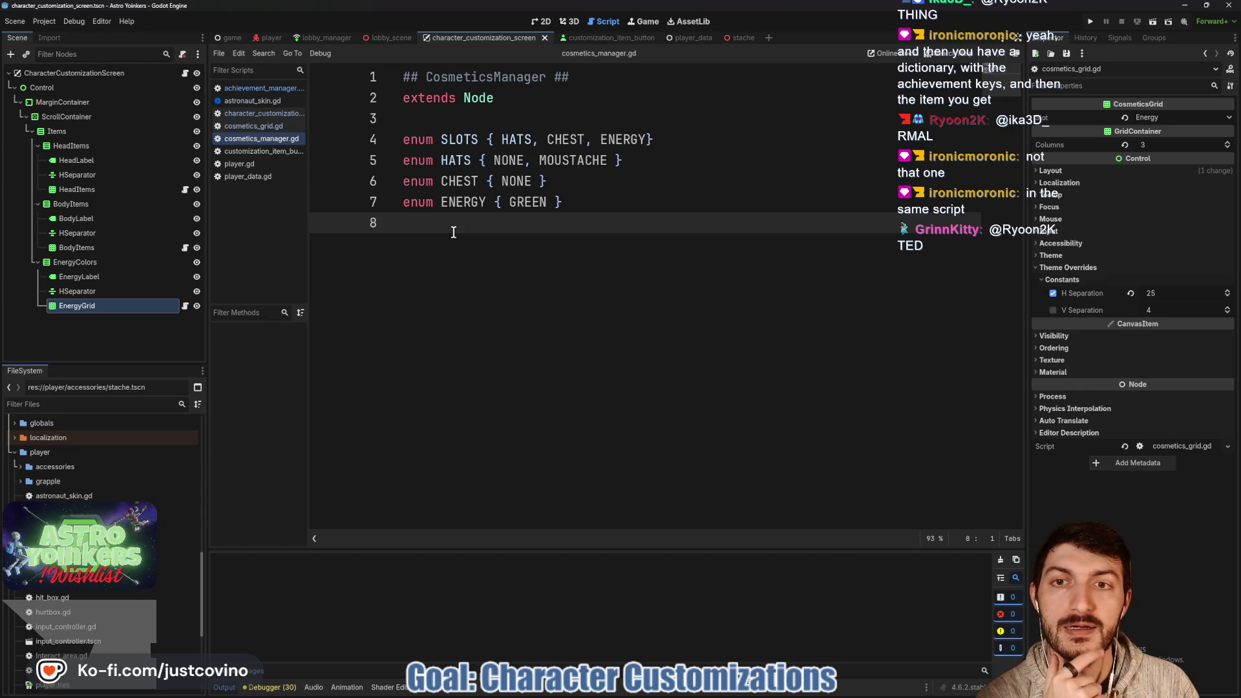
On a new line 9 below the enums, write 'var cosmetics: Dictionary' using the Dictionary autocomplete.
key("Return")
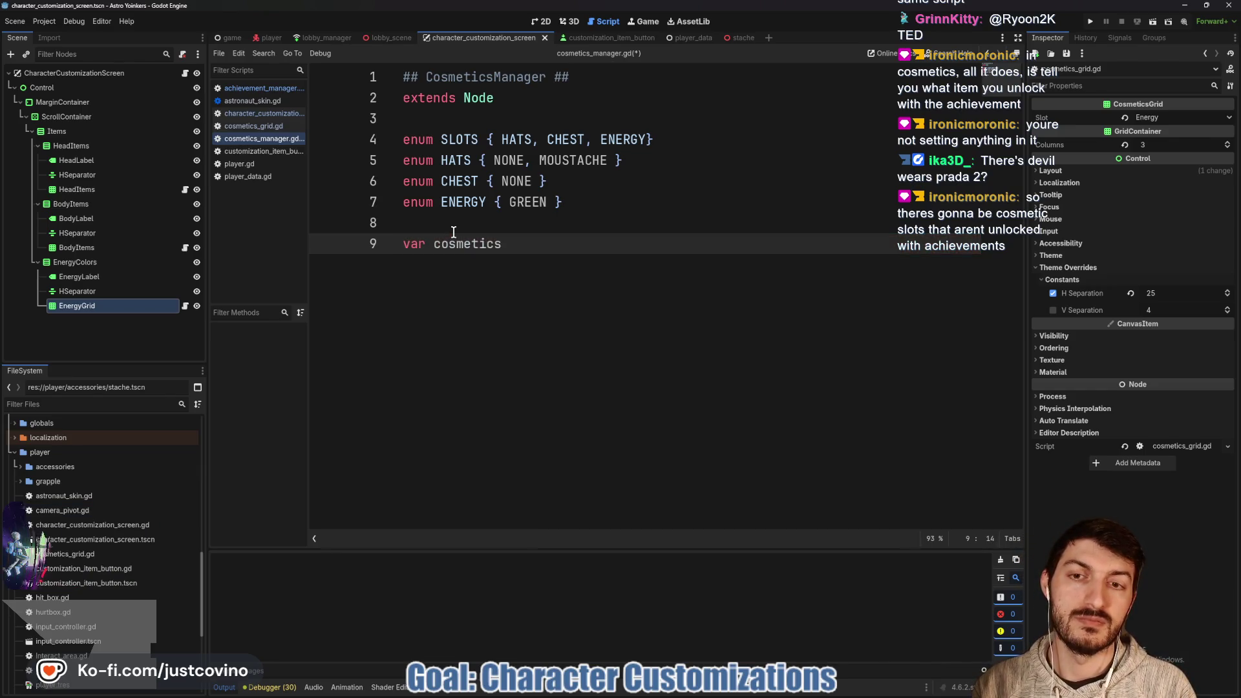
type("var cosmetics")
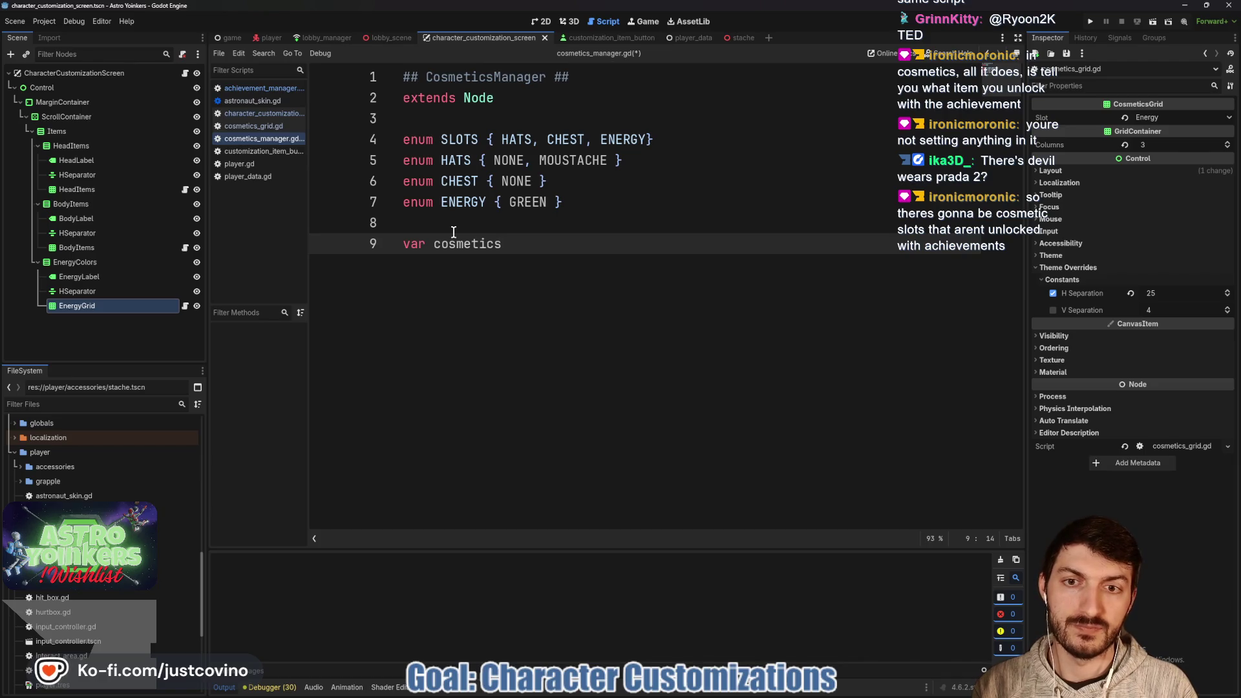
type(": Dic")
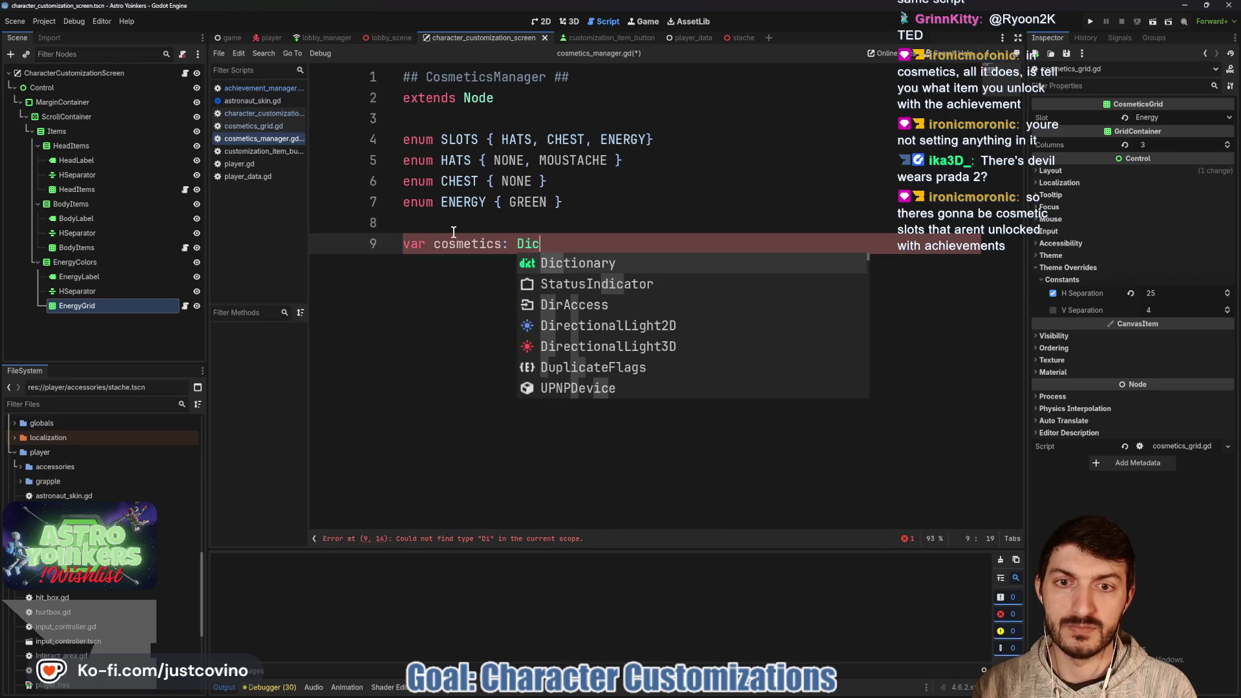
key("Return")
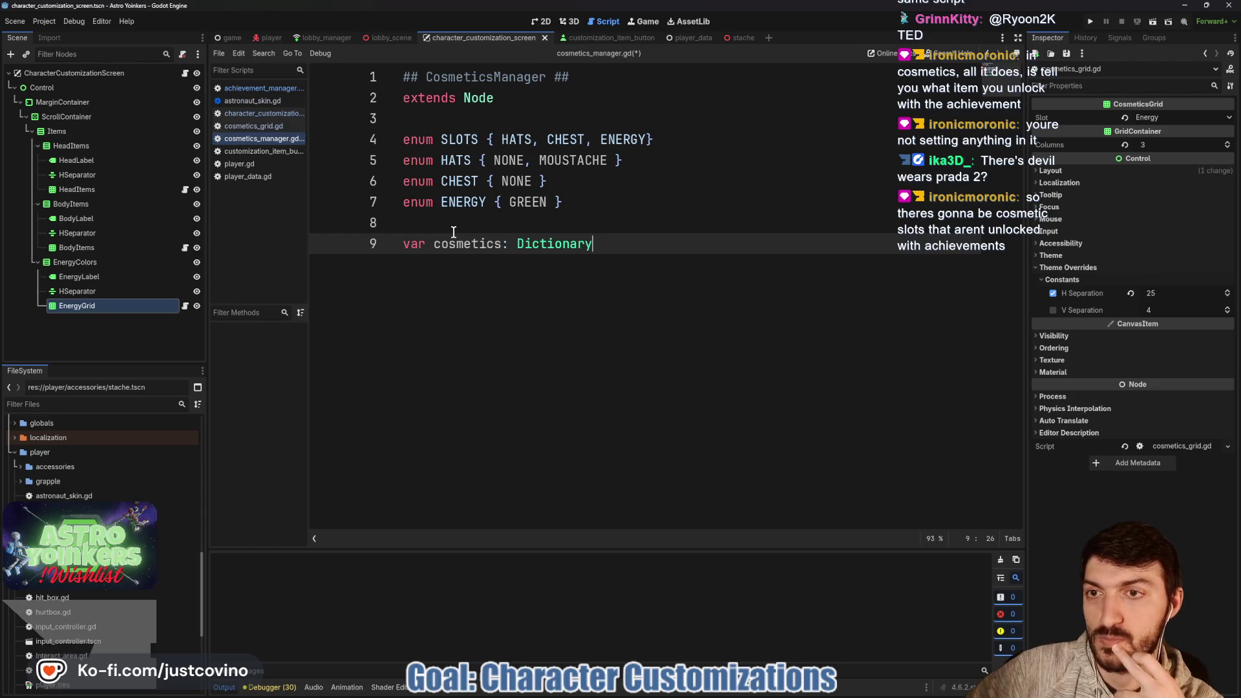
In achievement_manager.gd, inspect the statistics dictionary's TEST_STAT key and unfold the Stats region.
left_click(264, 89)
left_click(518, 285)
left_click(477, 327)
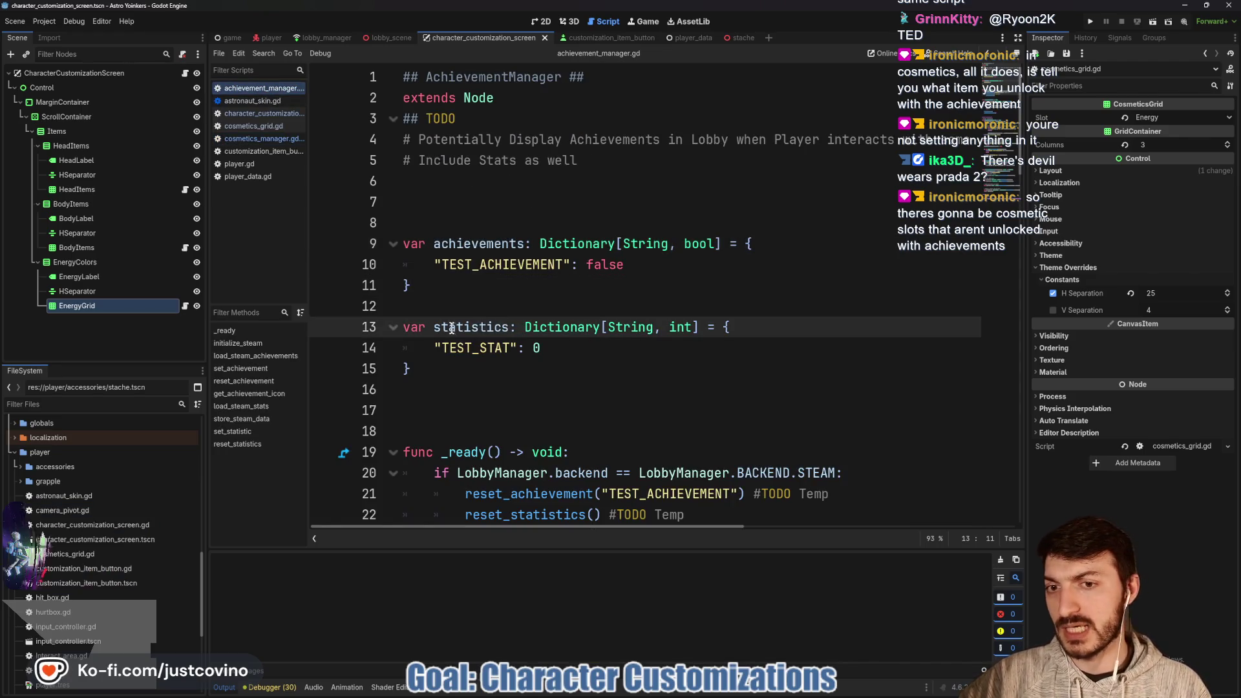
double_click(450, 328)
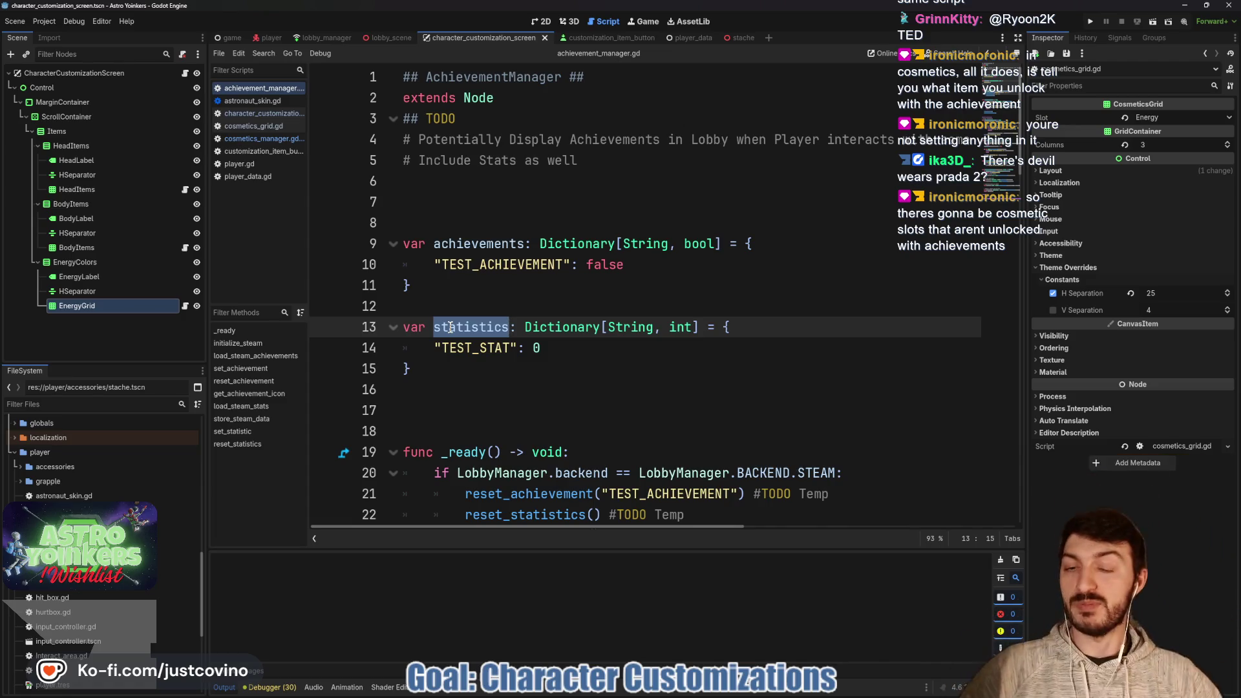
double_click(488, 349)
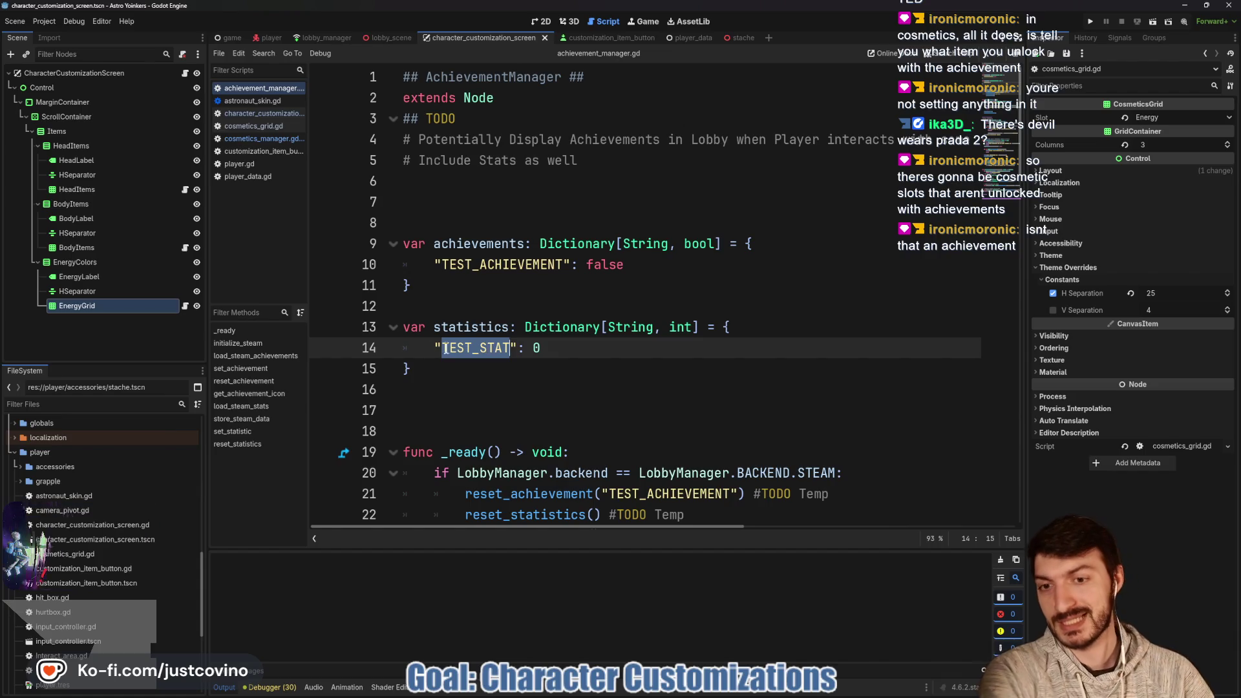
scroll(417, 237, "down", 10)
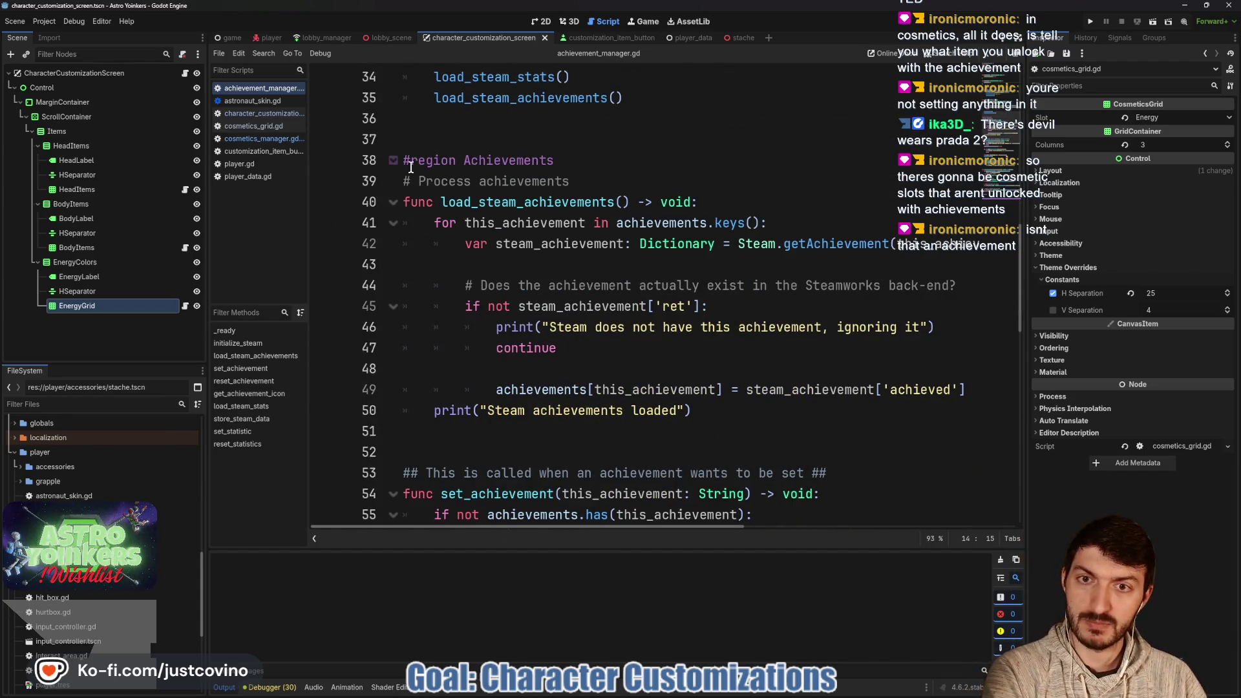
scroll(420, 220, "down", 12)
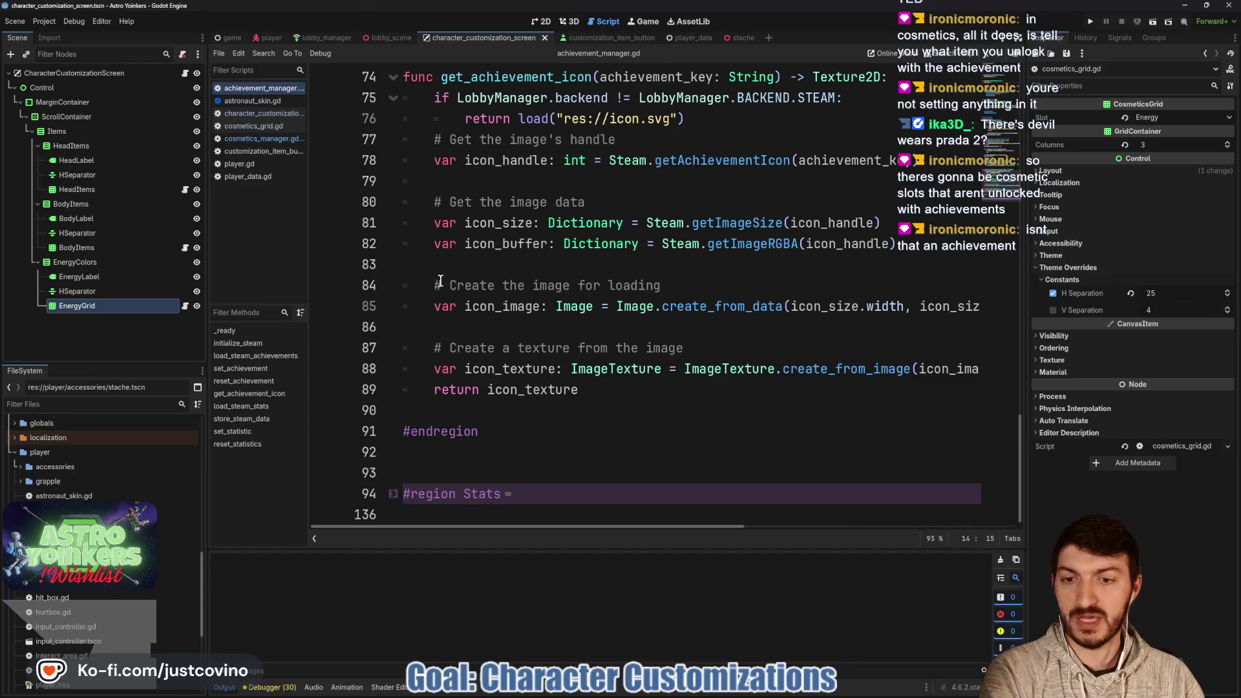
left_click(392, 495)
scroll(575, 349, "down", 5)
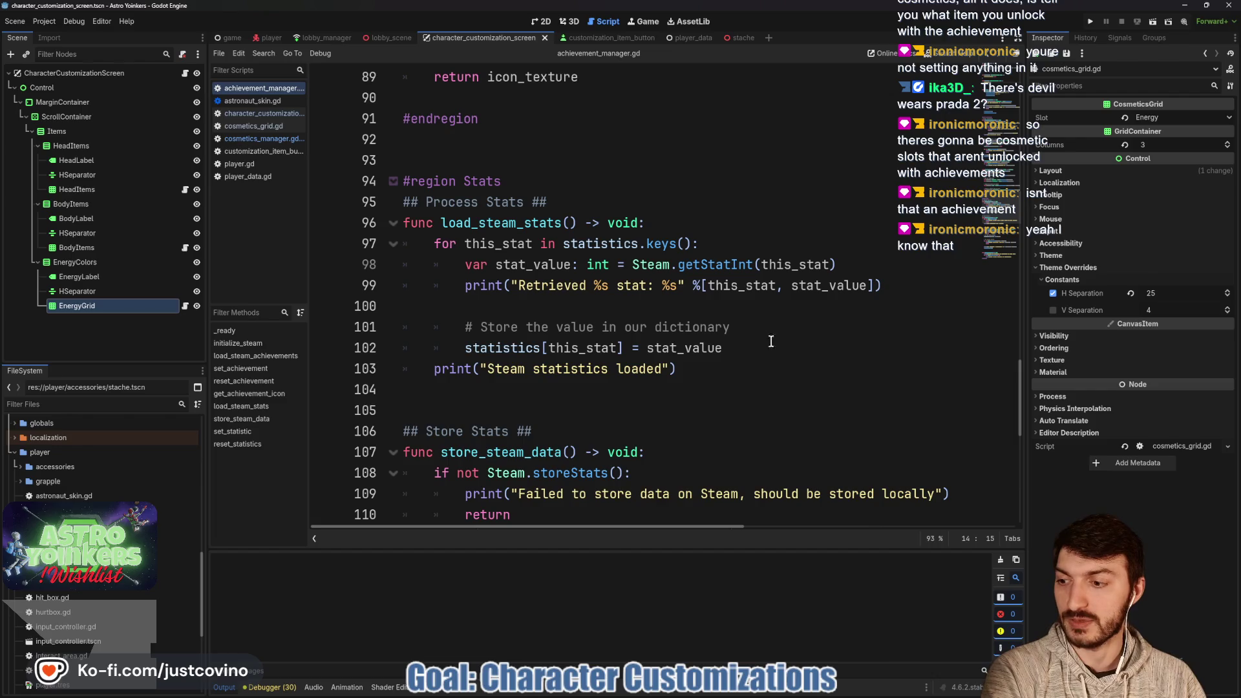
scroll(775, 374, "up", 16)
scroll(711, 361, "up", 10)
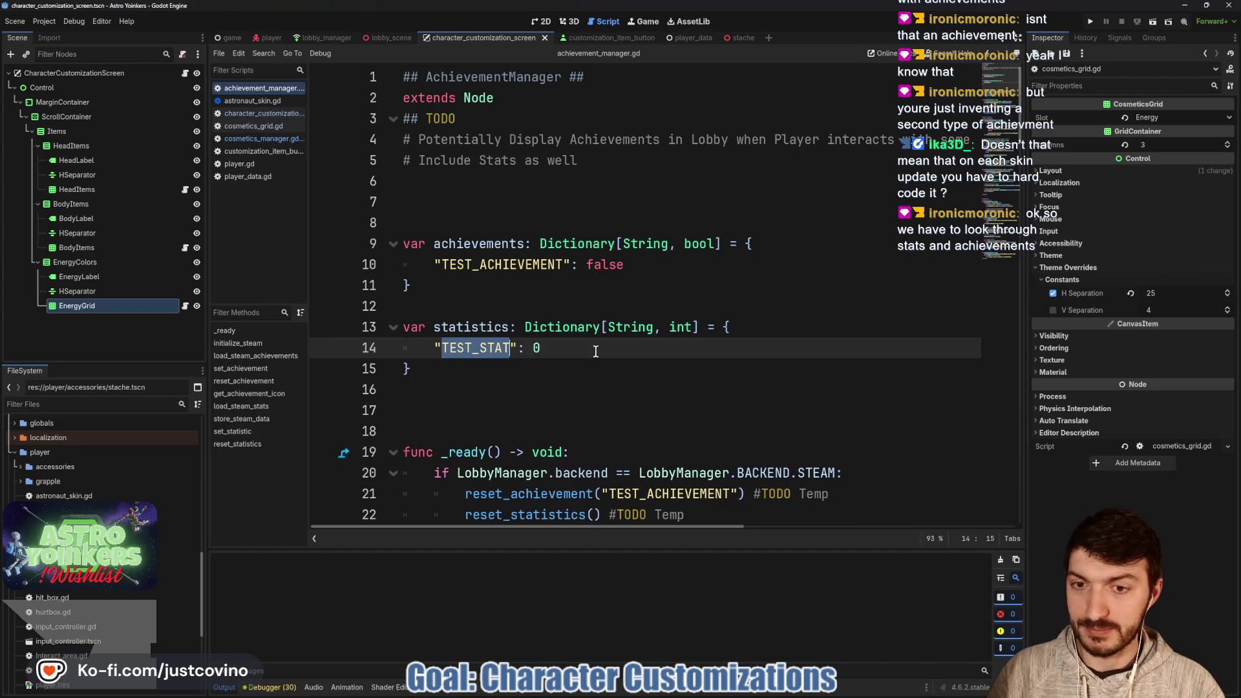
scroll(596, 351, "down", 11)
scroll(589, 311, "up", 9)
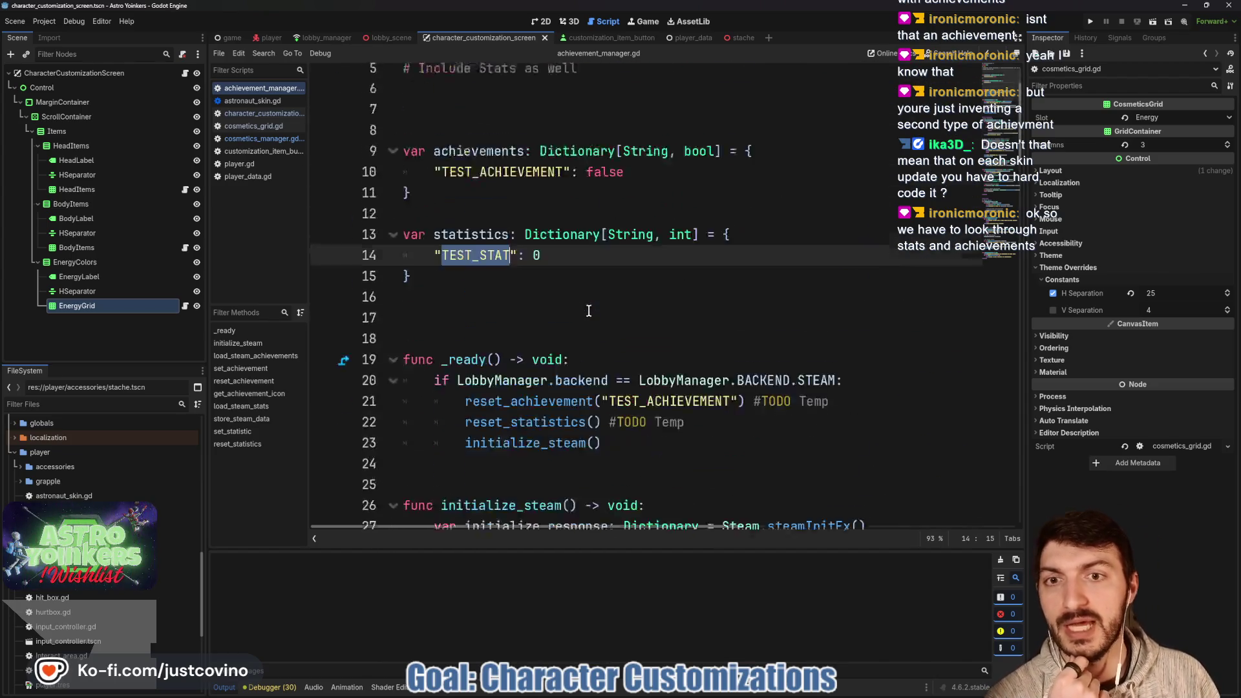
scroll(562, 349, "up", 2)
left_click_drag(499, 380, 394, 223)
scroll(613, 393, "down", 6)
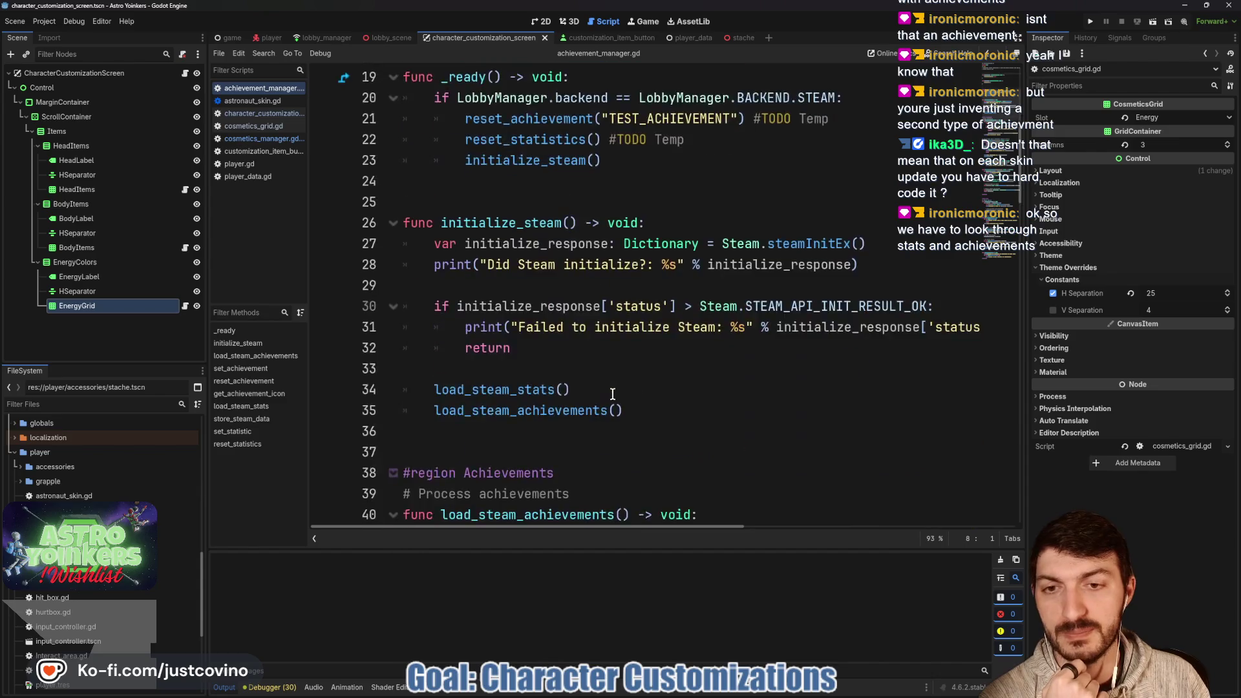
scroll(613, 394, "down", 4)
scroll(609, 397, "down", 4)
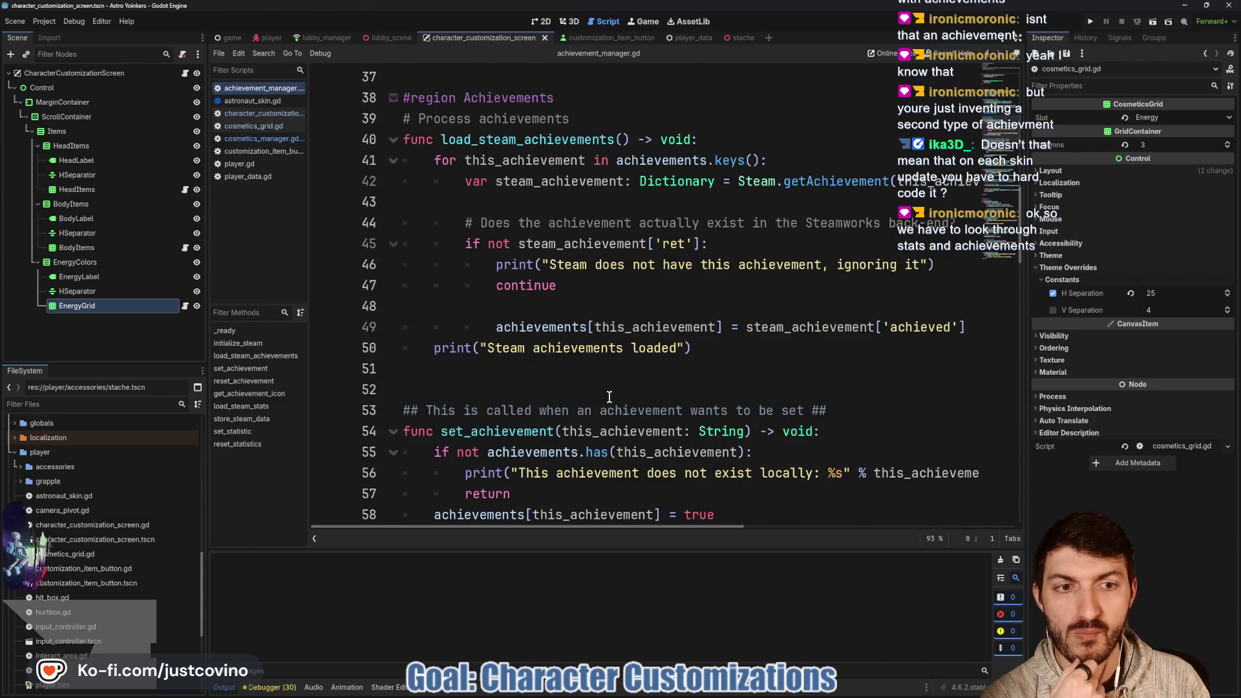
double_click(517, 305)
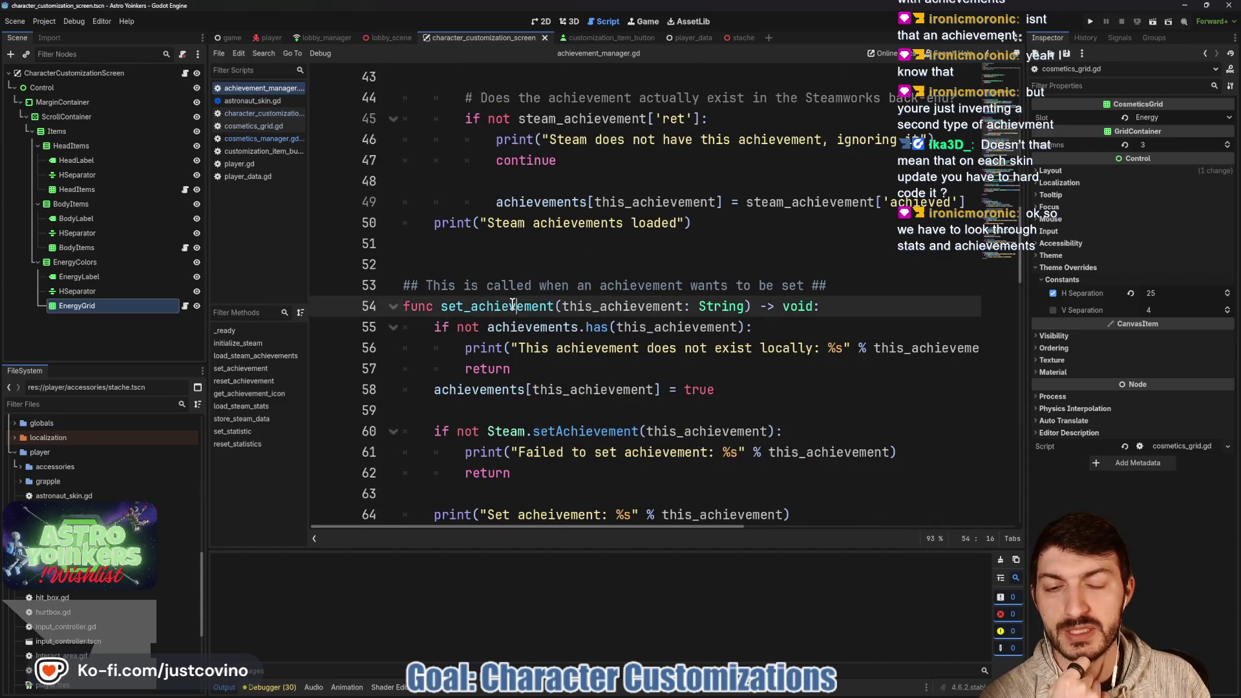
scroll(538, 313, "down", 4)
scroll(538, 313, "down", 2)
scroll(538, 313, "up", 5)
scroll(536, 312, "down", 2)
scroll(536, 312, "down", 4)
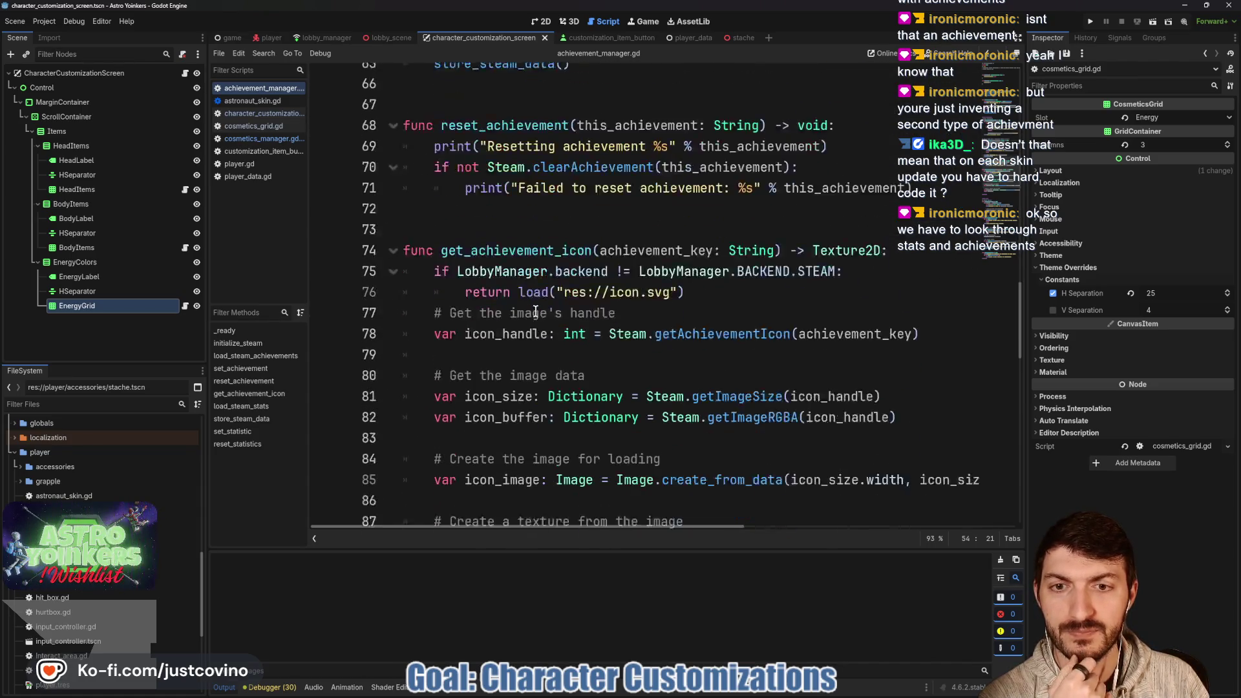
scroll(535, 312, "up", 6)
scroll(536, 312, "up", 4)
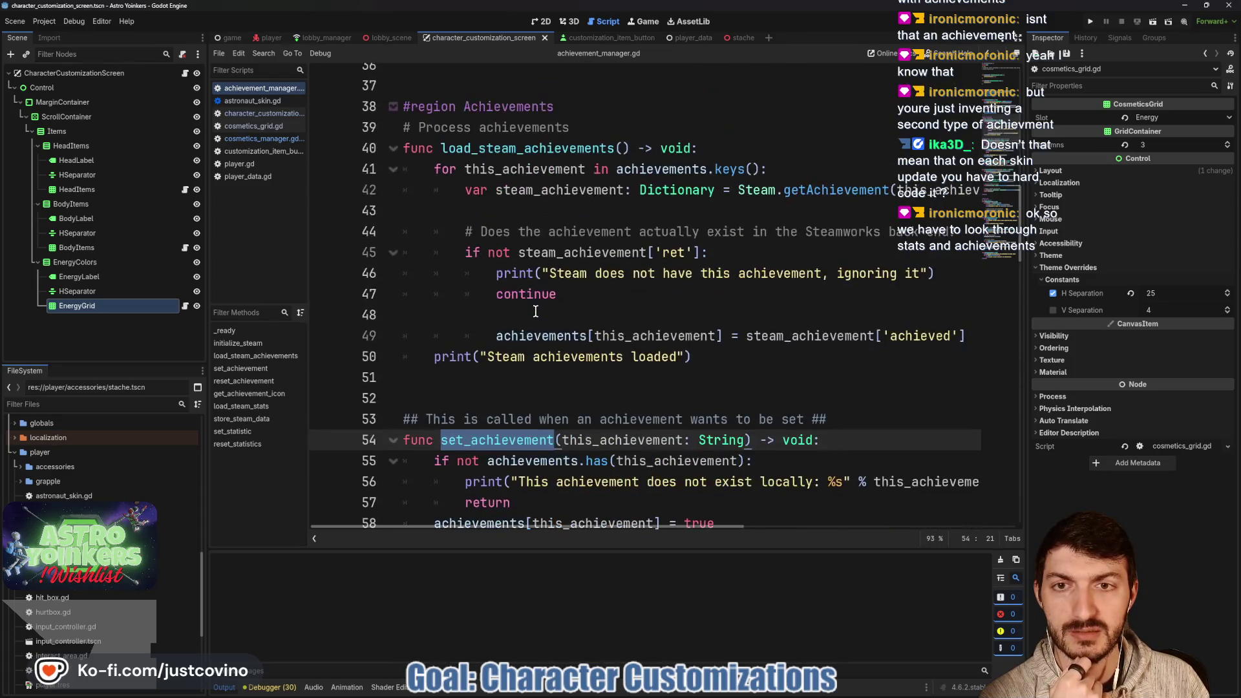
left_click(525, 155)
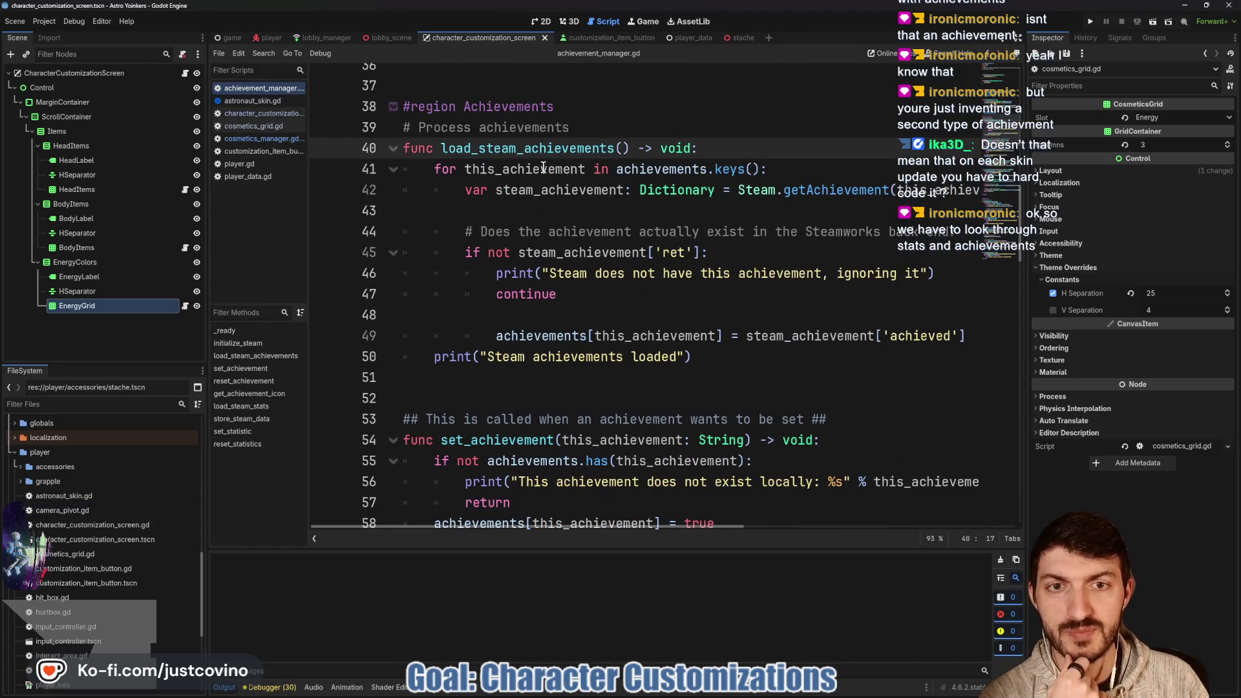
double_click(625, 171)
scroll(582, 228, "up", 1)
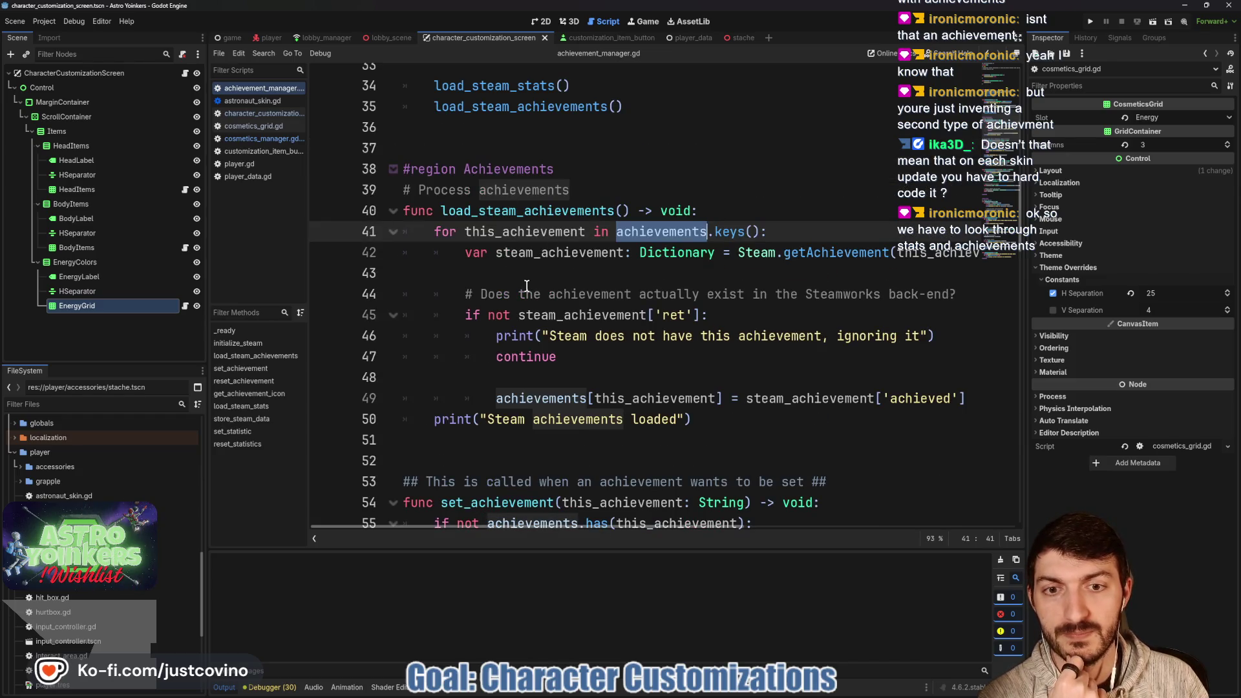
scroll(511, 272, "up", 10)
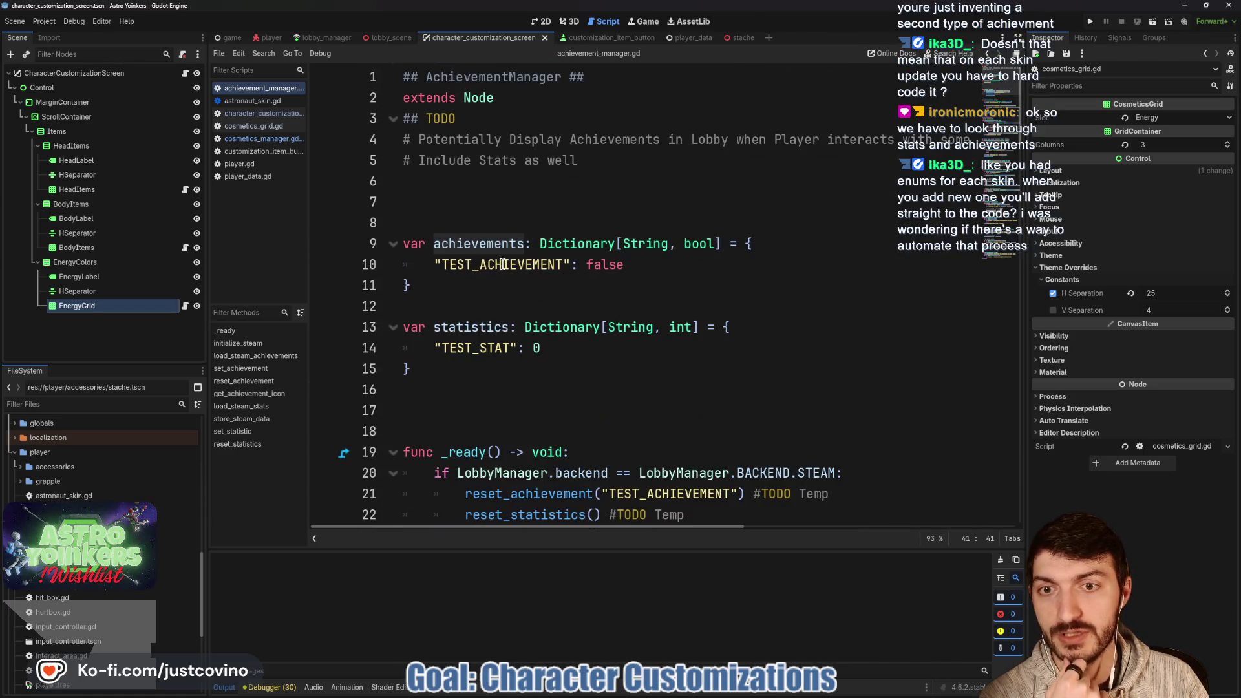
double_click(509, 267)
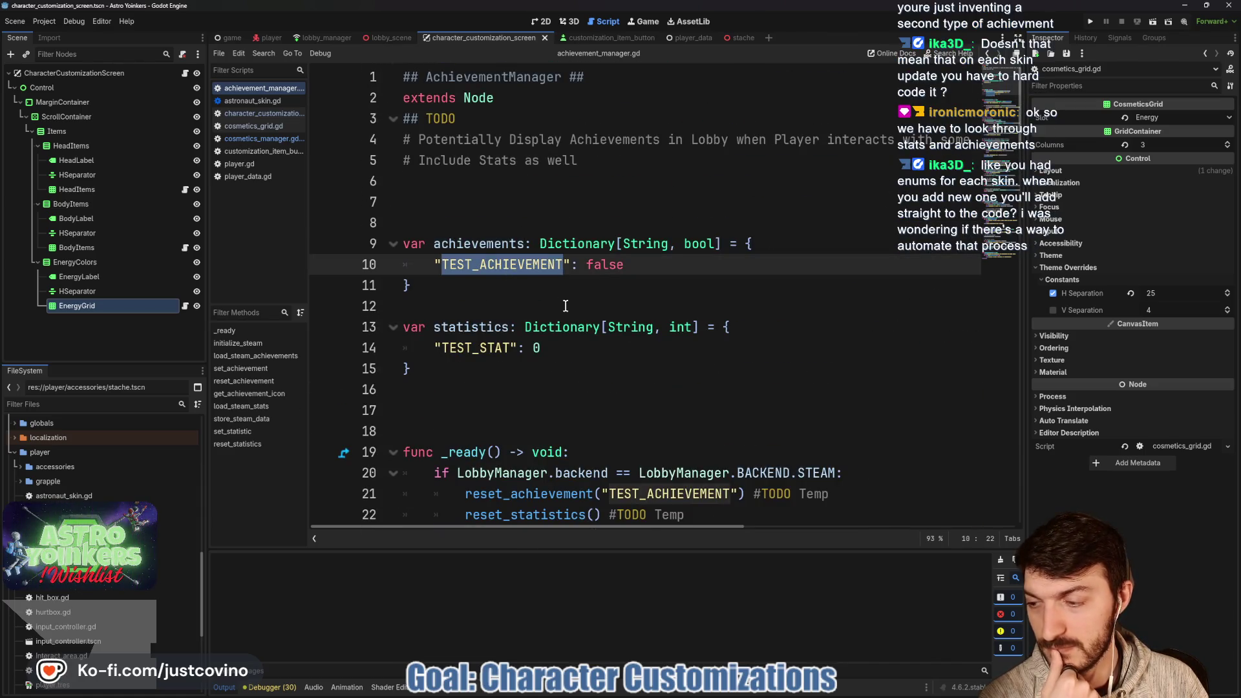
scroll(566, 306, "down", 12)
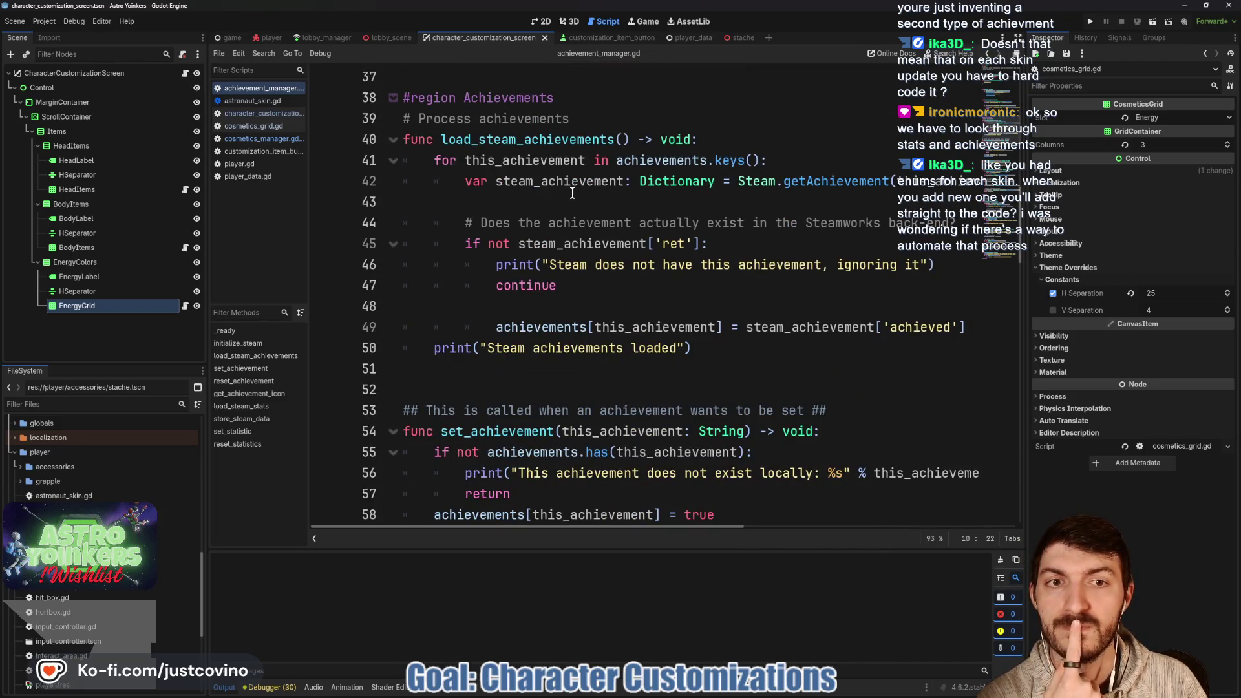
scroll(784, 202, "right", 3)
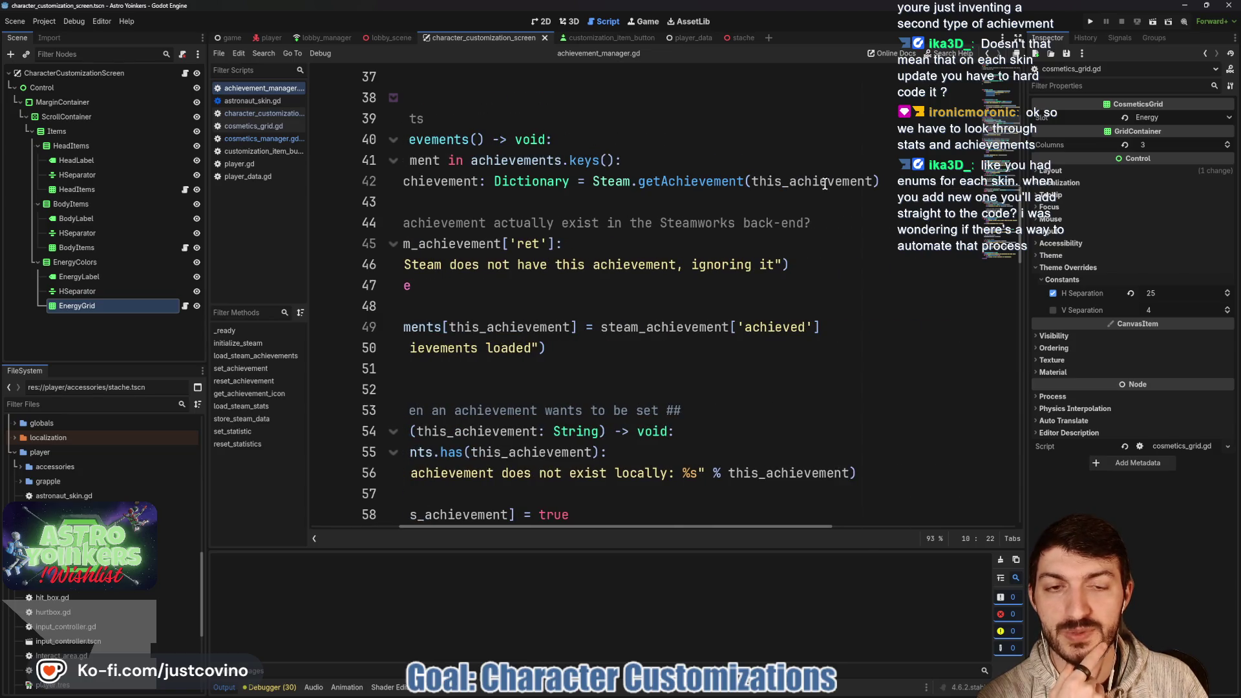
scroll(821, 194, "left", 5)
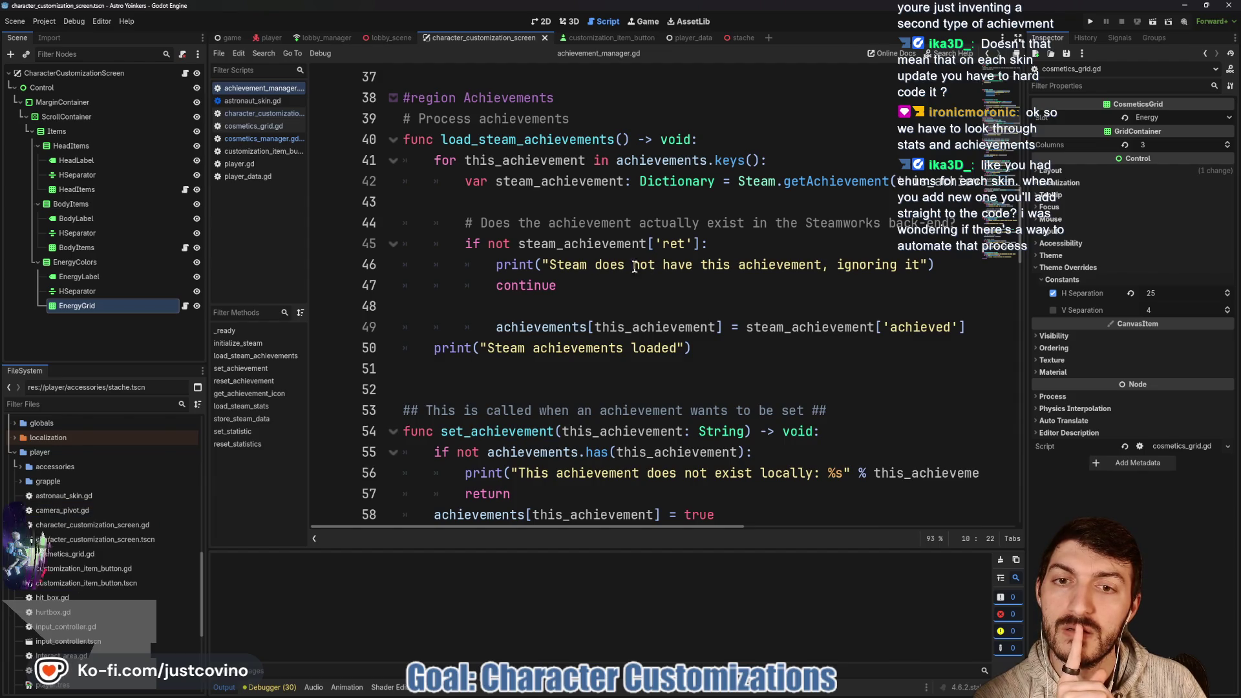
Highlight the steam_achievement existence check, its print call and the continue line in achievement_manager.gd.
double_click(648, 250)
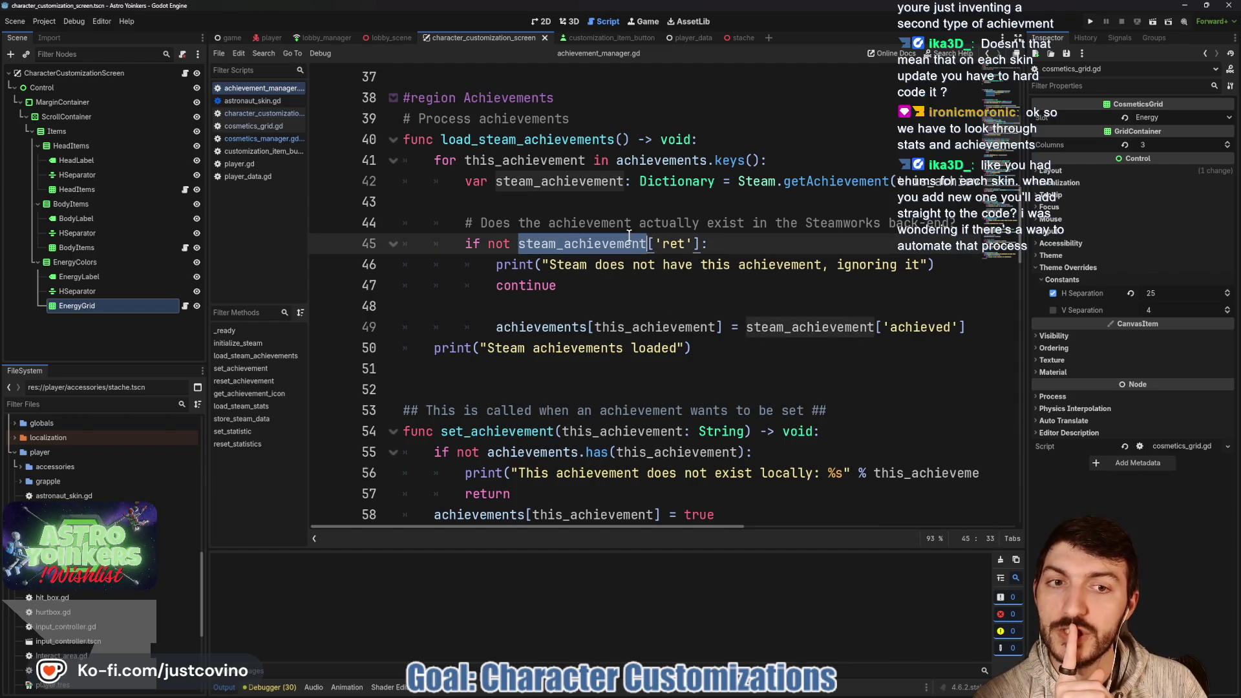
left_click(601, 269)
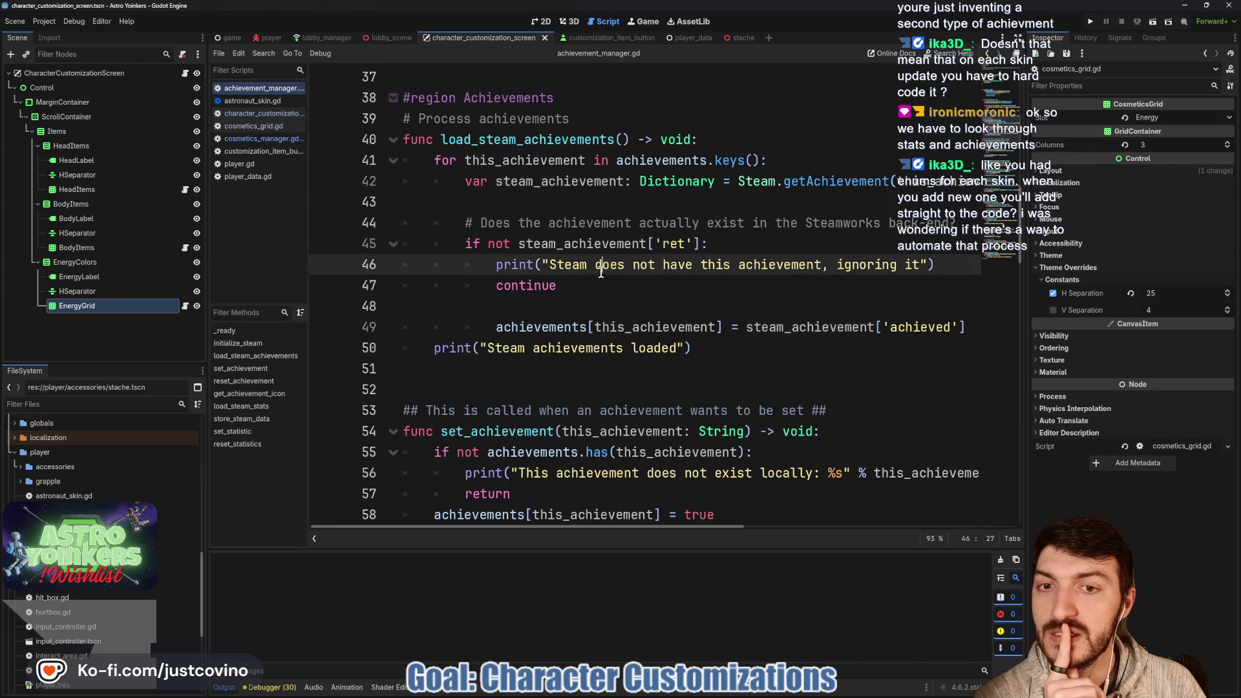
left_click_drag(931, 264, 402, 243)
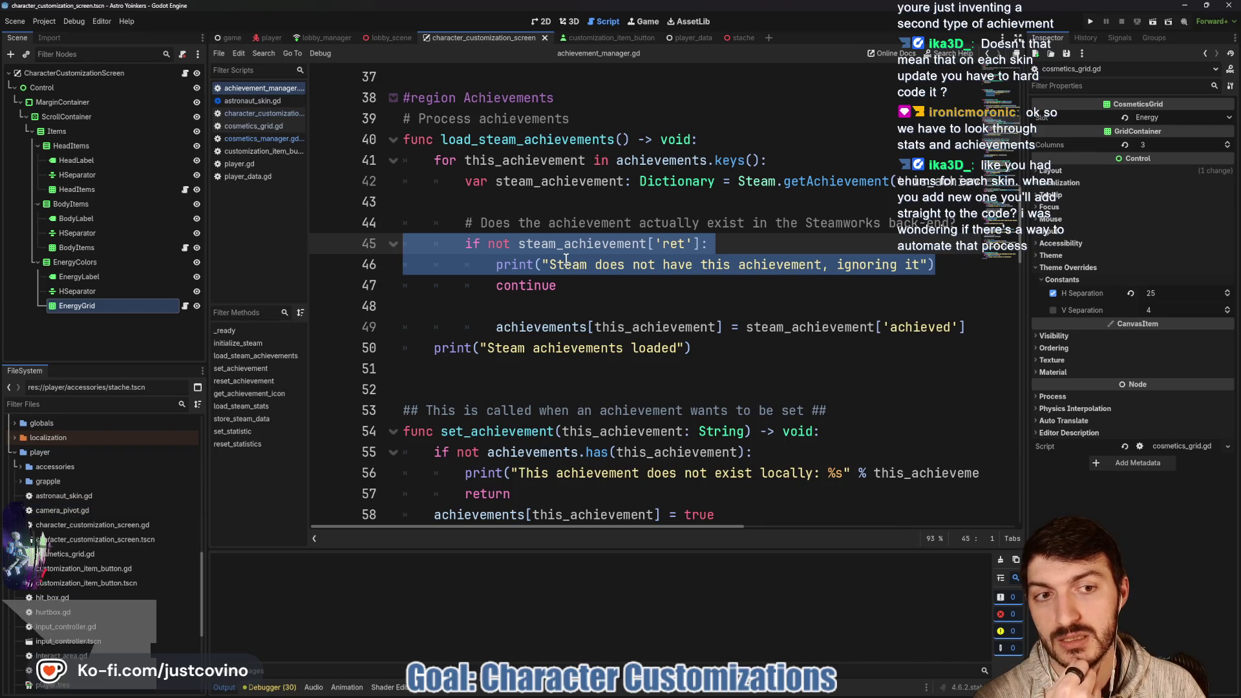
left_click_drag(465, 264, 937, 264)
left_click(608, 286)
key("shift+Up")
key("shift+Home")
key("shift+Home")
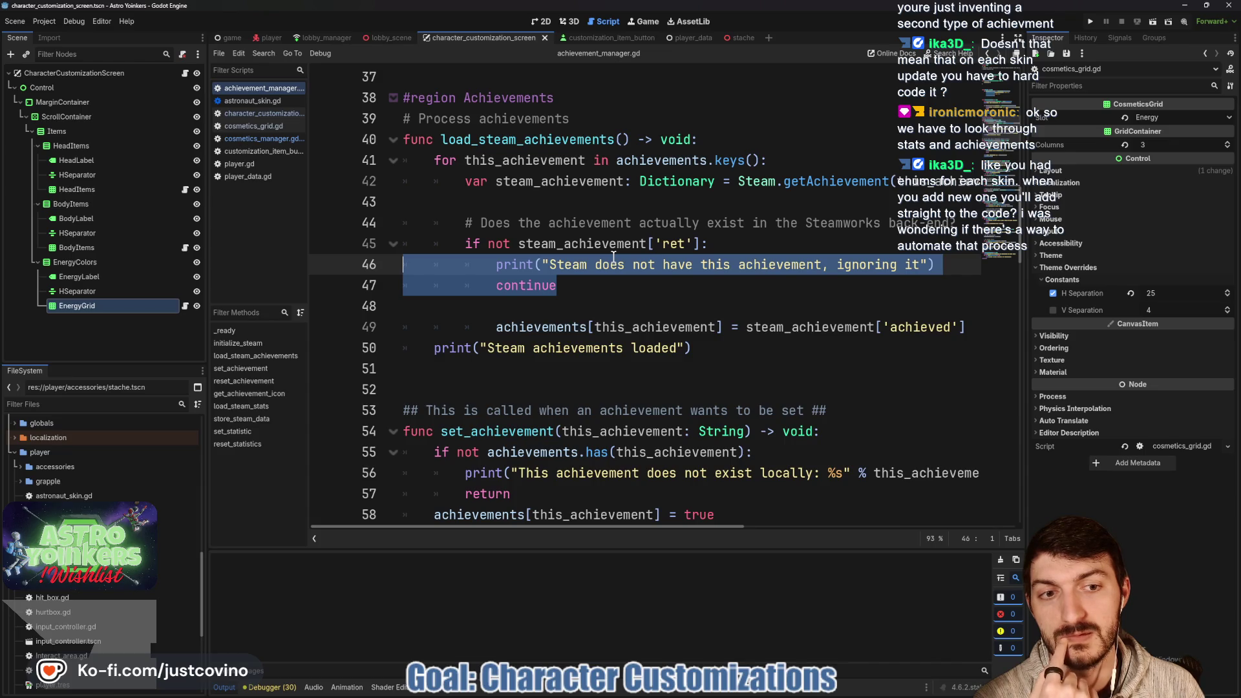
double_click(866, 328)
left_click(633, 286)
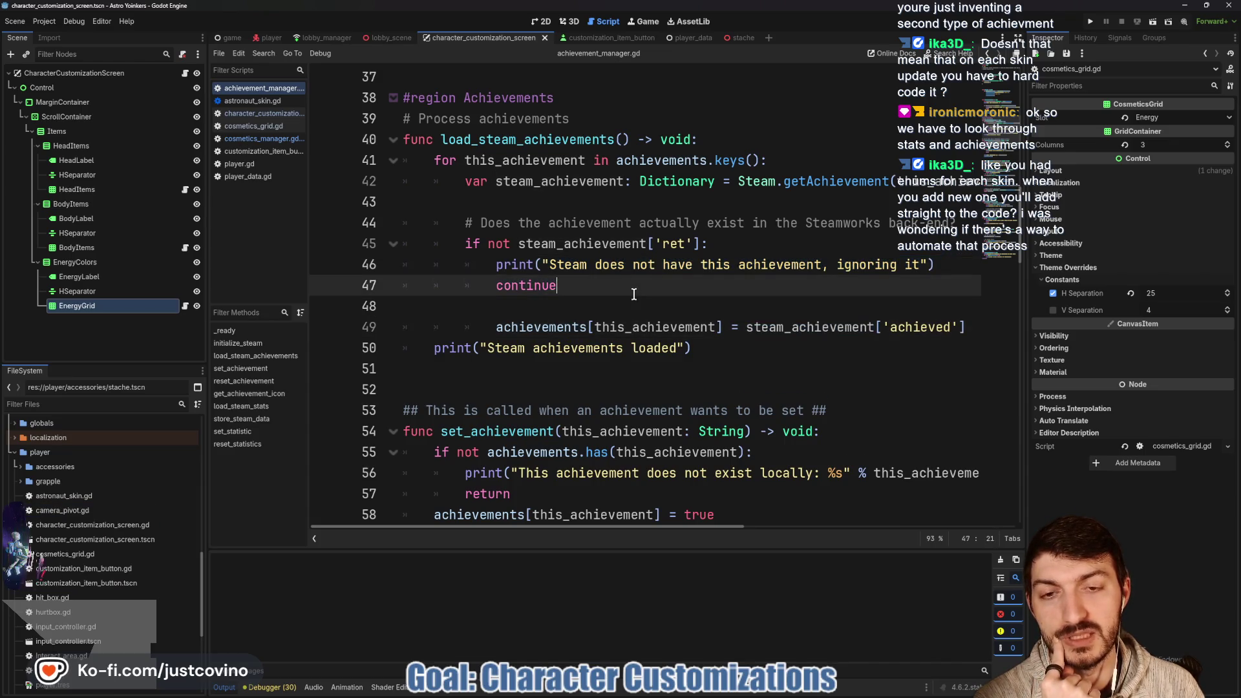
left_click(748, 327)
left_click(550, 264)
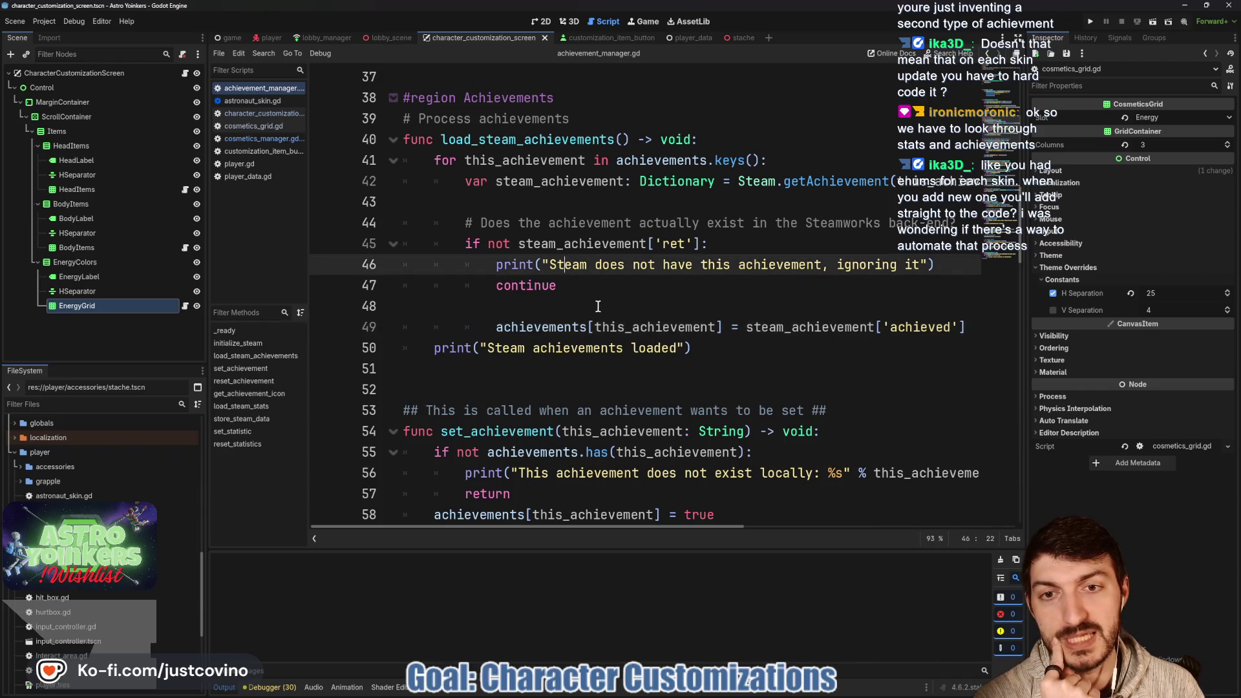
mouse_move(575, 243)
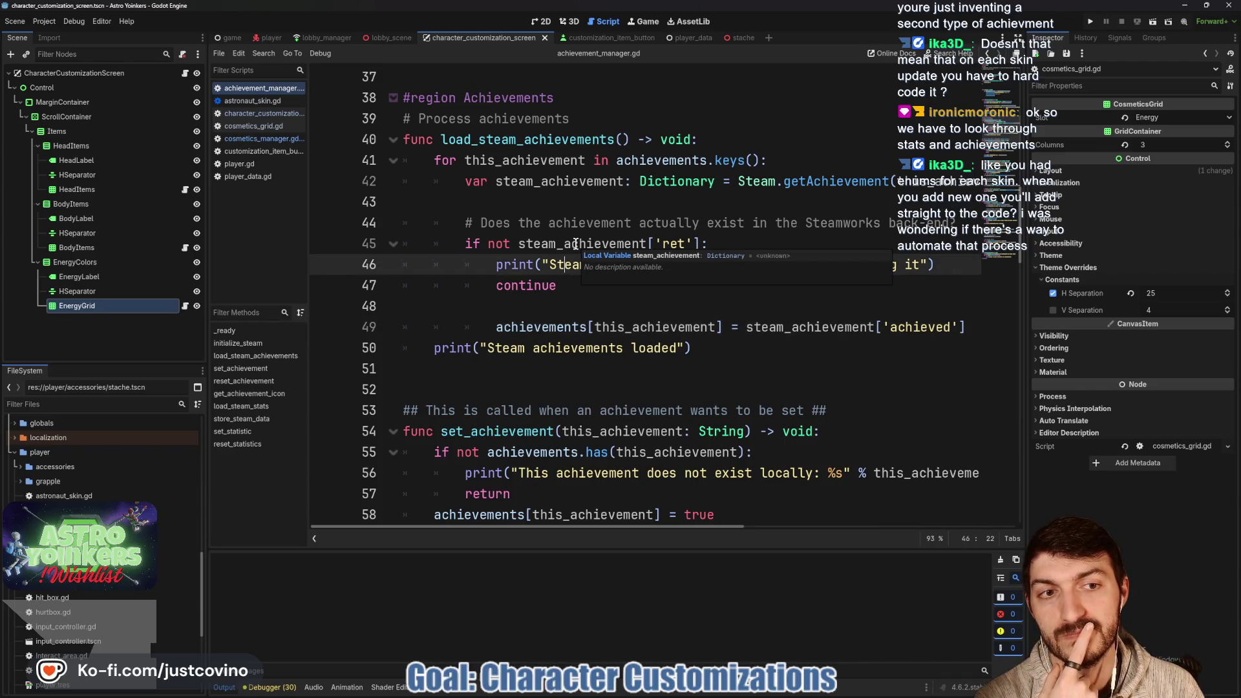
left_click(620, 289)
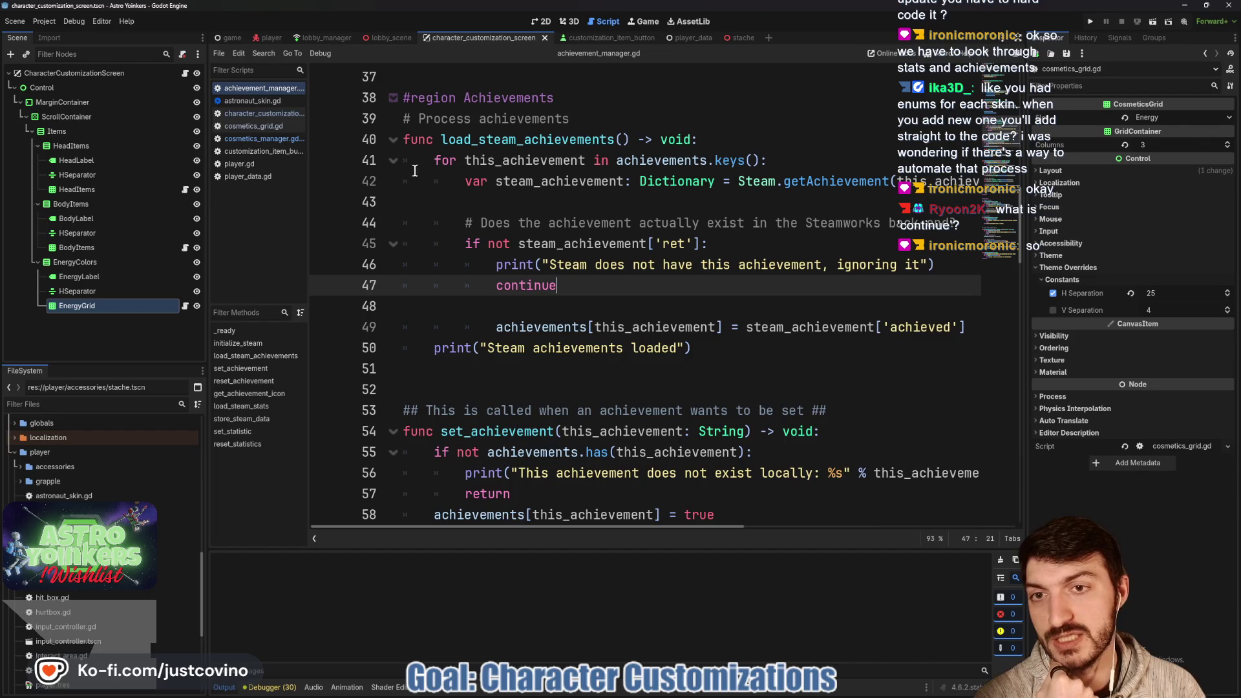
Highlight the line storing each achievement's achieved value and the continue statement, then return to cosmetics_manager.gd.
left_click(486, 160)
left_click_drag(496, 327, 966, 328)
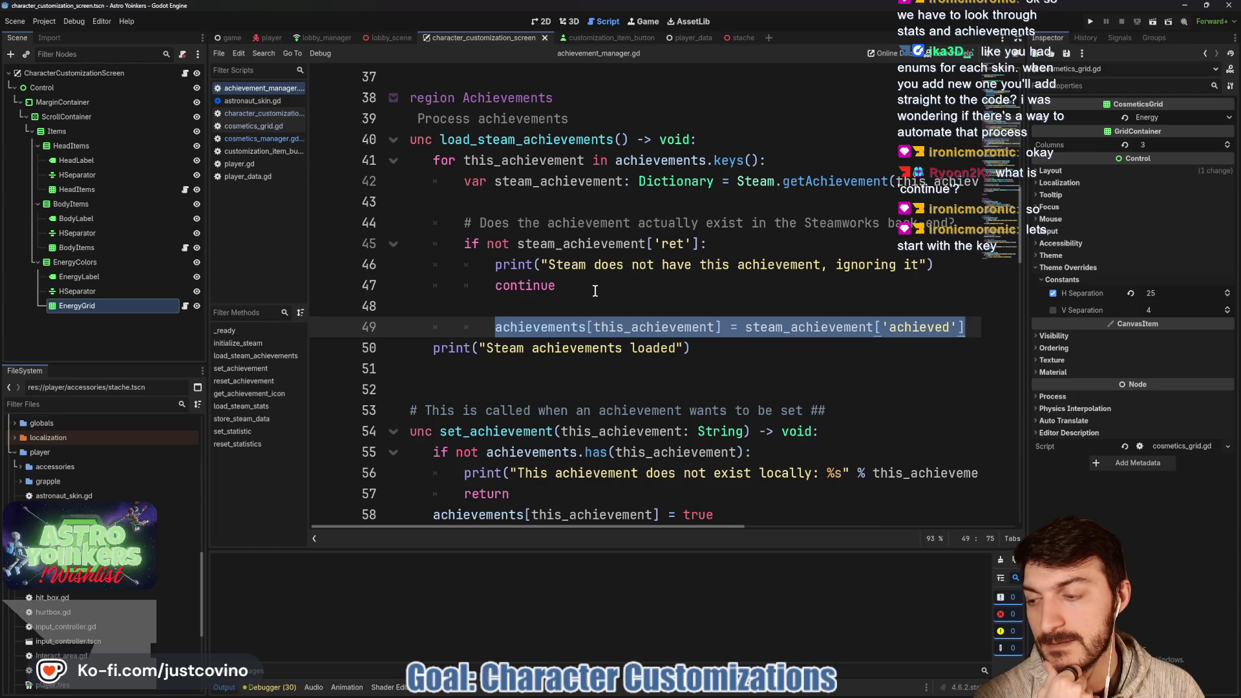
scroll(594, 291, "left", 1)
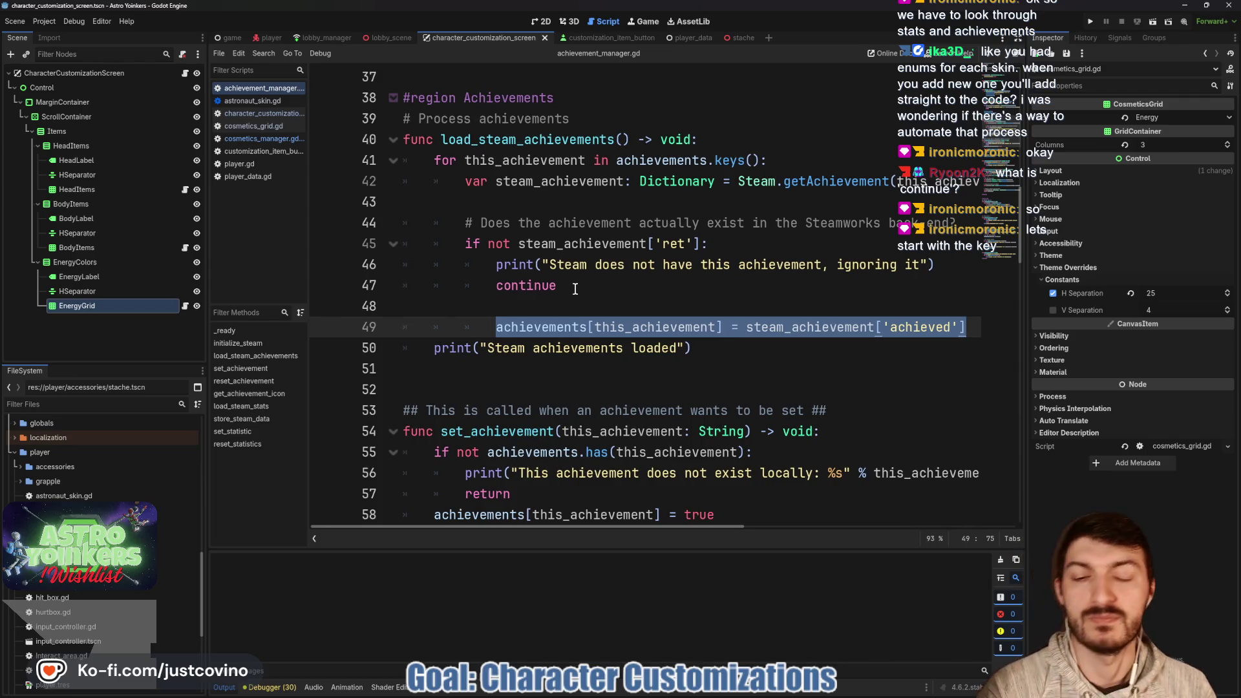
left_click(575, 288)
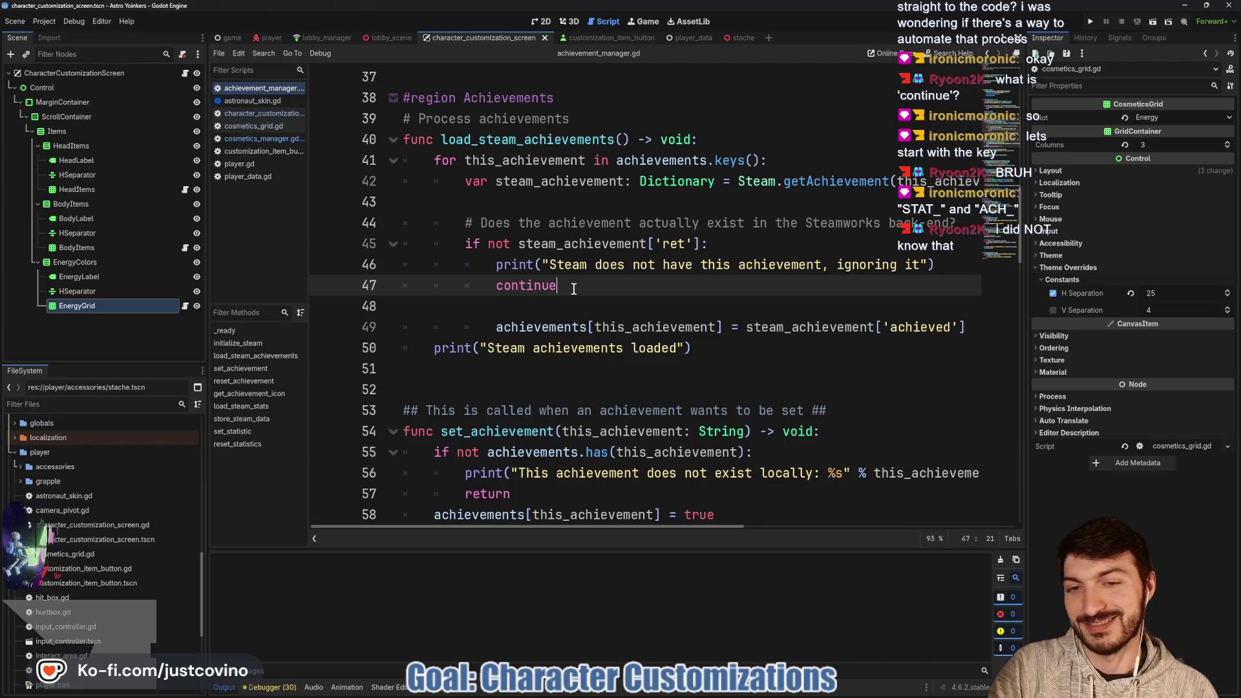
key("shift+Left")
key("shift+Left")
key("shift+Left")
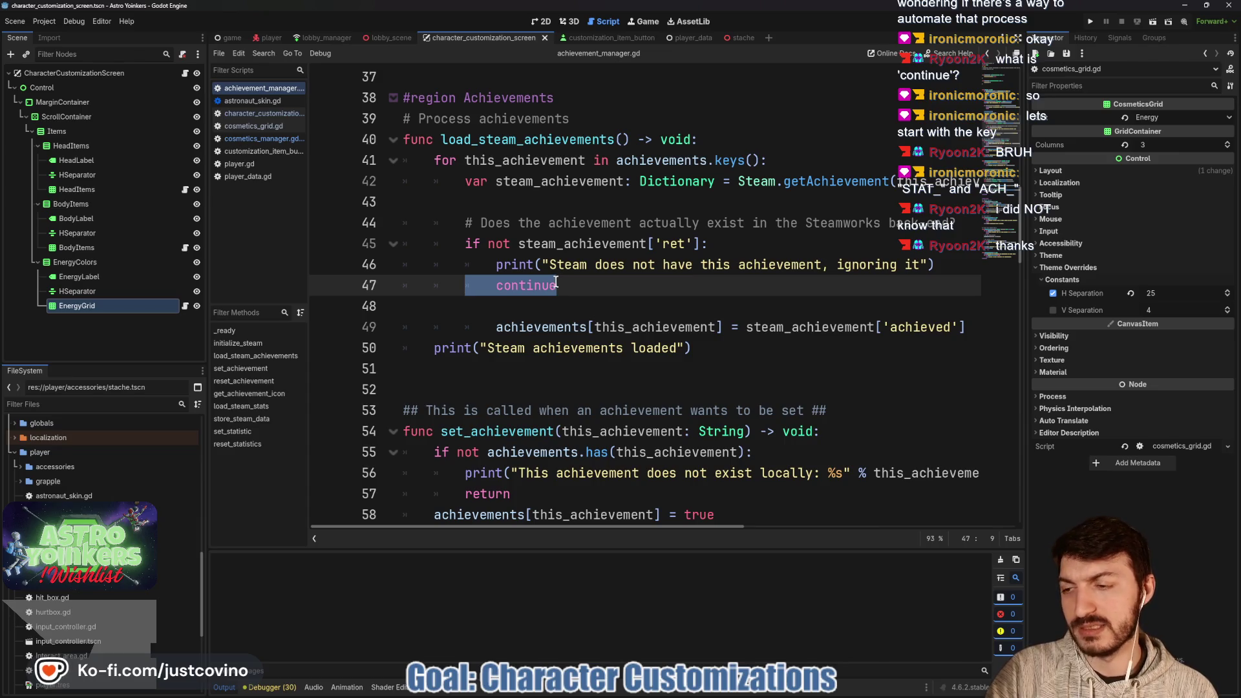
left_click(262, 138)
type("var cosmetics: Dictionary =")
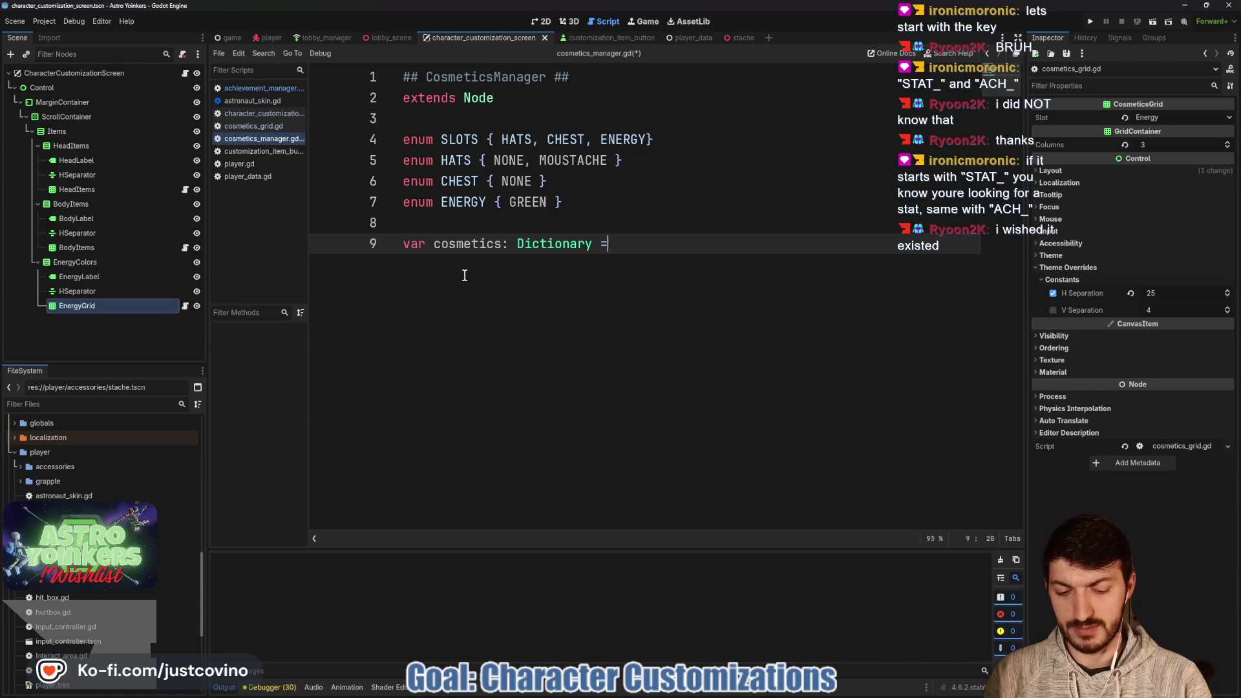
Open the cosmetics dictionary braces and type a first "STAT_": {} entry on line 10.
type("{")
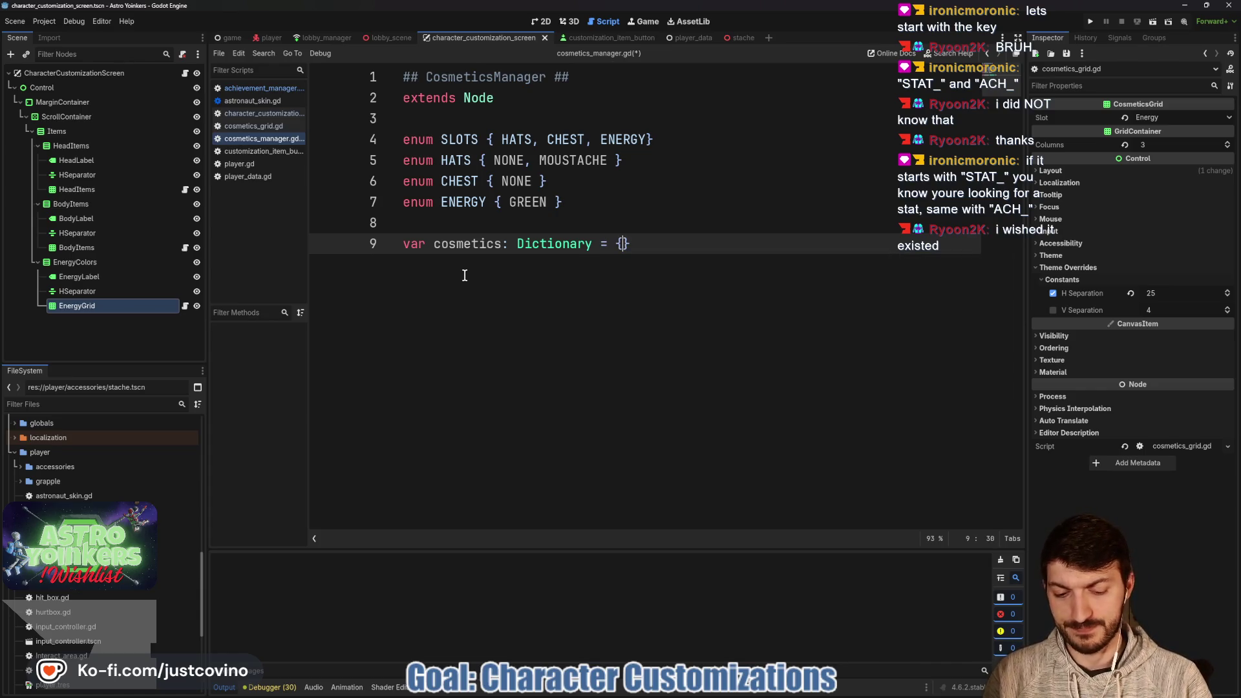
key("Return")
key("Return")
key("Up")
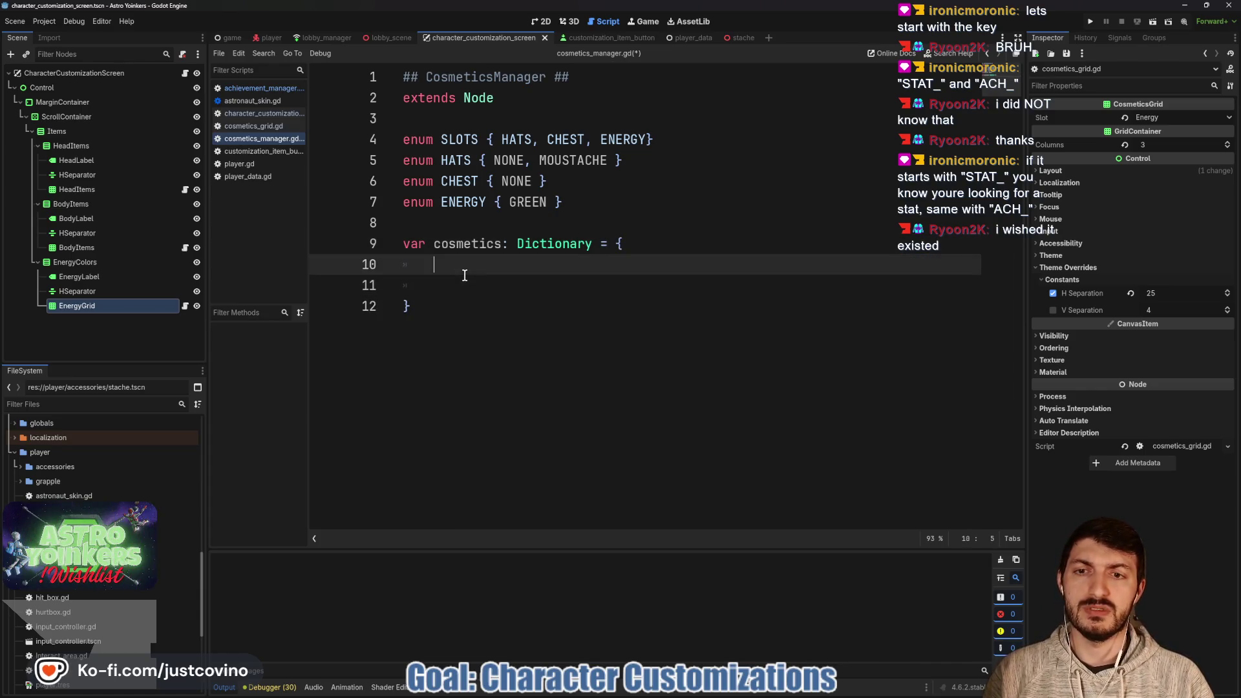
type("\"STAT")
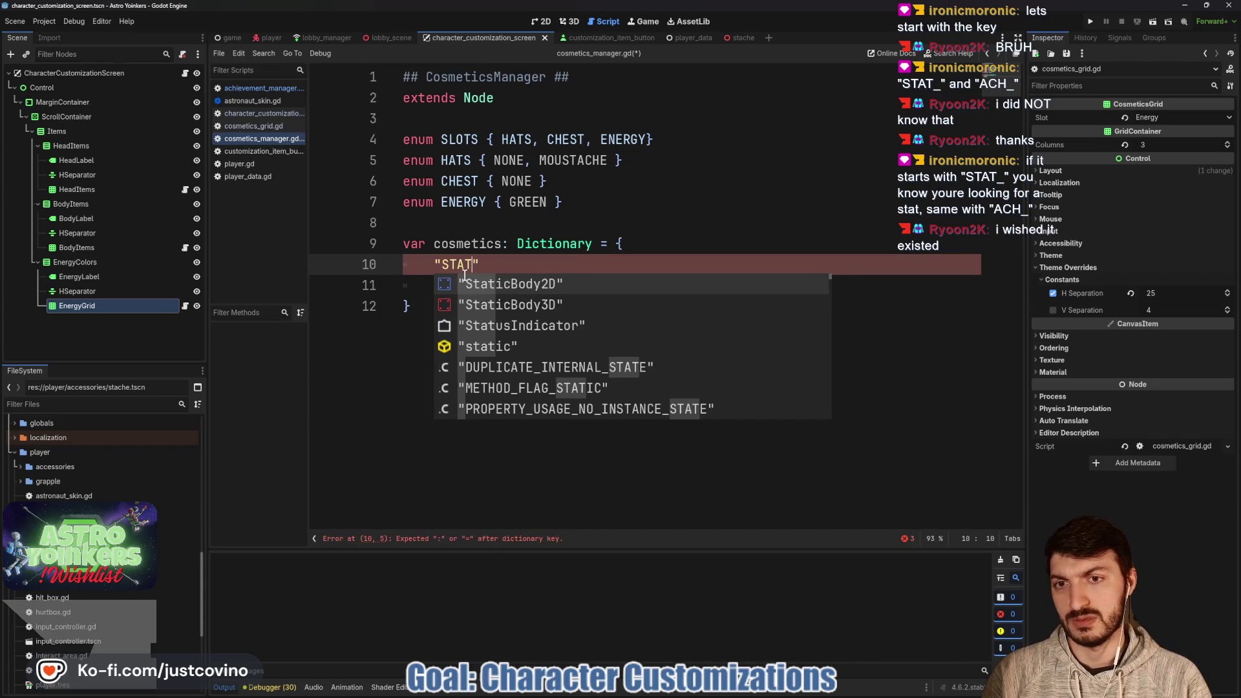
type("_")
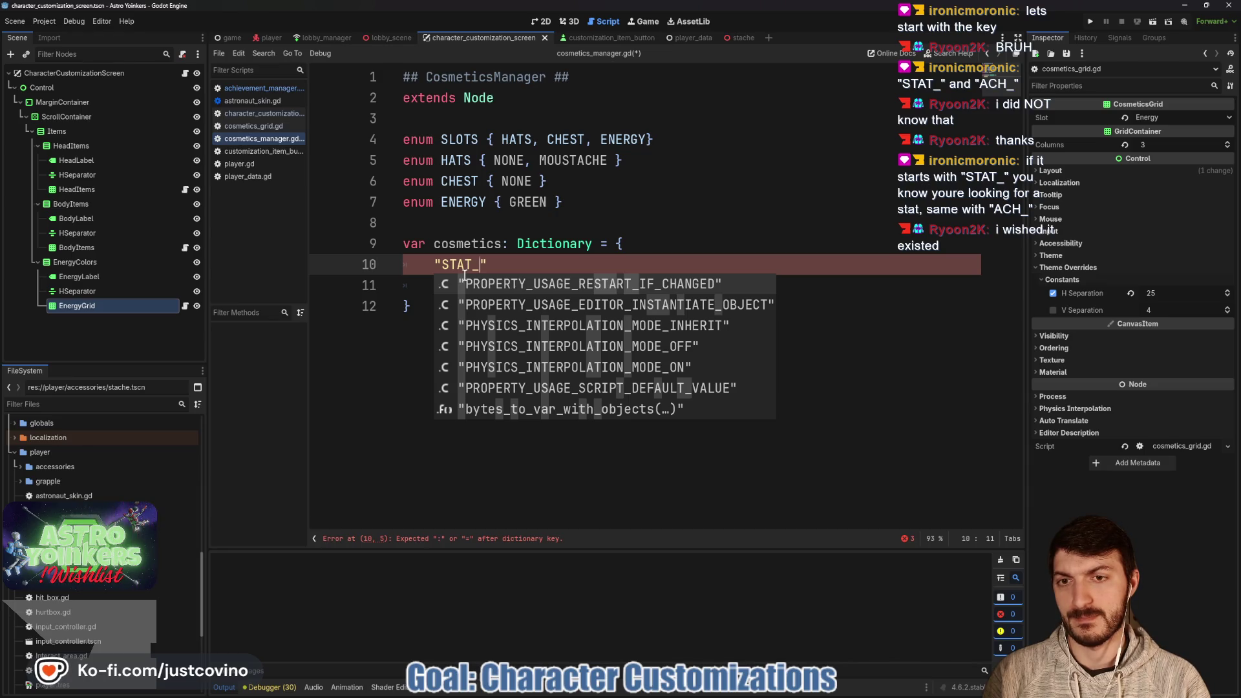
key("Right")
type(": {")
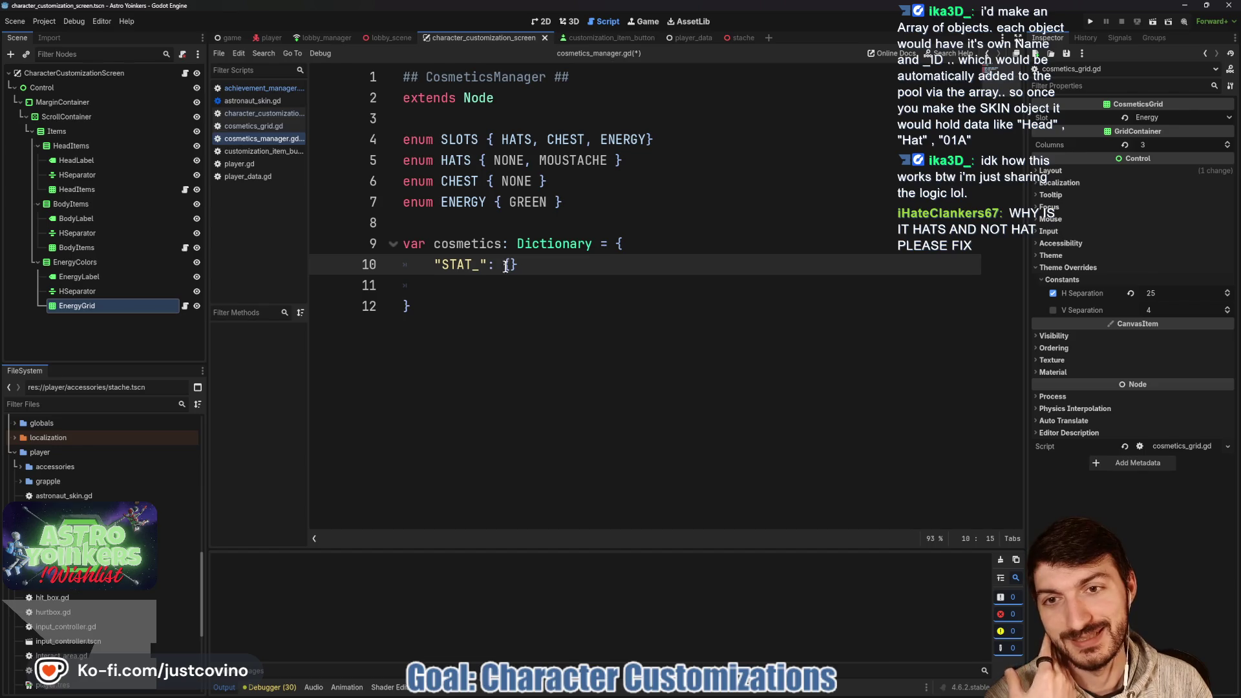
Look over the HATS and CHEST enums, then return to the end of the STAT_ entry.
left_click(554, 160)
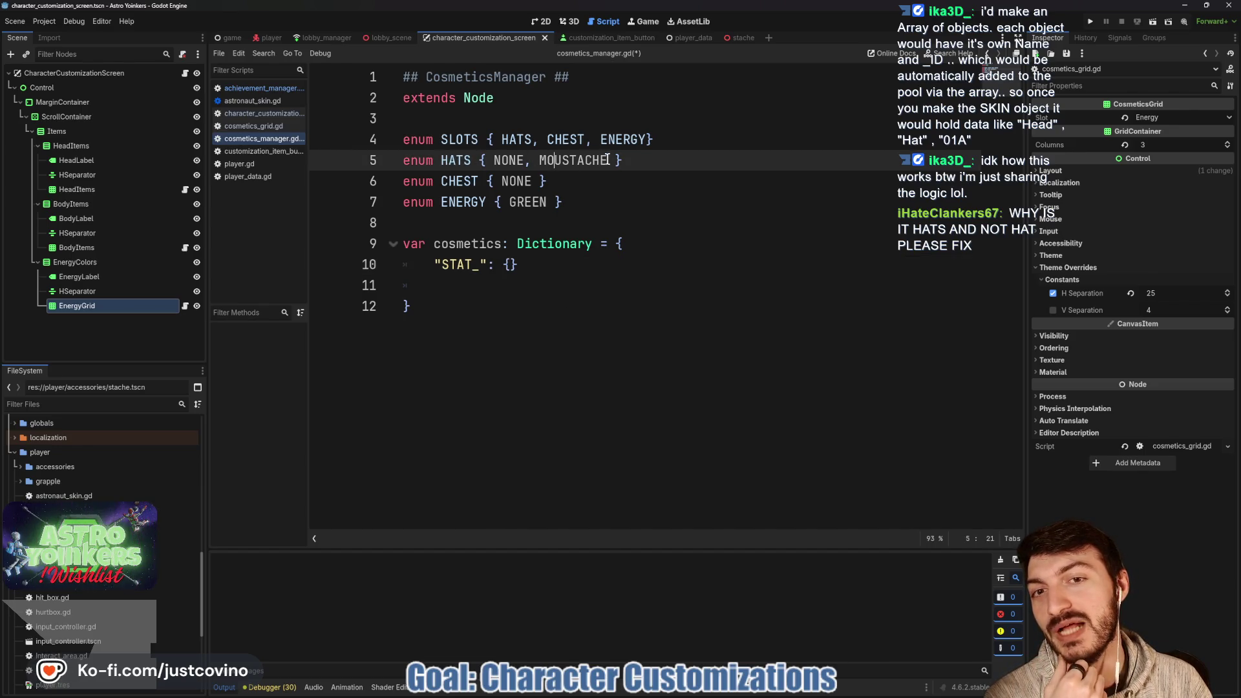
left_click_drag(608, 160, 468, 163)
left_click(641, 173)
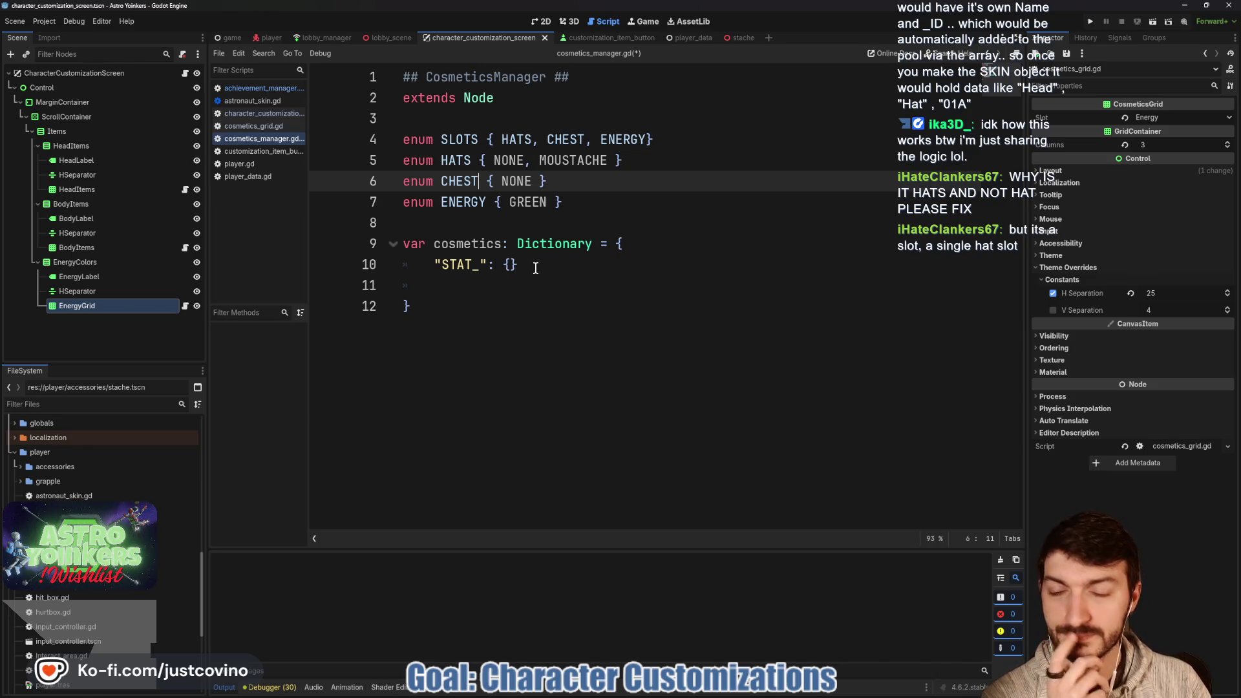
left_click(535, 266)
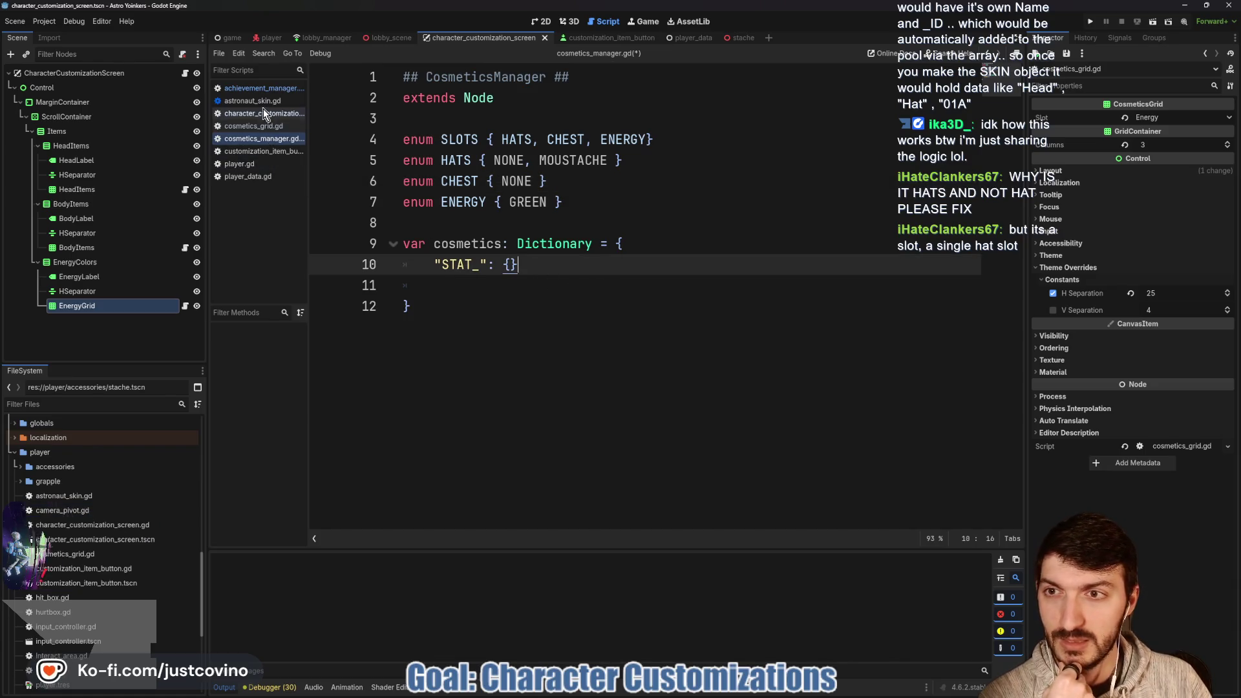
Glance over achievement_manager.gd's statistics dictionary, then open astronaut_skin.gd to see equip_hat.
left_click(257, 90)
left_click(622, 300)
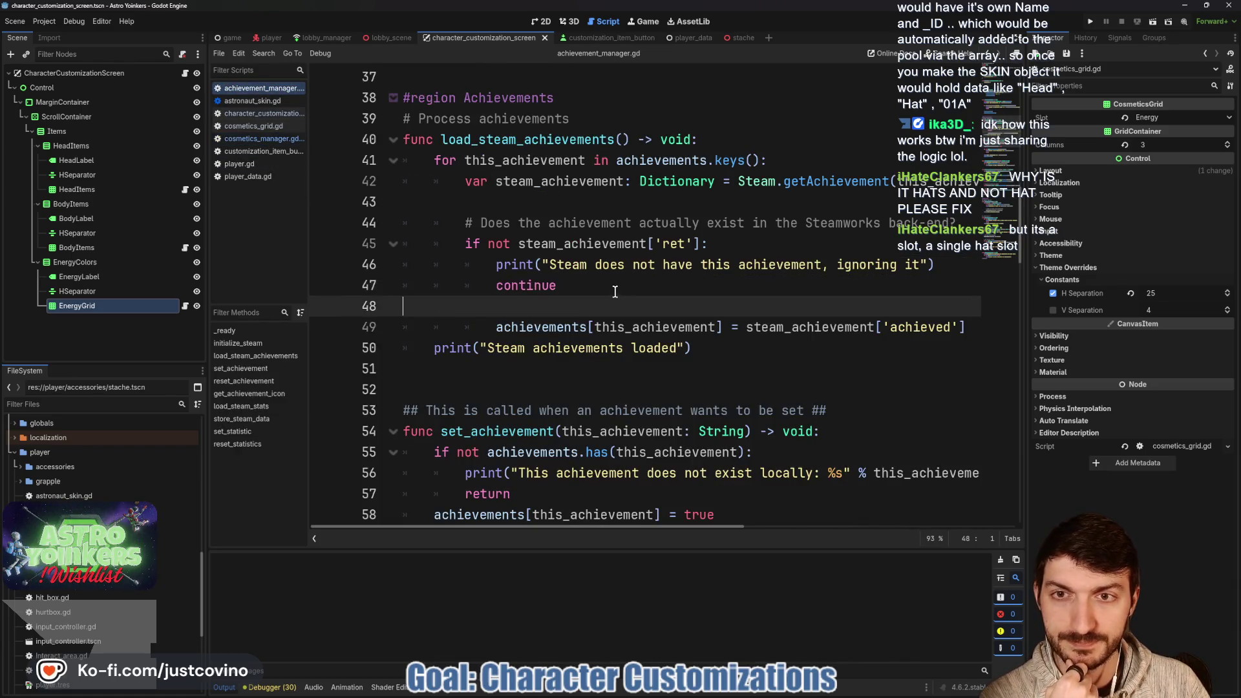
scroll(616, 292, "up", 10)
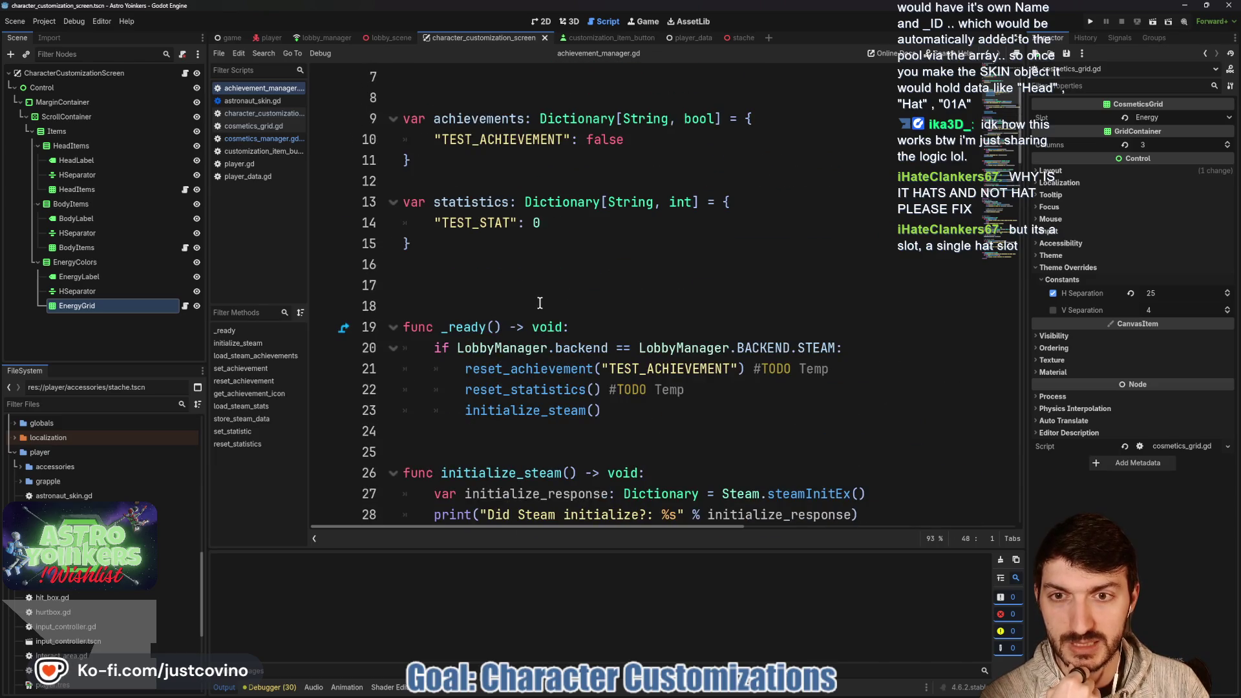
scroll(542, 304, "up", 2)
left_click(446, 413)
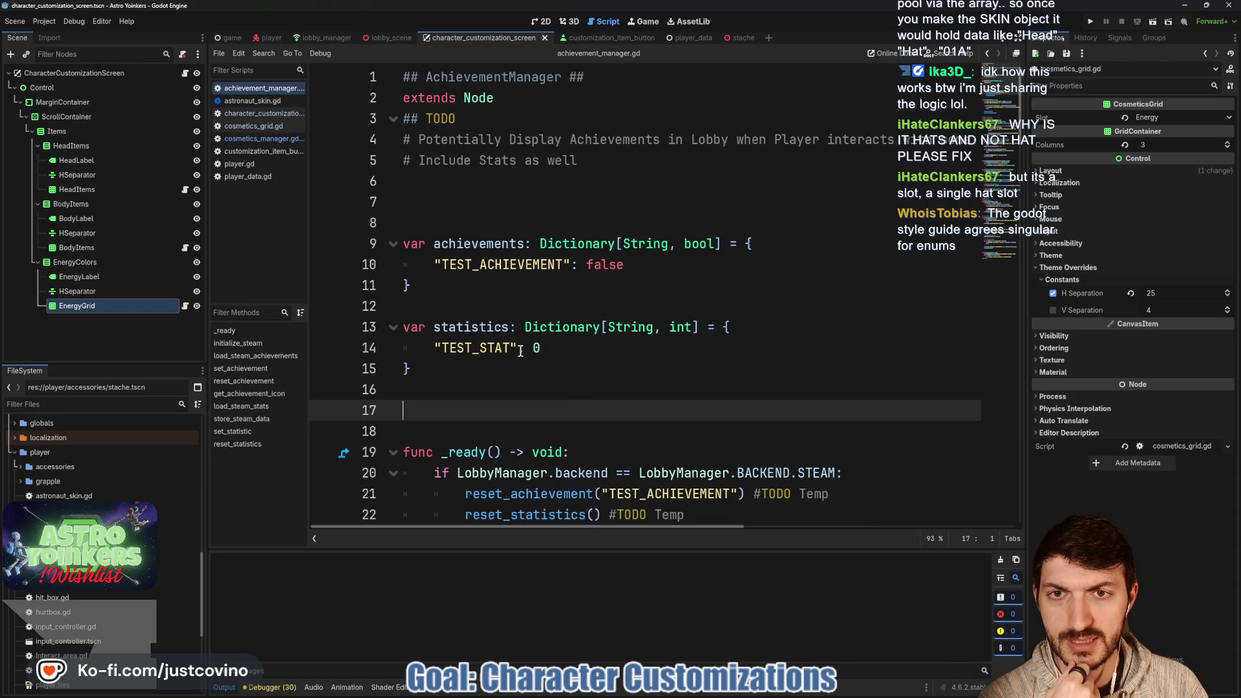
left_click(253, 102)
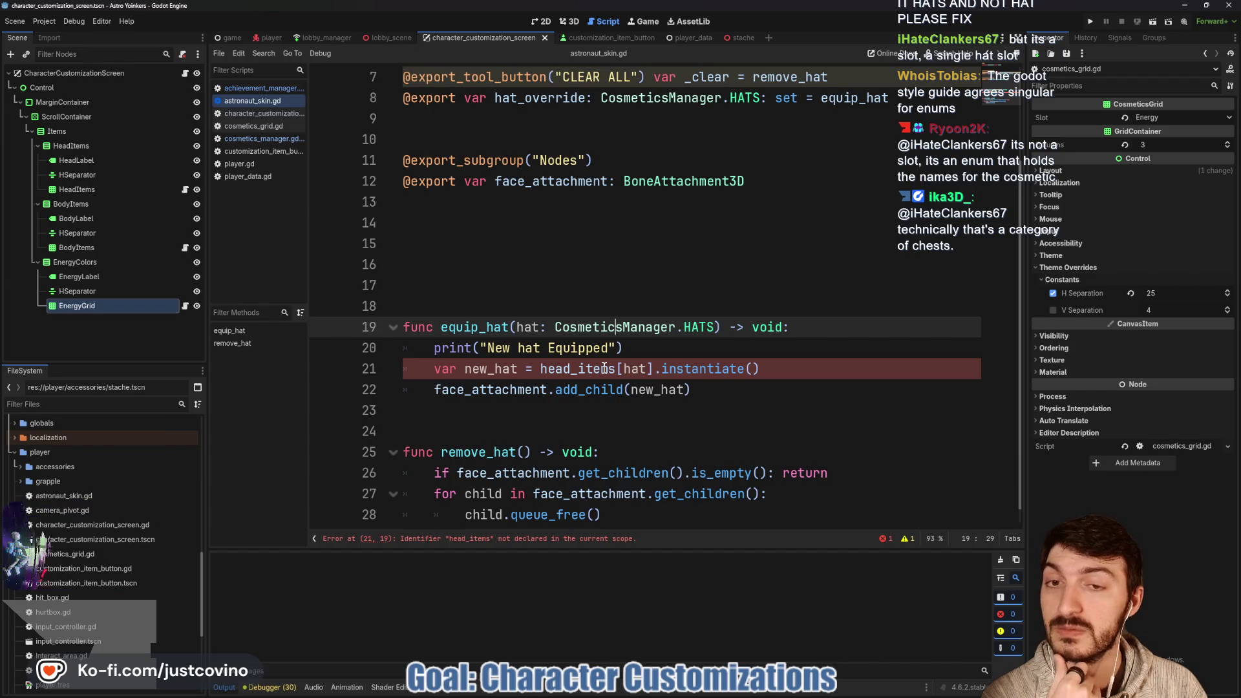
scroll(549, 330, "up", 2)
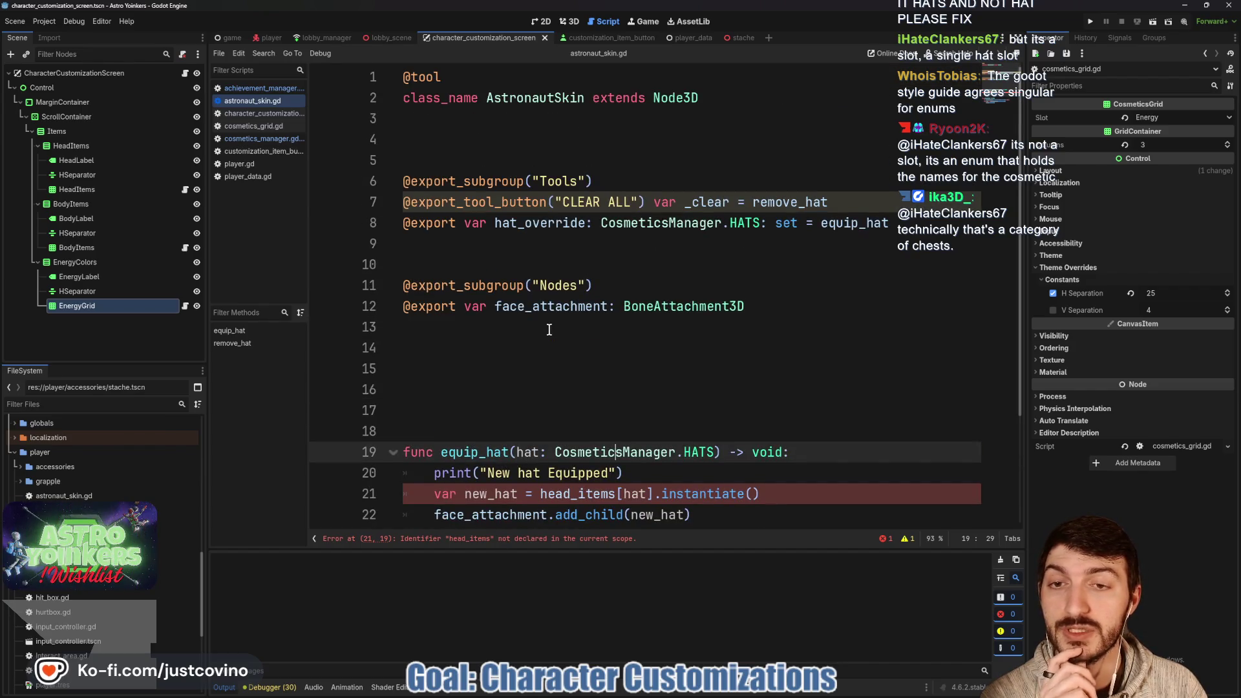
scroll(524, 330, "down", 2)
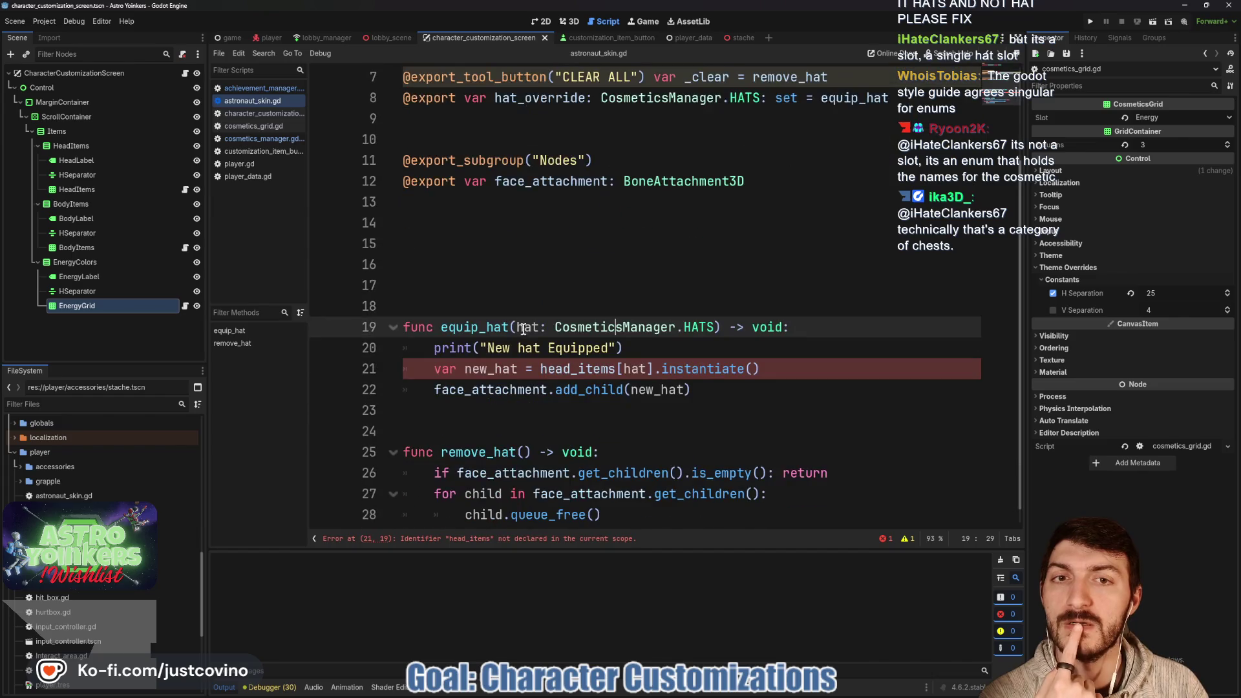
scroll(518, 291, "down", 1)
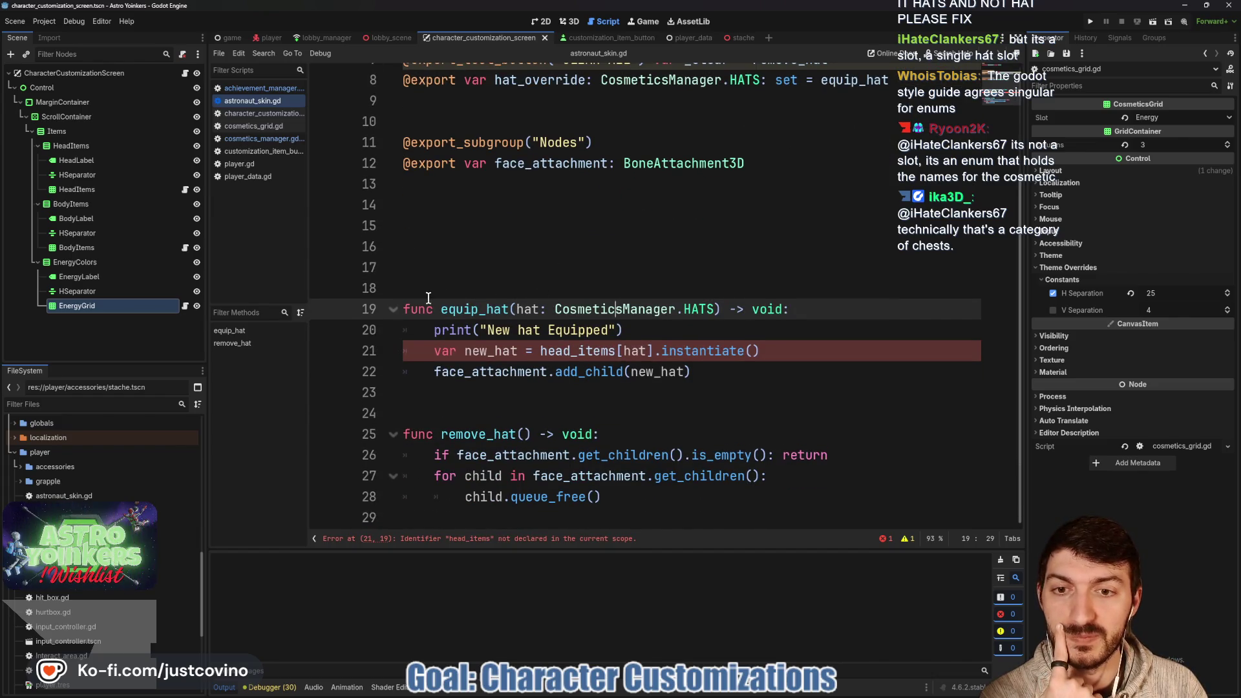
double_click(442, 309)
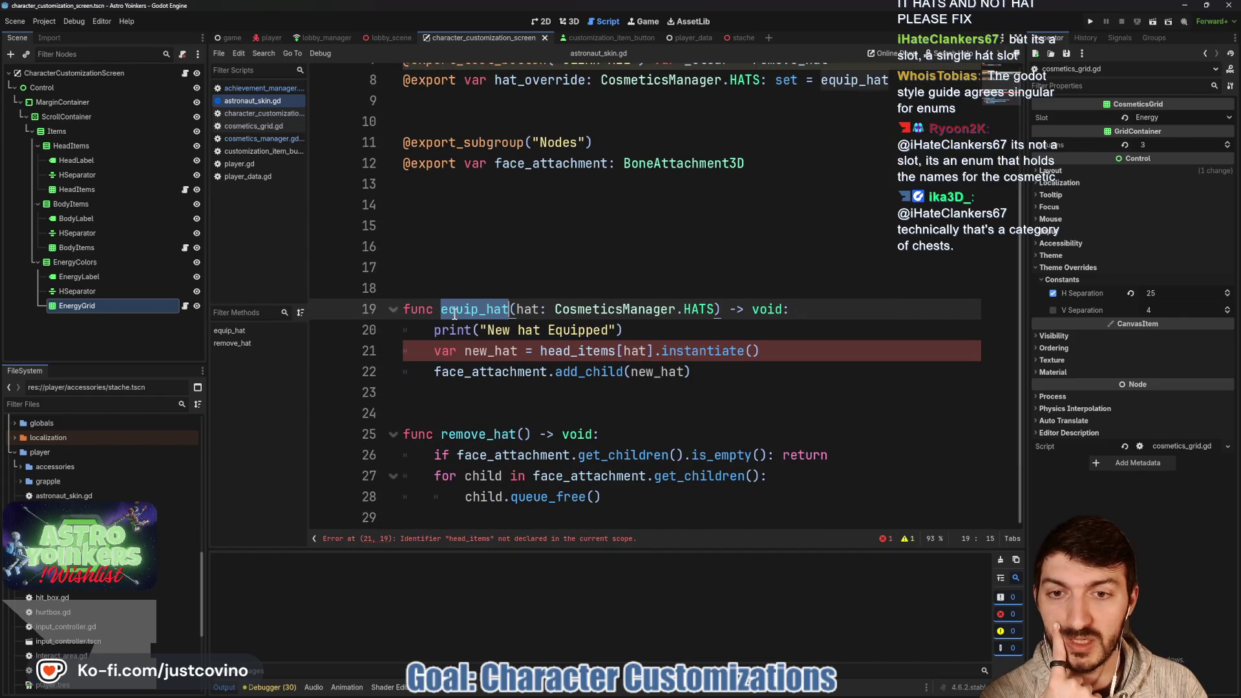
double_click(580, 309)
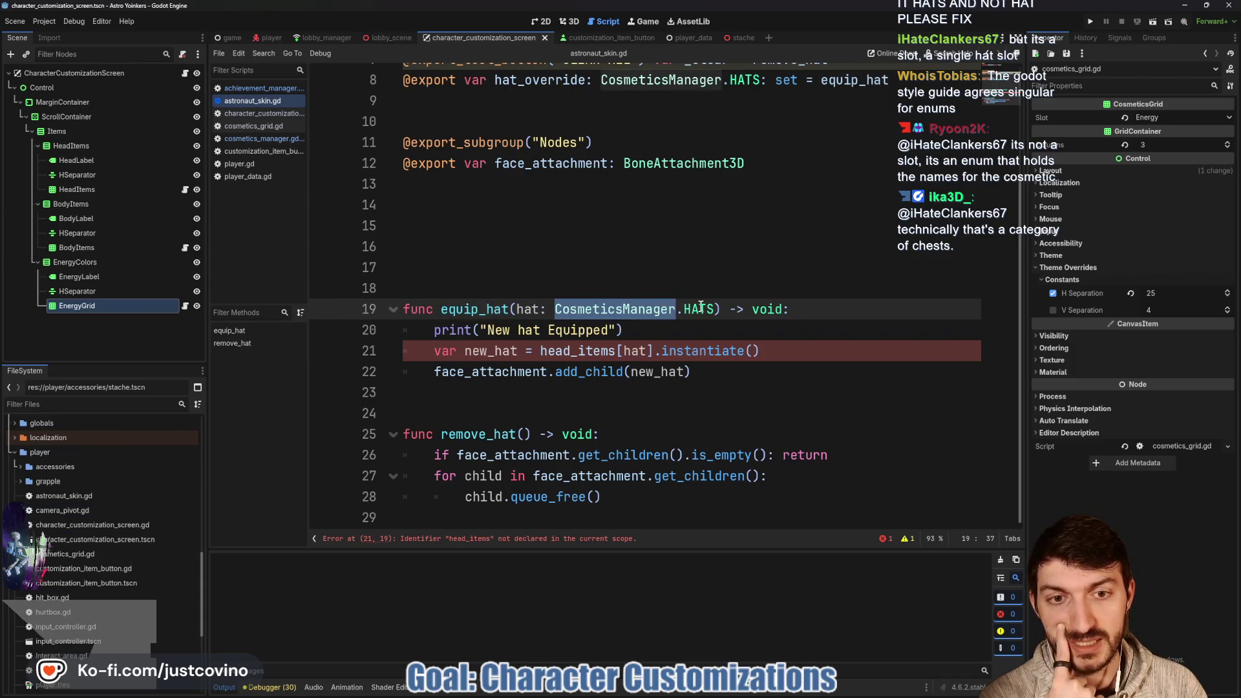
double_click(700, 309)
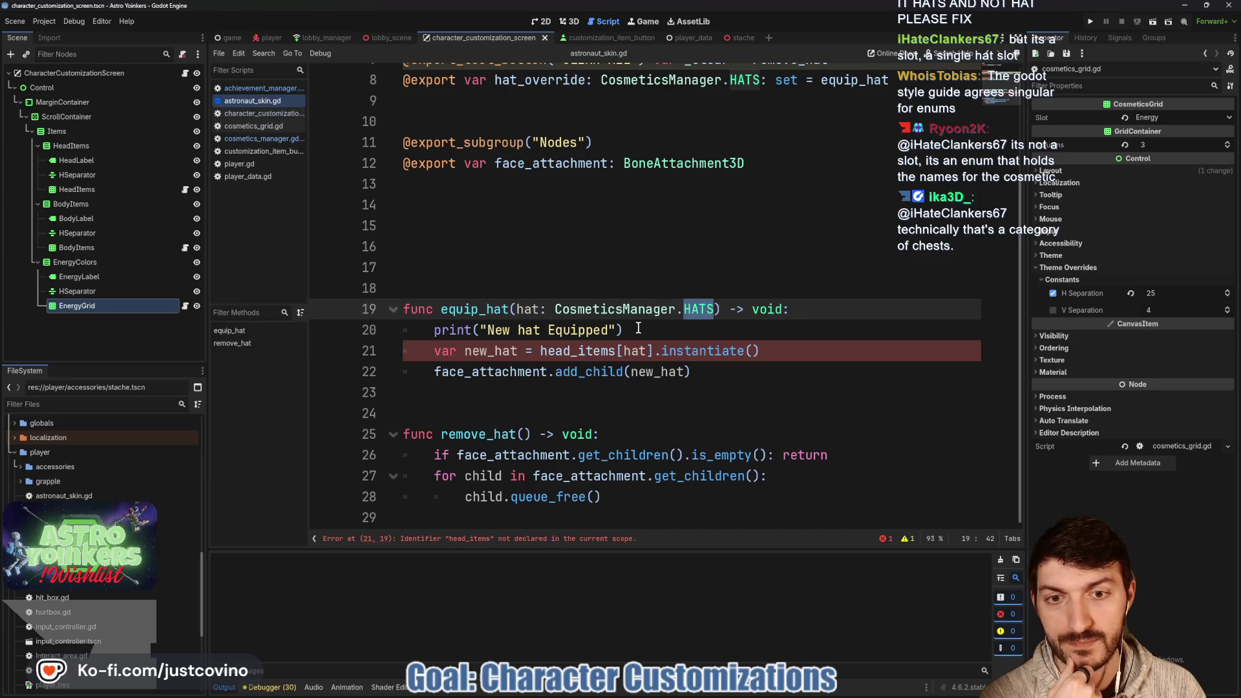
double_click(550, 351)
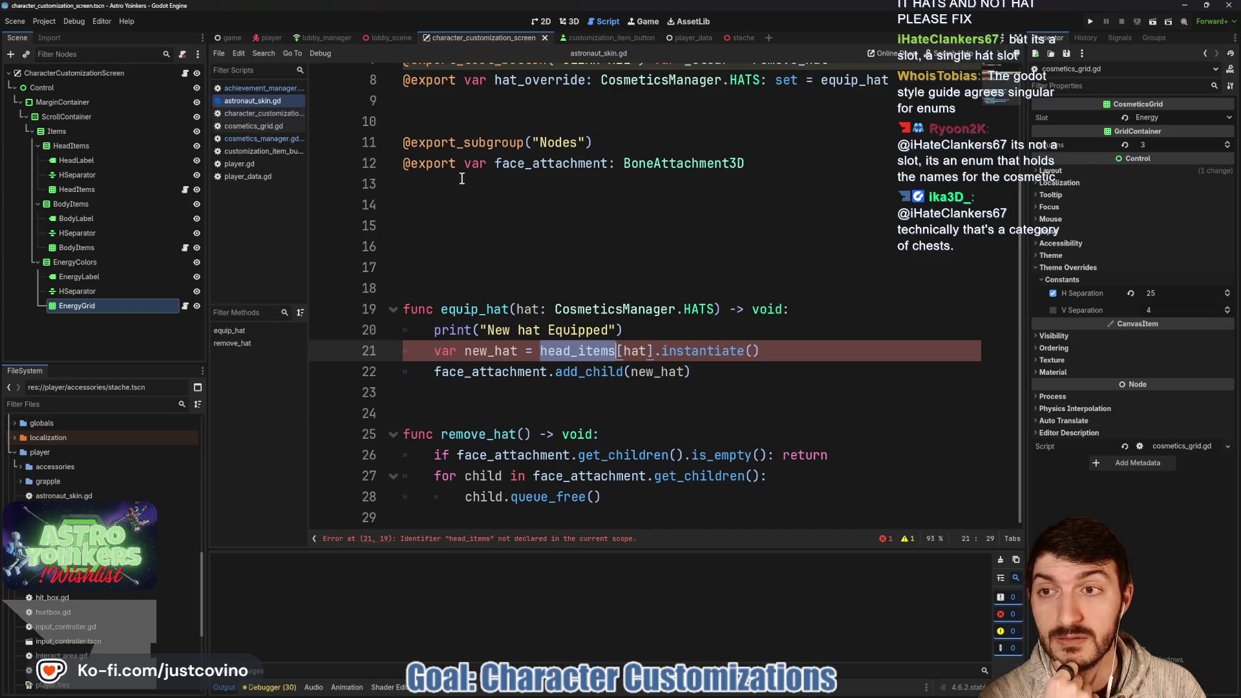
In cosmetics_manager.gd, rename cosmetics to hat_cosmetics and start the Dictionary key type with 'HAT'.
left_click(266, 142)
left_click(456, 371)
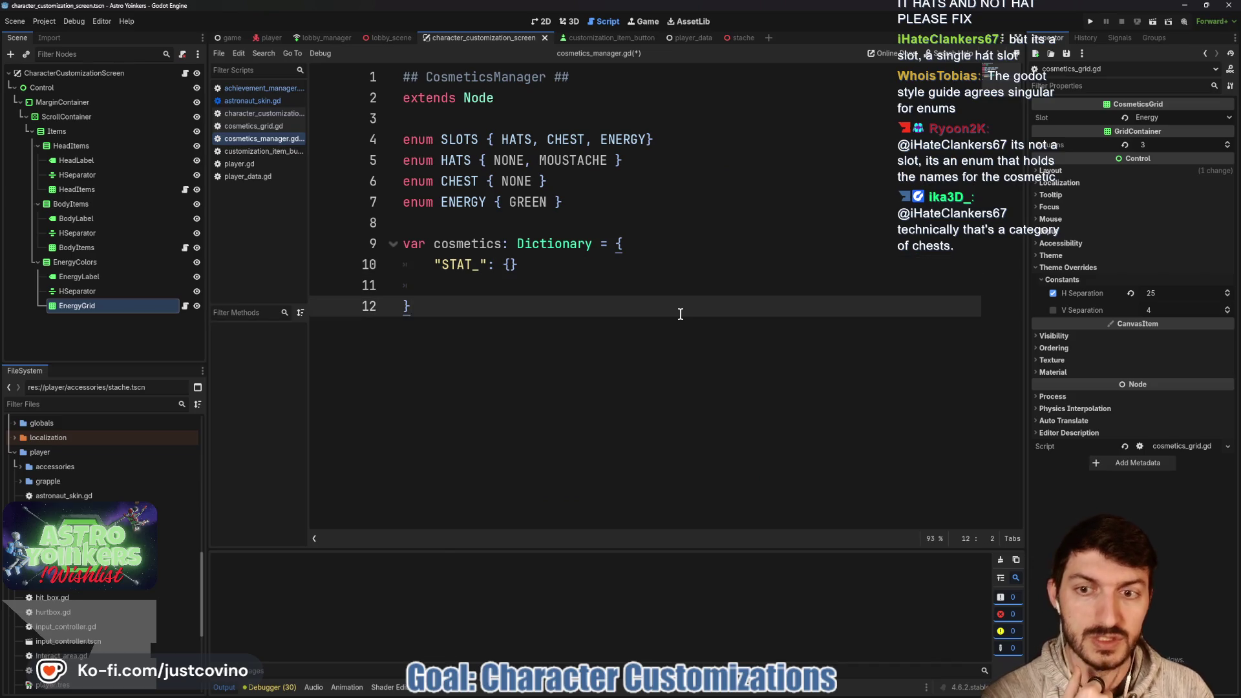
left_click(434, 243)
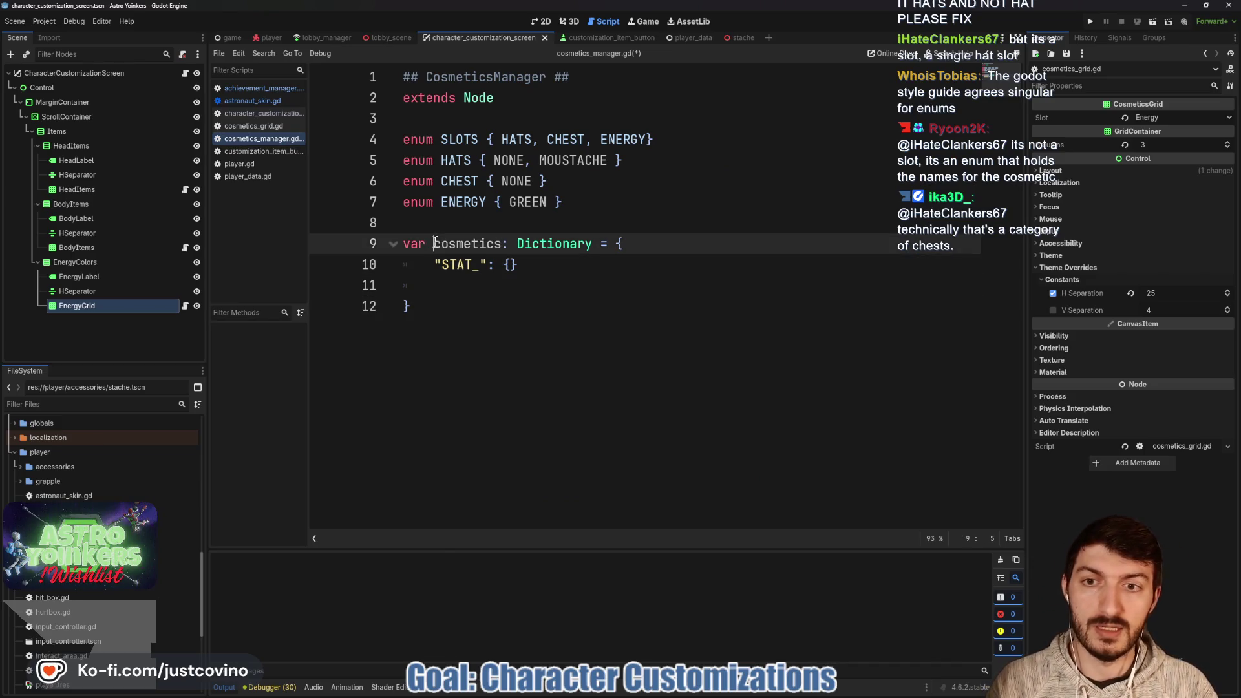
type("hat_")
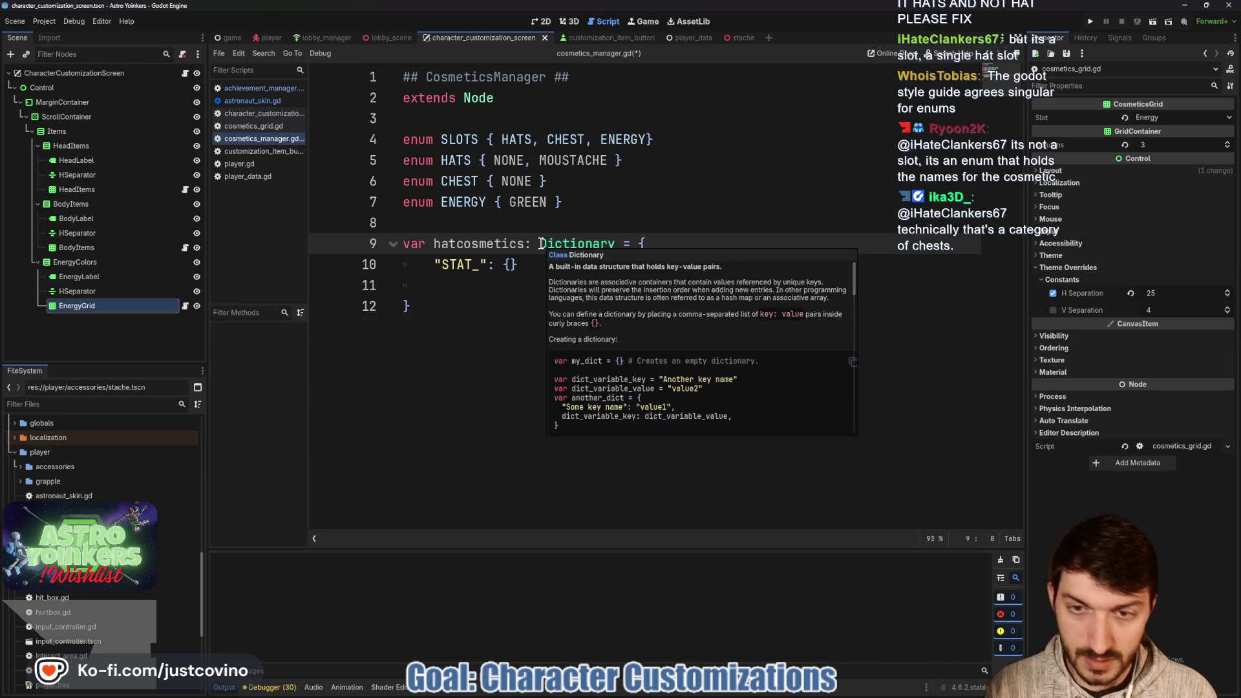
left_click(622, 244)
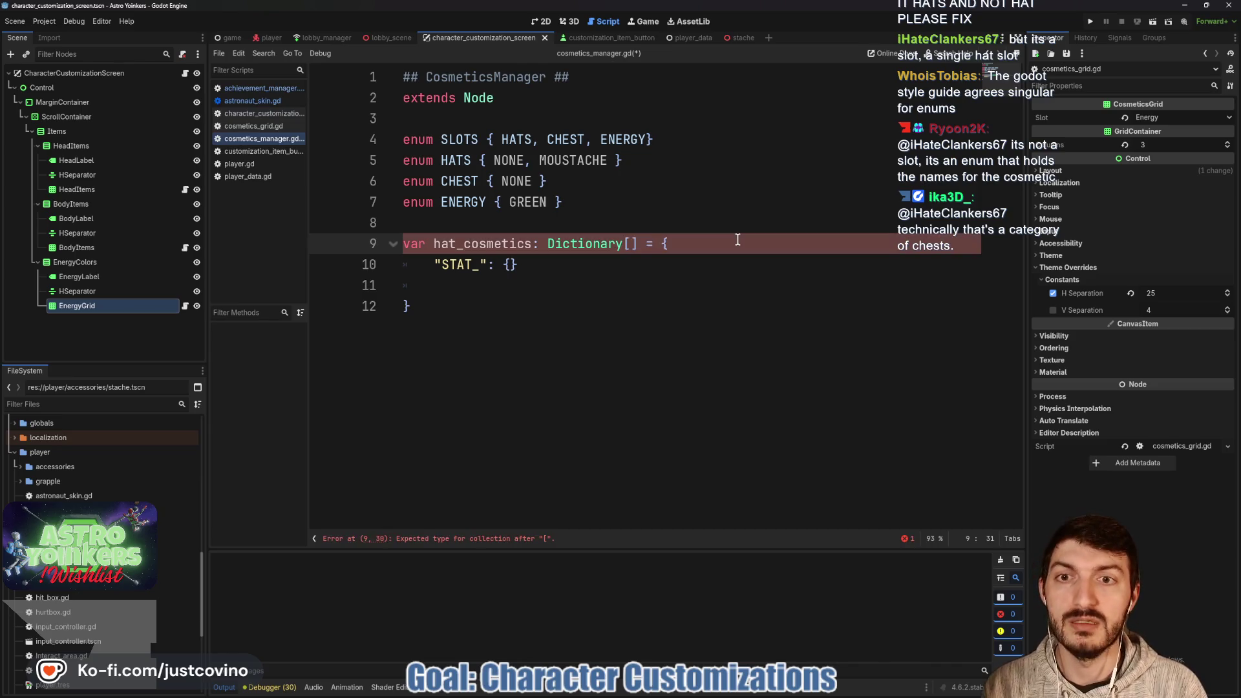
type("HAT")
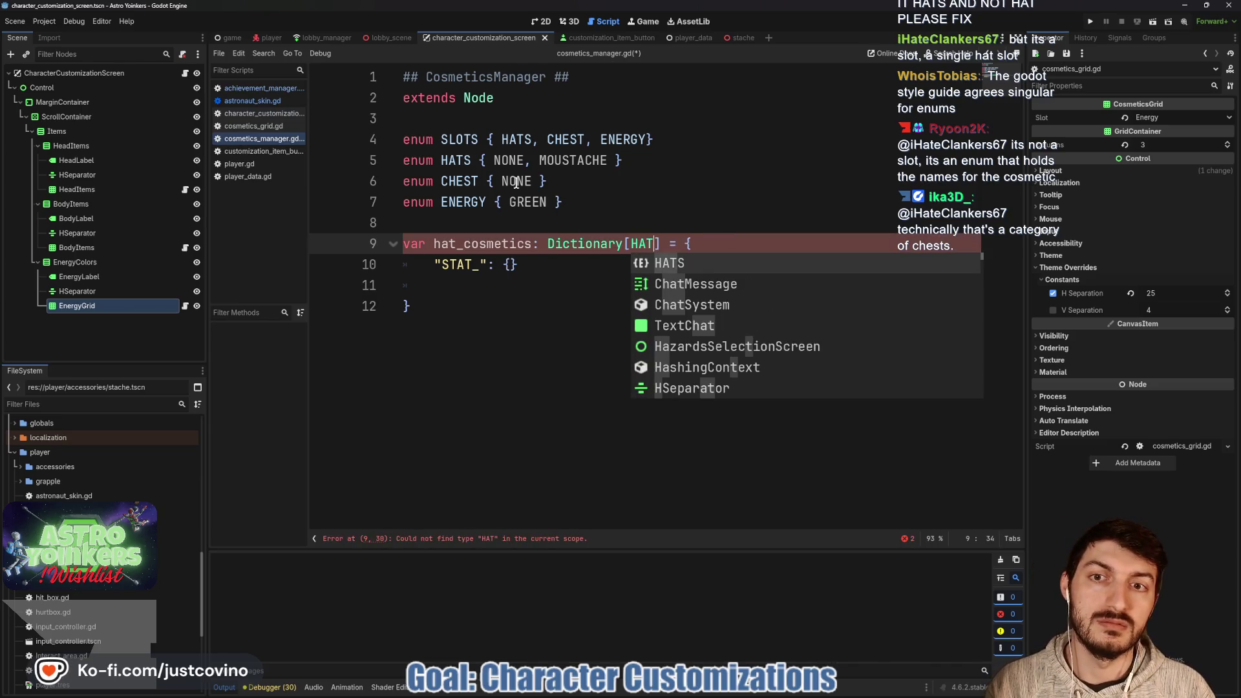